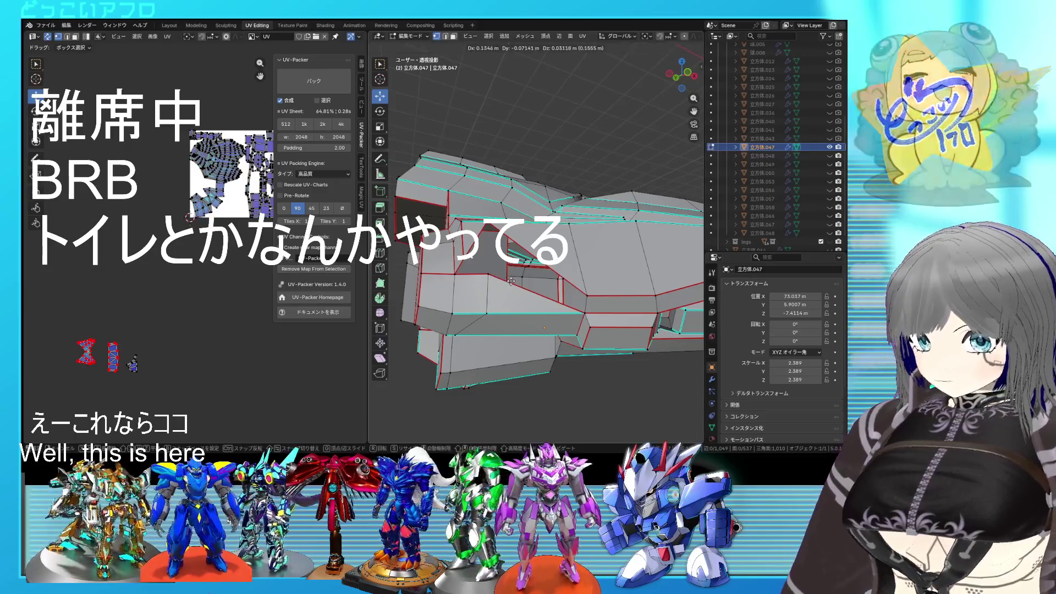
Finish the stray Y-axis extrude move and undo it so the armor mesh is unchanged
key(y)
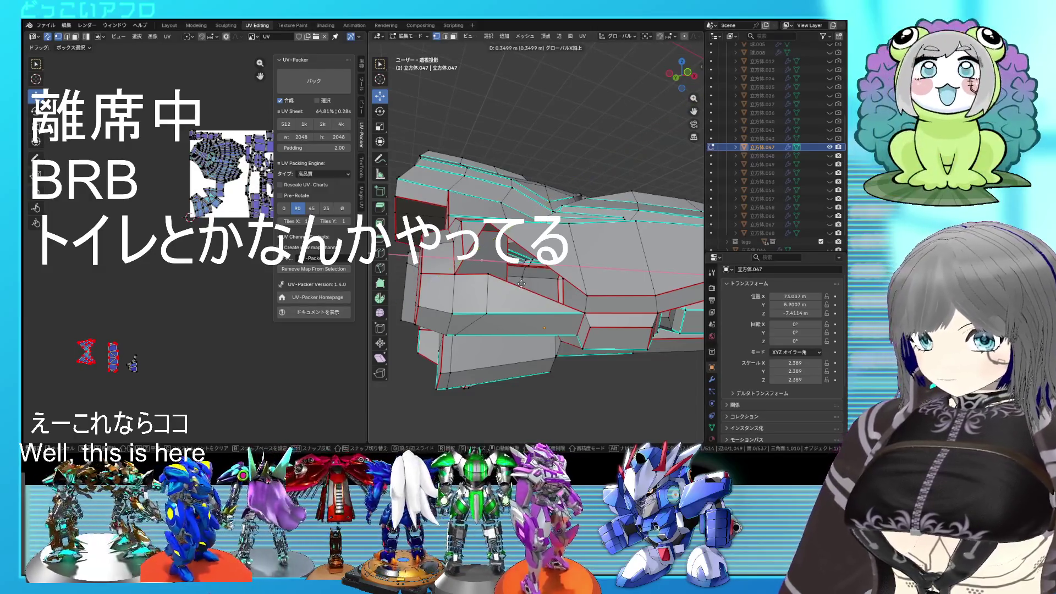
click(526, 284)
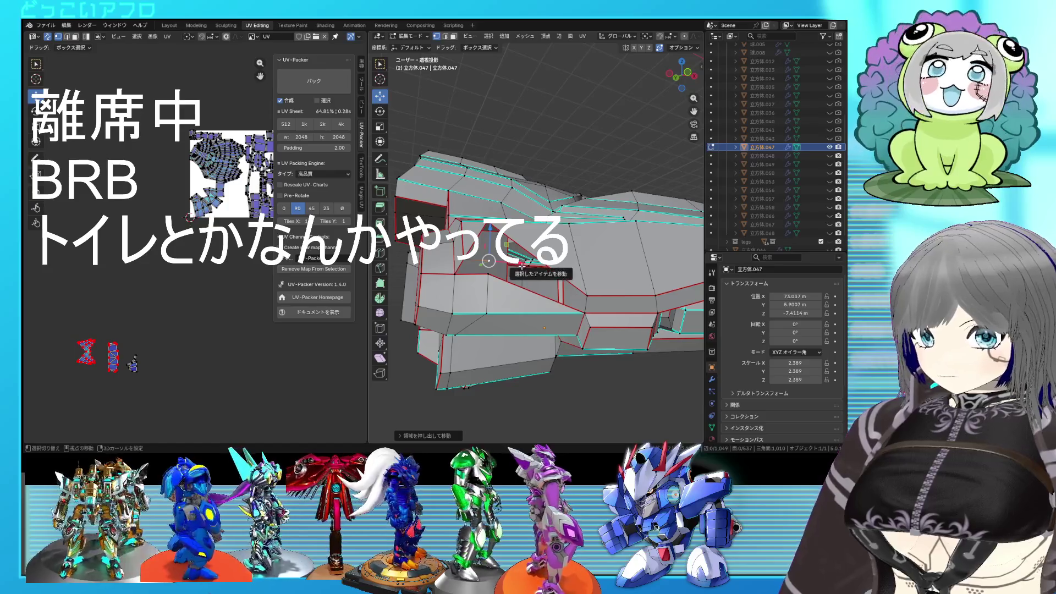
key(alt+a)
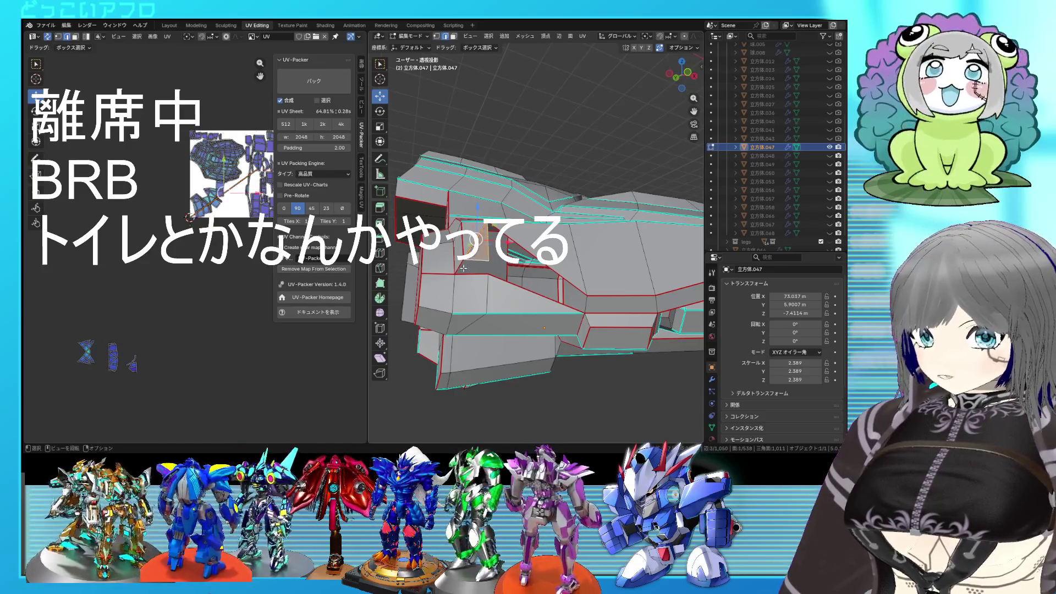
Select the face and edge on the armor piece that should become a new seam
shift+click(482, 259)
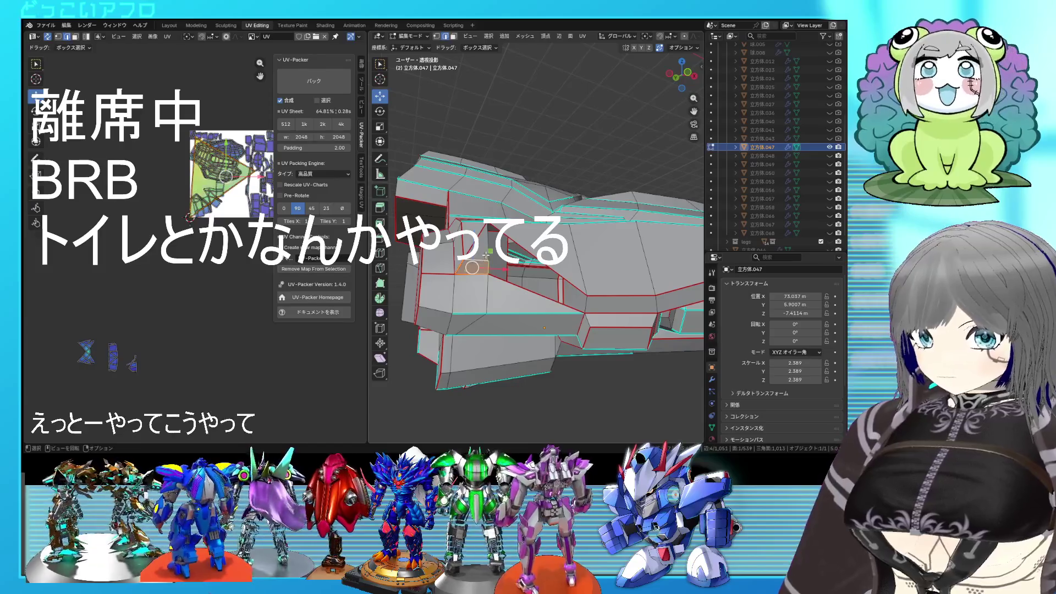
mouse_move(531, 283)
middle_down()
mouse_move(534, 292)
mouse_move(527, 285)
middle_up()
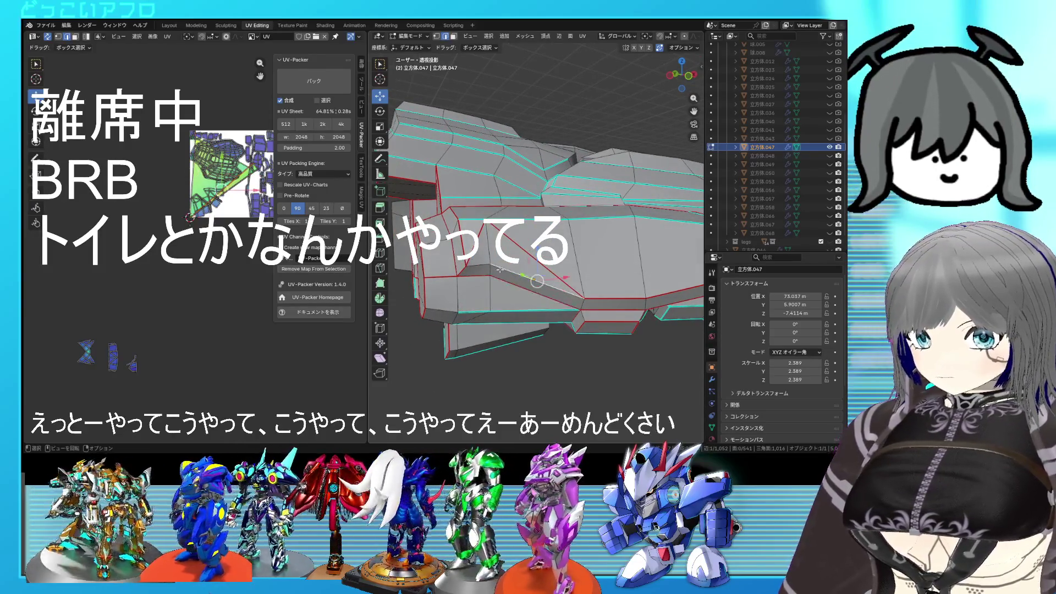
shift+click(503, 272)
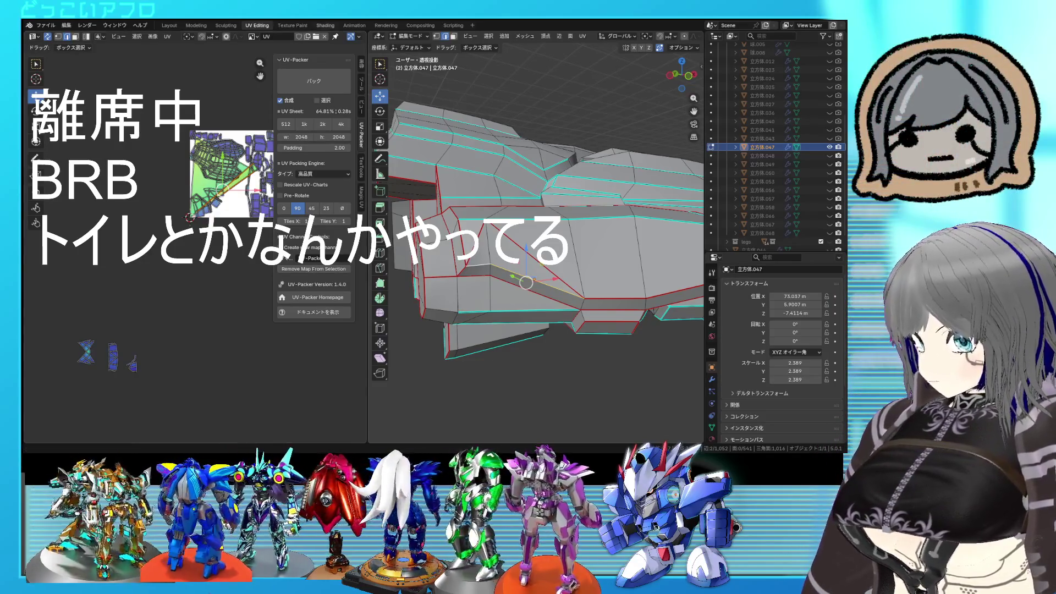
middle_drag(429, 247, 399, 244)
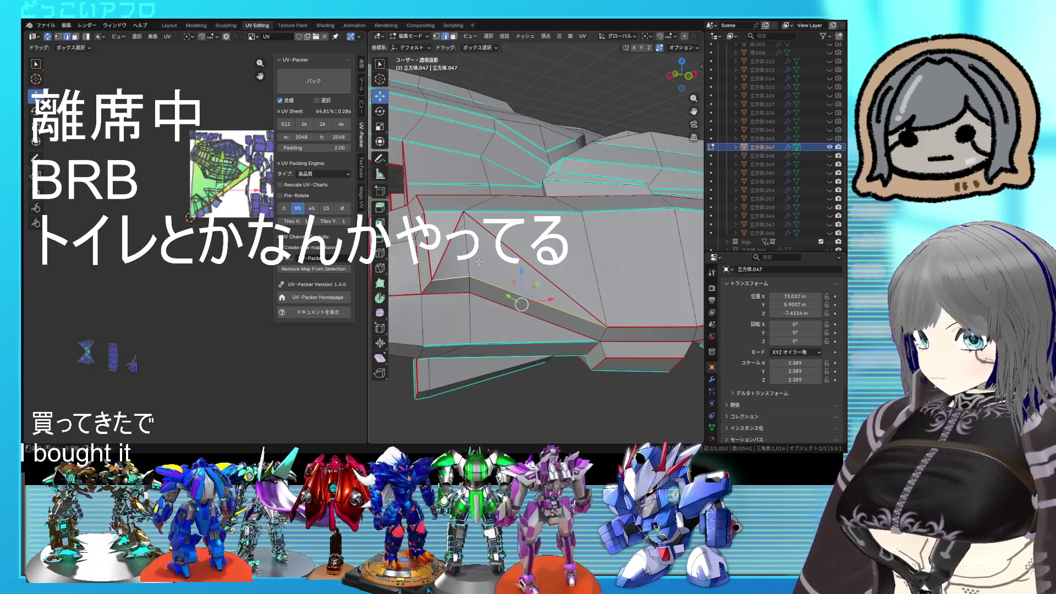
Mark the chosen edge as a seam and dissolve the unwanted edge
right_click(533, 291)
click(528, 293)
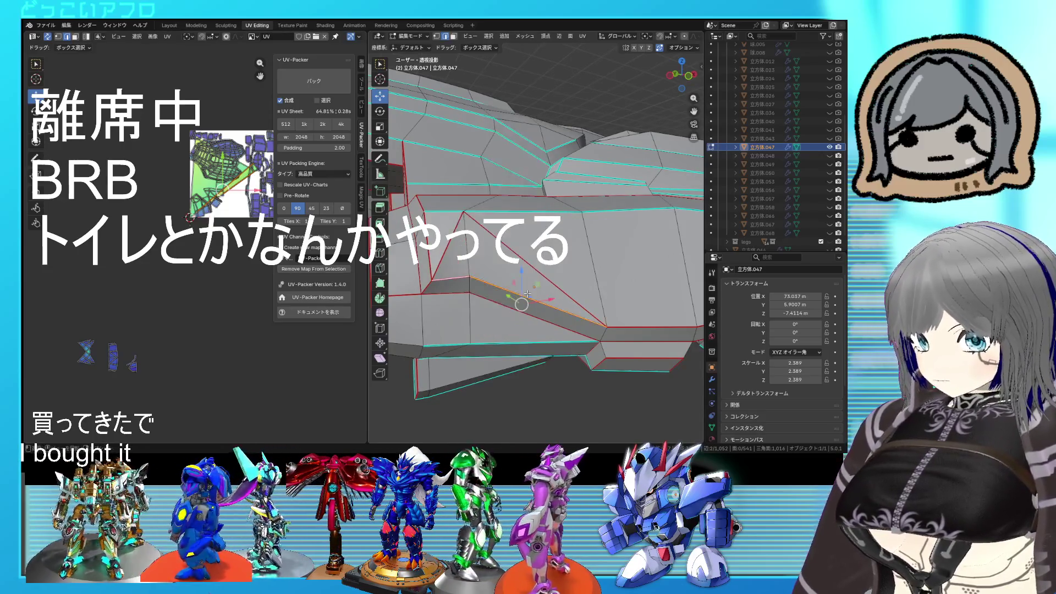
key(x)
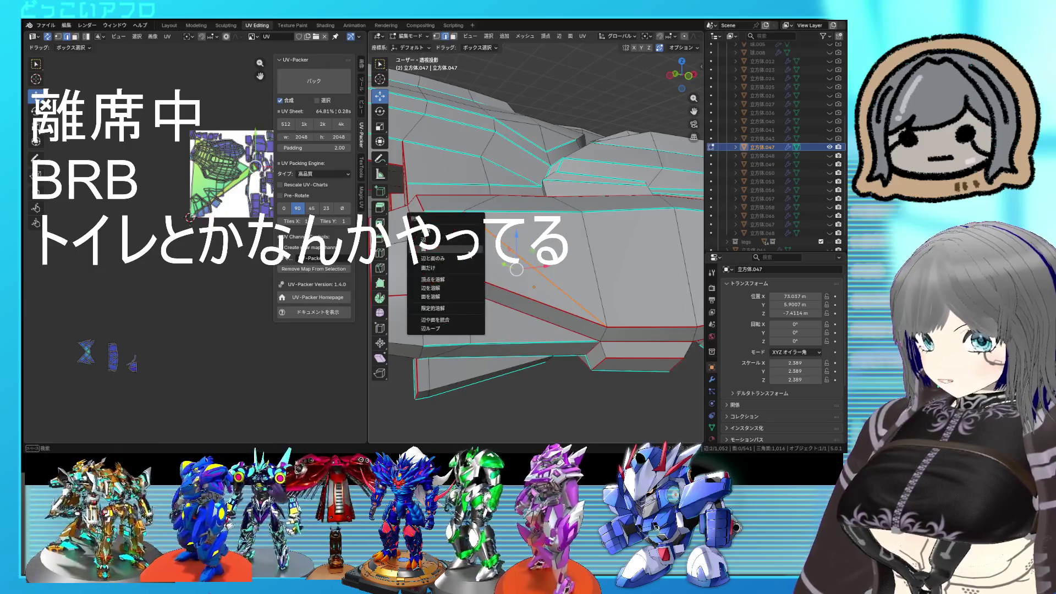
click(456, 287)
scroll(530, 254, down, 3)
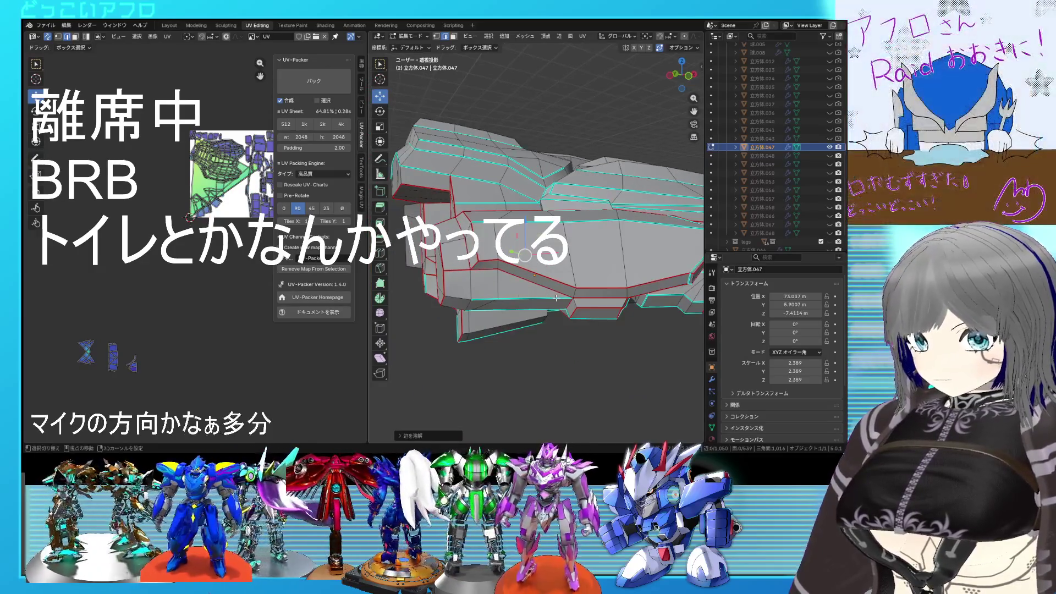
Select the whole armor piece and unwrap it into fresh UV islands
key(a)
key(u)
key(Return)
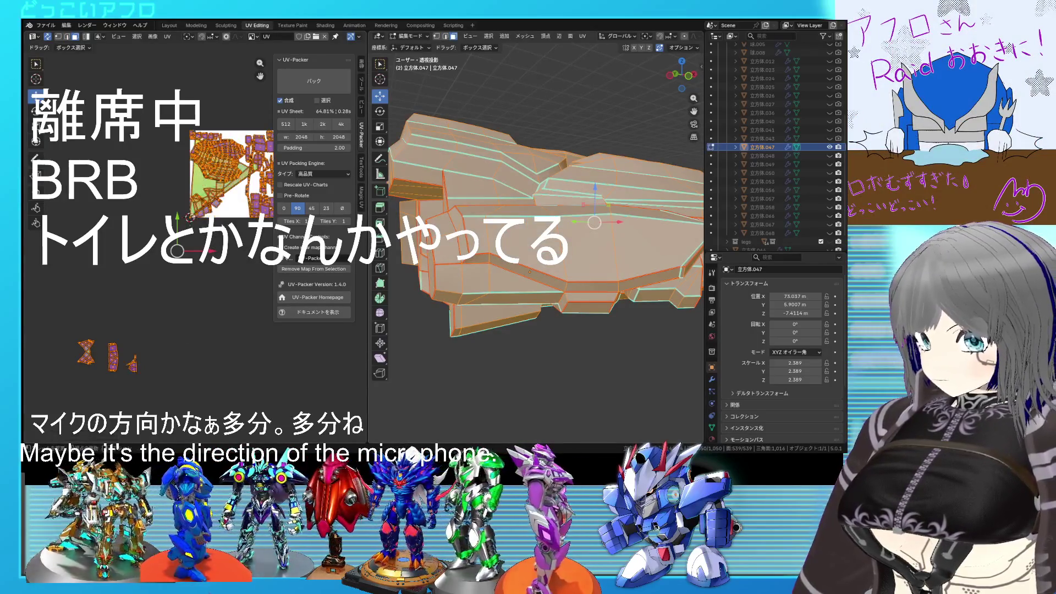
scroll(56, 233, down, 3)
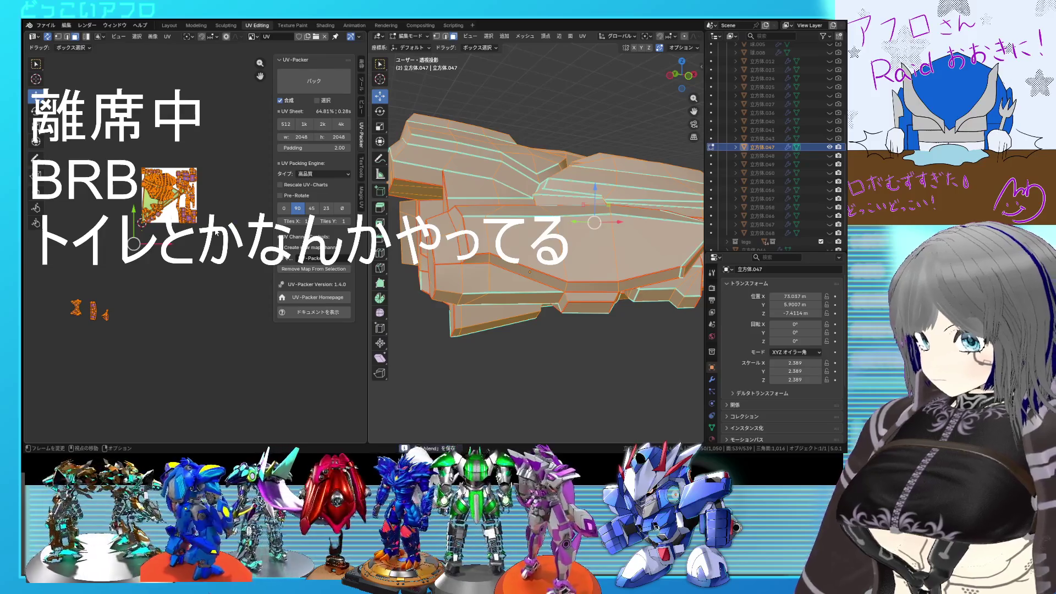
Unwrap the armor piece again for smaller islands, then inspect and deselect a face strip
key(u)
key(Return)
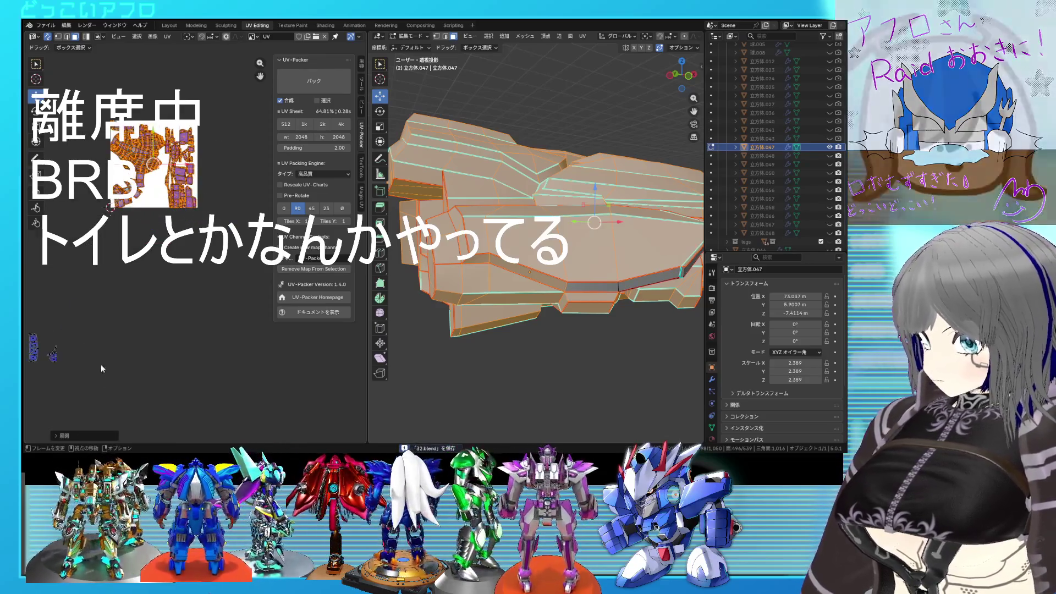
key(alt+a)
mouse_move(536, 248)
middle_down()
mouse_move(621, 266)
mouse_move(459, 222)
mouse_move(490, 202)
middle_up()
alt+click(621, 266)
scroll(621, 267, up, 2)
scroll(459, 223, up, 2)
key(alt+a)
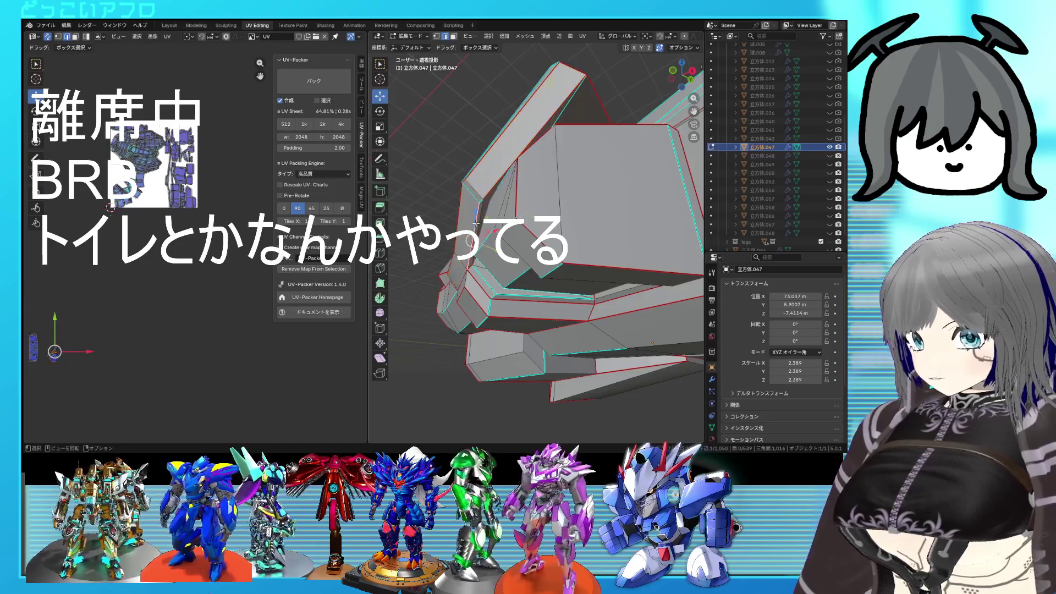
Select the connected armor part with L, unwrap it and scale its UV islands larger
mouse_move(480, 201)
middle_down()
mouse_move(536, 209)
mouse_move(537, 199)
middle_up()
right_click(536, 208)
key(Escape)
key(l)
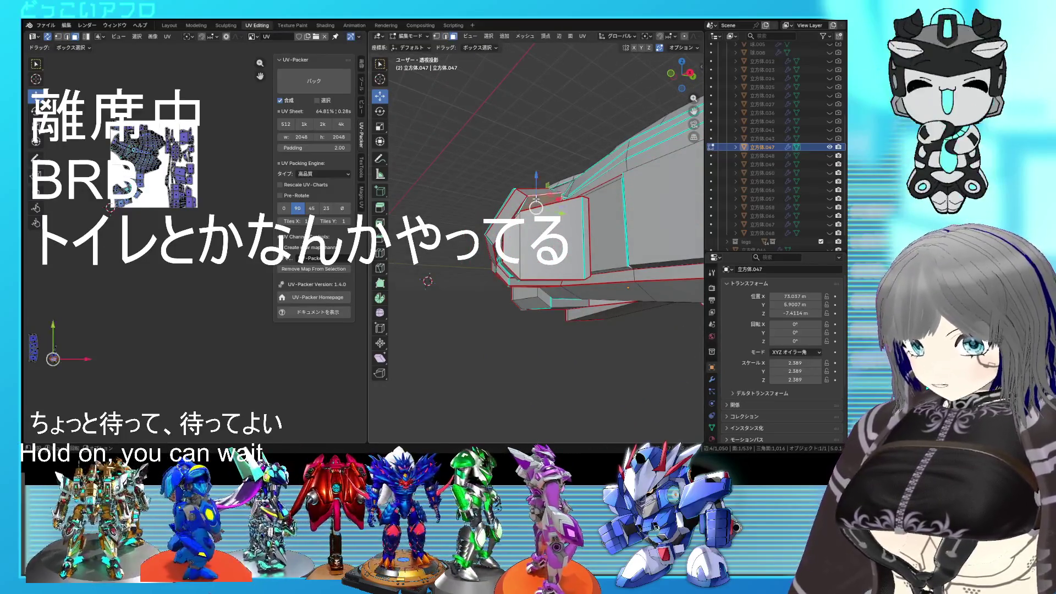
right_click(254, 184)
click(255, 182)
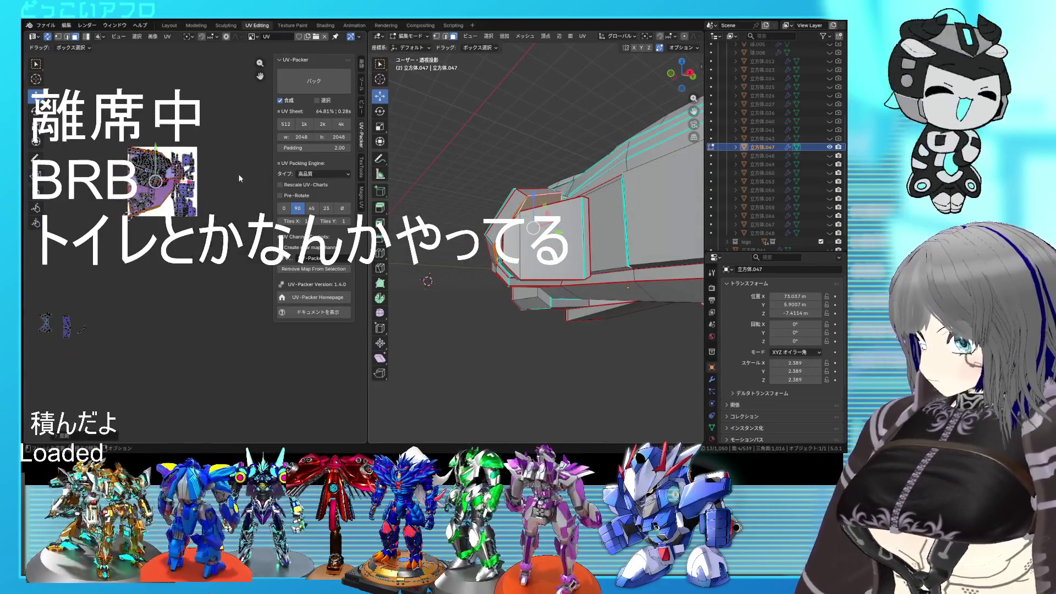
key(s)
click(216, 283)
Unpin the UV island groups one after another, then select the whole piece
right_click(162, 287)
click(141, 320)
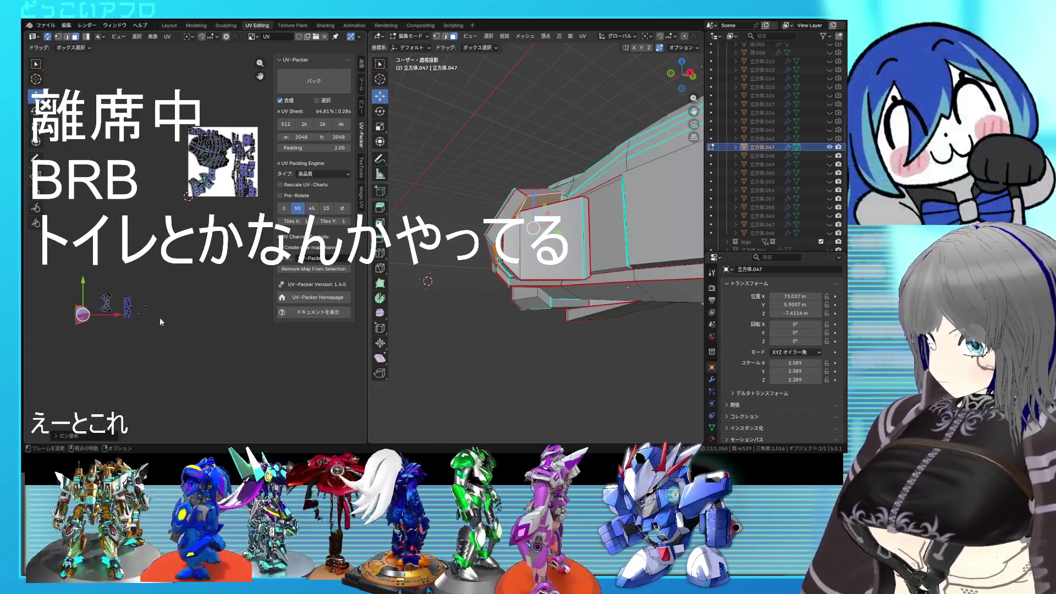
drag(138, 306, 137, 305)
right_click(224, 269)
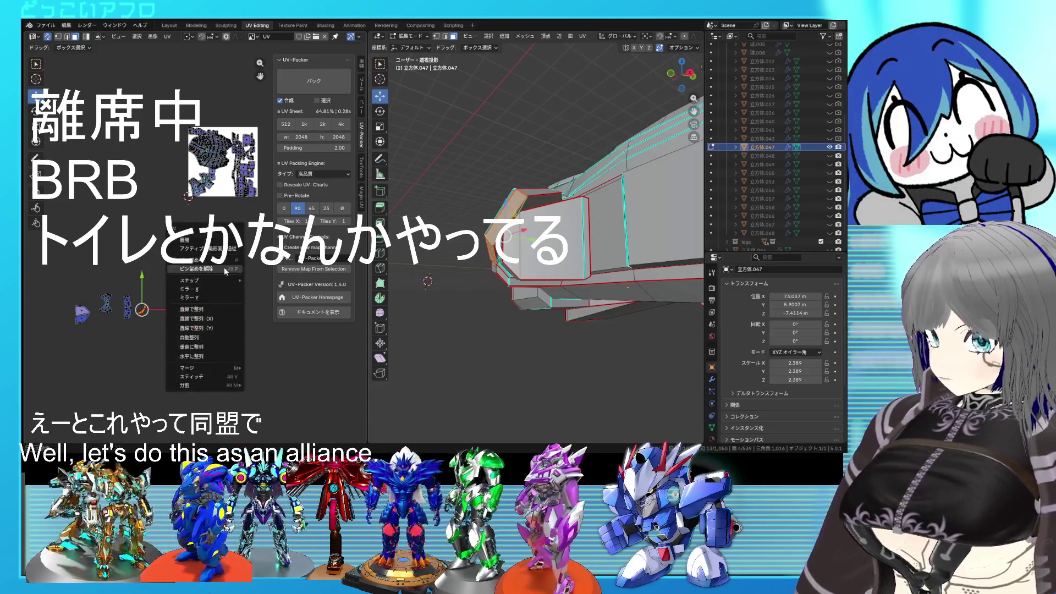
click(220, 267)
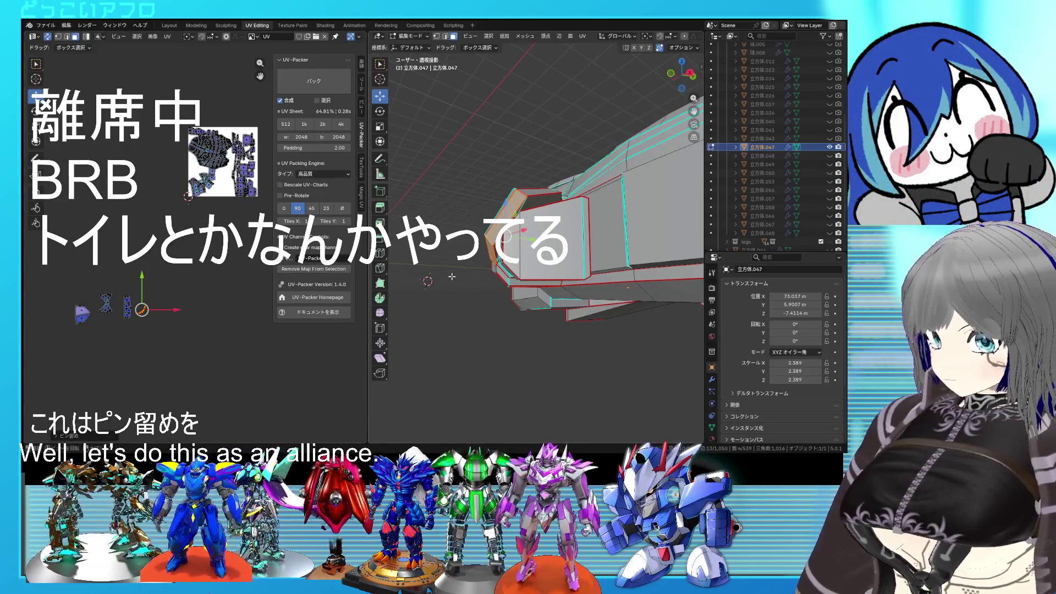
right_click(177, 253)
click(177, 253)
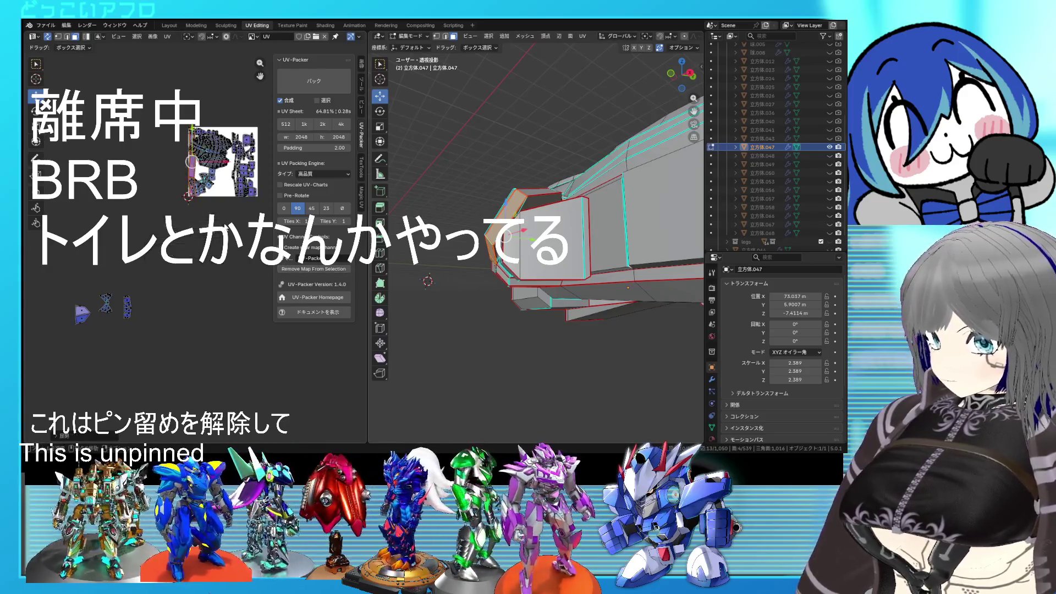
key(a)
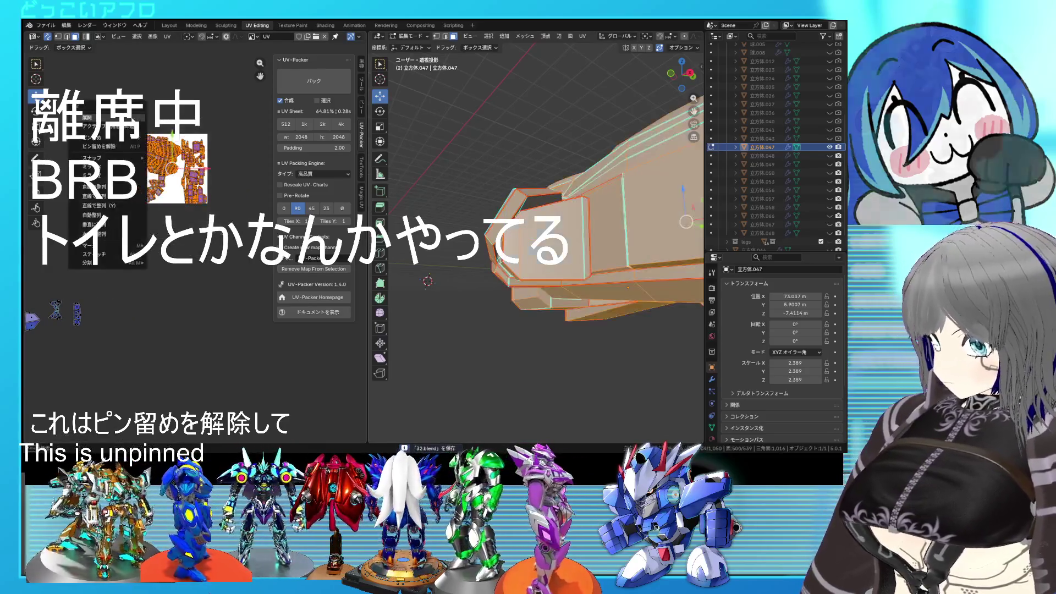
scroll(185, 183, up, 2)
scroll(185, 183, up, 2)
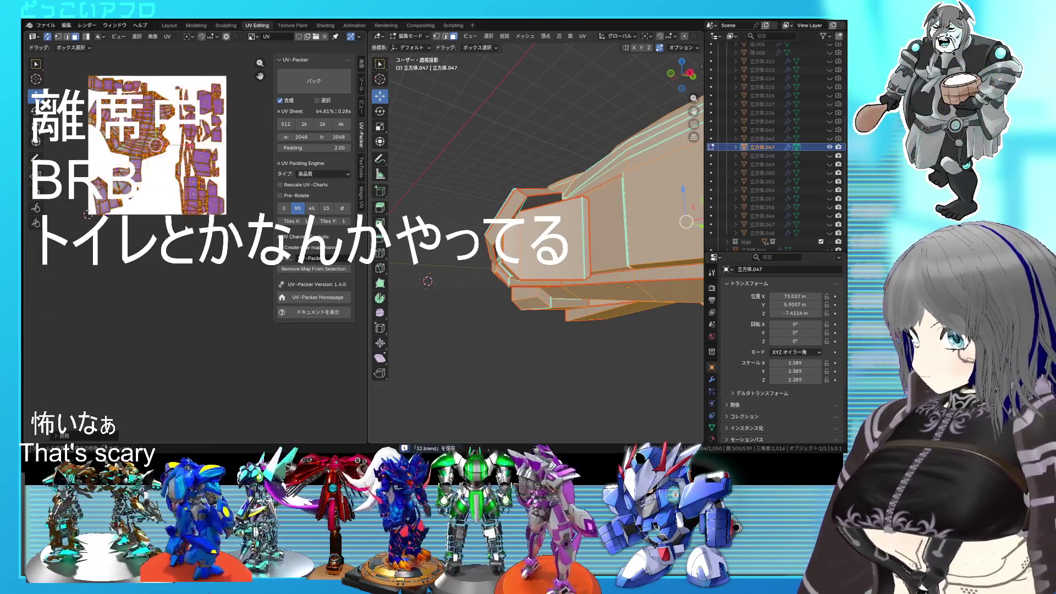
scroll(186, 183, up, 2)
scroll(173, 210, up, 3)
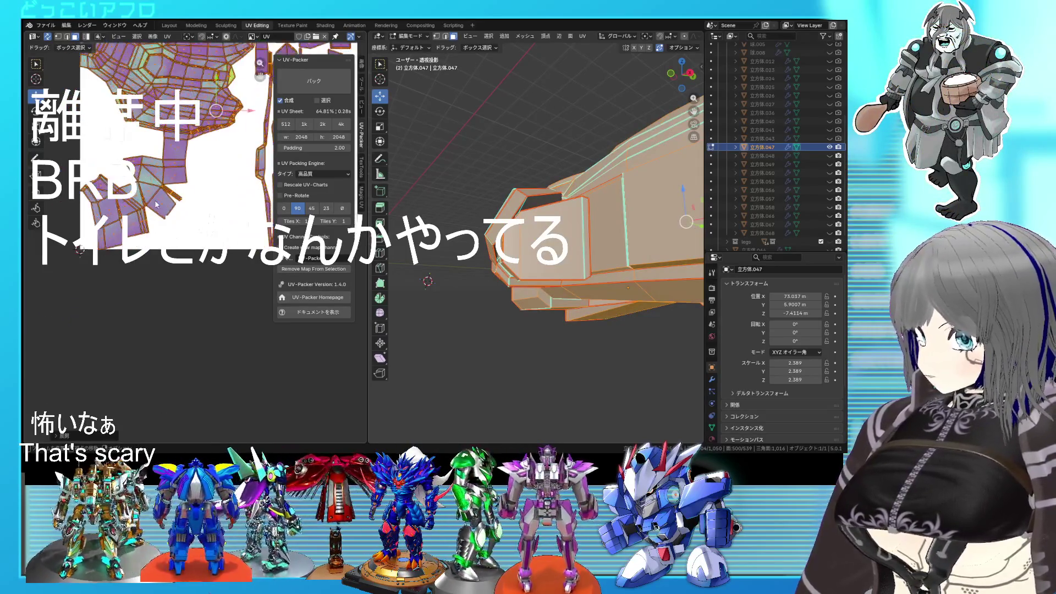
click(159, 204)
scroll(157, 203, up, 2)
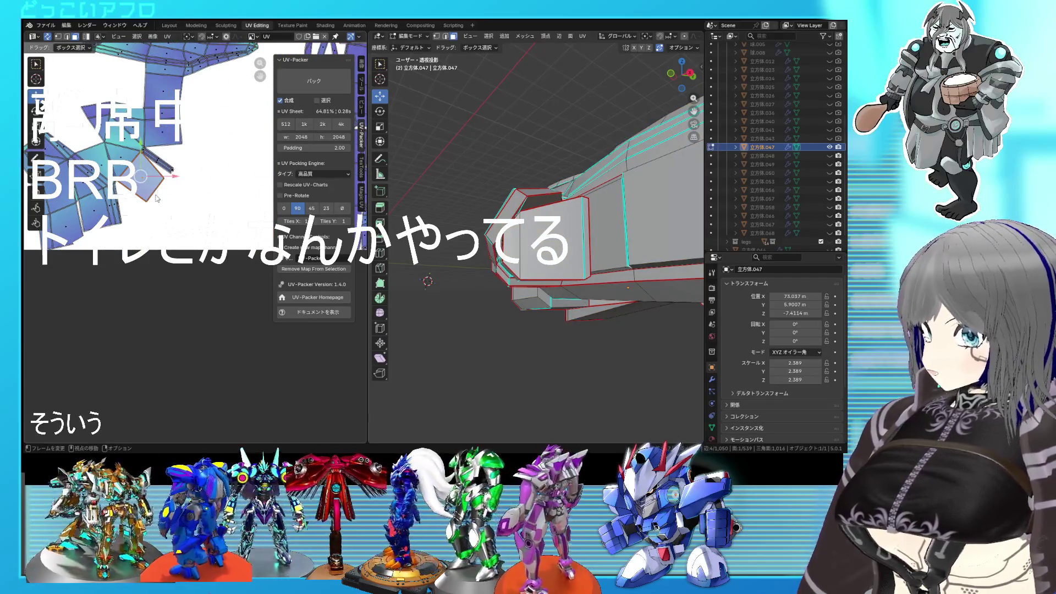
scroll(156, 199, up, 2)
mouse_move(495, 272)
middle_down()
mouse_move(531, 291)
mouse_move(611, 273)
mouse_move(534, 251)
mouse_move(544, 247)
mouse_move(531, 276)
mouse_move(582, 284)
mouse_move(576, 305)
mouse_move(521, 260)
middle_up()
Mark the selected edge loops as seams and orbit so the dark gap runs vertically
right_click(577, 305)
click(567, 298)
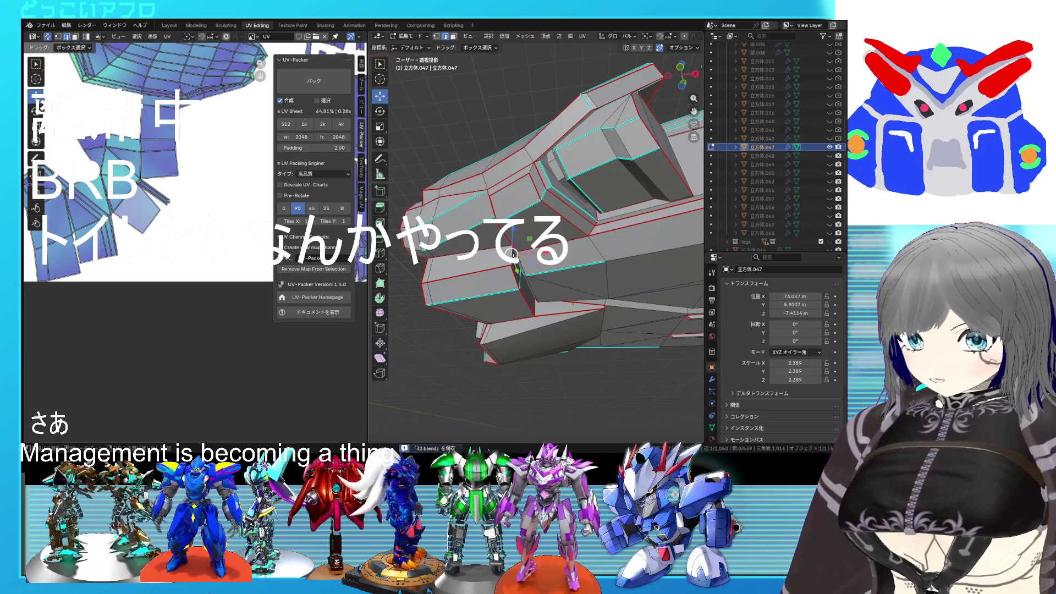
right_click(519, 256)
click(520, 256)
scroll(514, 202, up, 3)
mouse_move(513, 200)
middle_down()
mouse_move(500, 210)
mouse_move(491, 200)
mouse_move(518, 252)
middle_up()
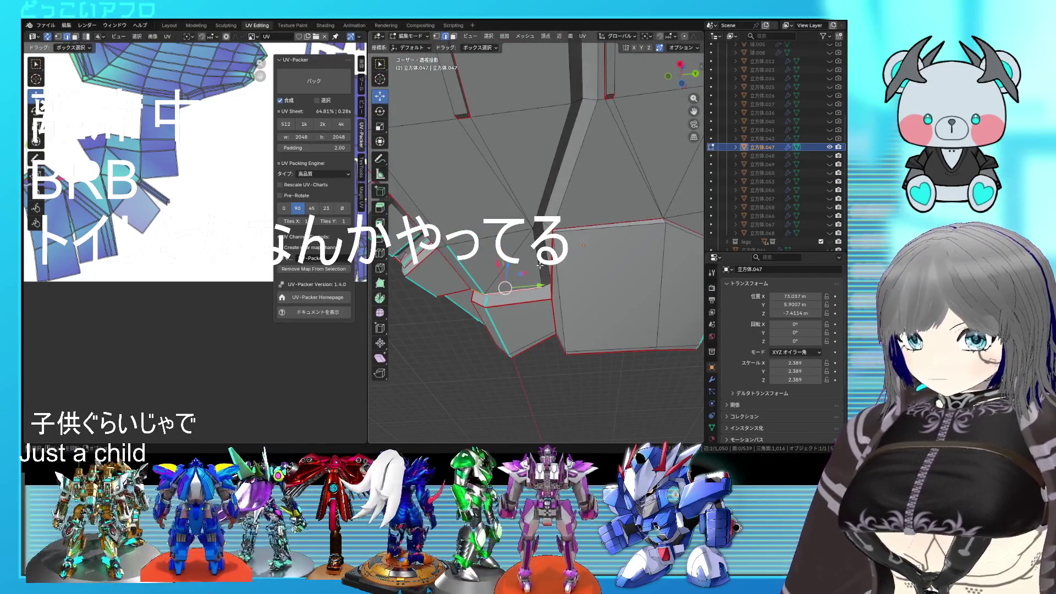
mouse_move(542, 213)
middle_down()
mouse_move(561, 347)
mouse_move(575, 324)
mouse_move(563, 334)
mouse_move(563, 315)
mouse_move(587, 296)
mouse_move(561, 289)
mouse_move(591, 320)
middle_up()
Seam another edge loop on the piece and reframe it from a higher angle
right_click(575, 324)
click(575, 324)
right_click(561, 287)
key(Escape)
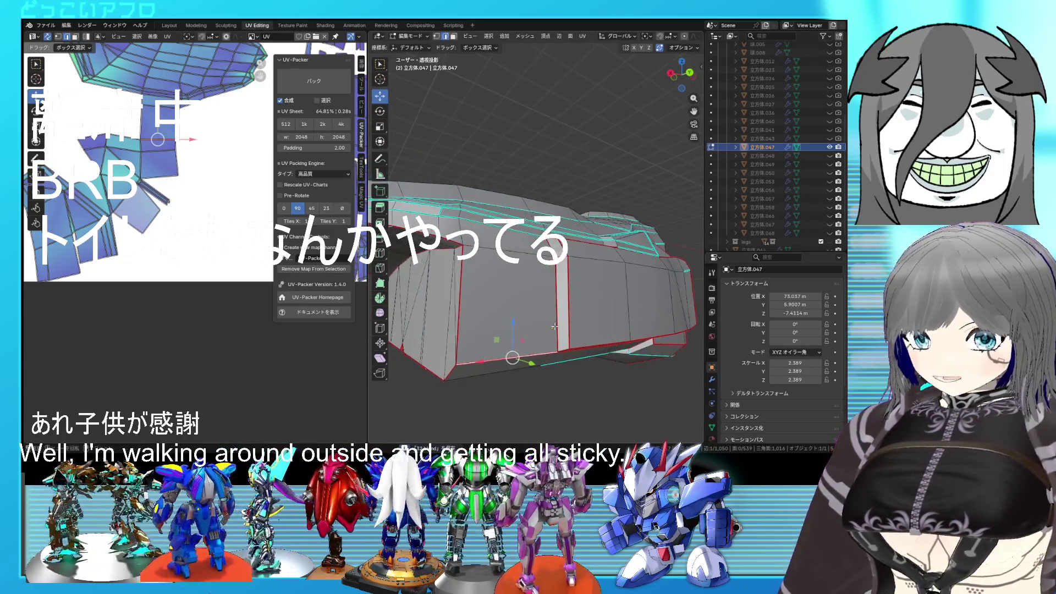
scroll(537, 247, down, 4)
mouse_move(537, 247)
middle_down()
mouse_move(592, 289)
mouse_move(487, 276)
middle_up()
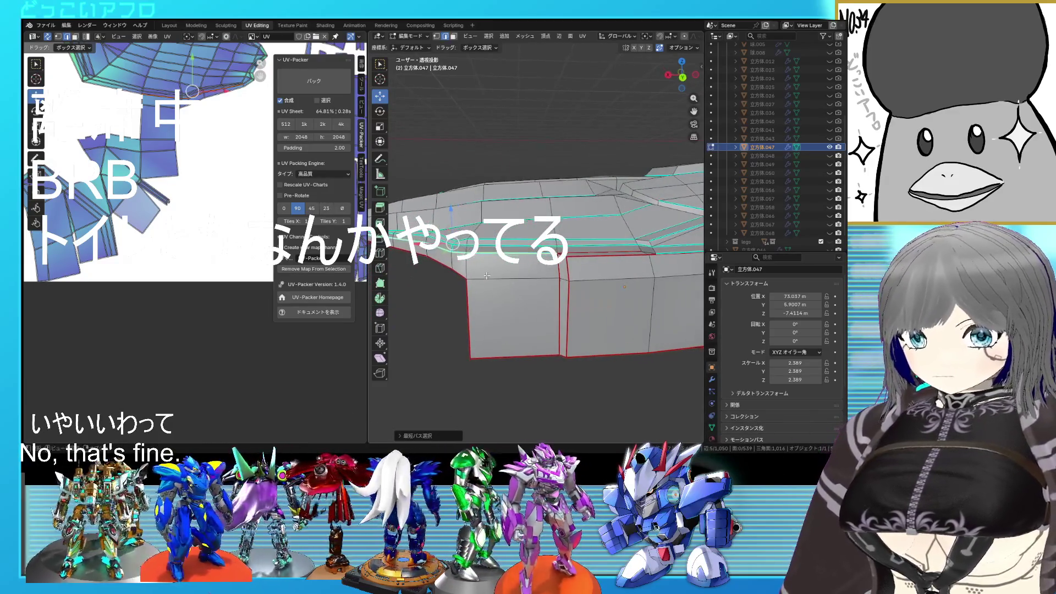
middle_drag(467, 266, 522, 271)
shift+right_click(601, 264)
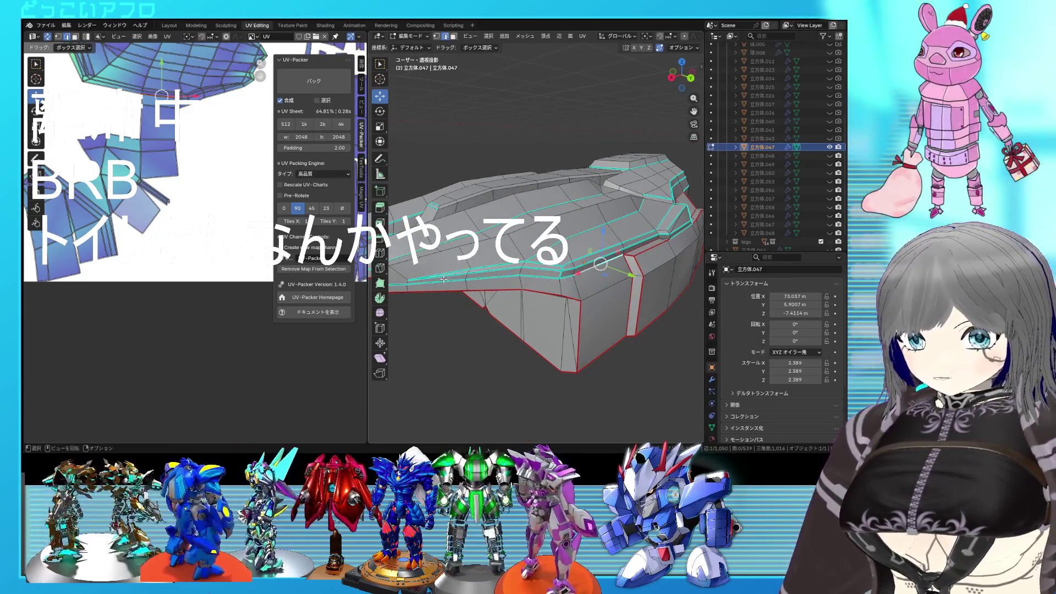
right_click(577, 289)
mouse_move(577, 288)
middle_down()
mouse_move(522, 278)
mouse_move(609, 294)
mouse_move(594, 313)
middle_up()
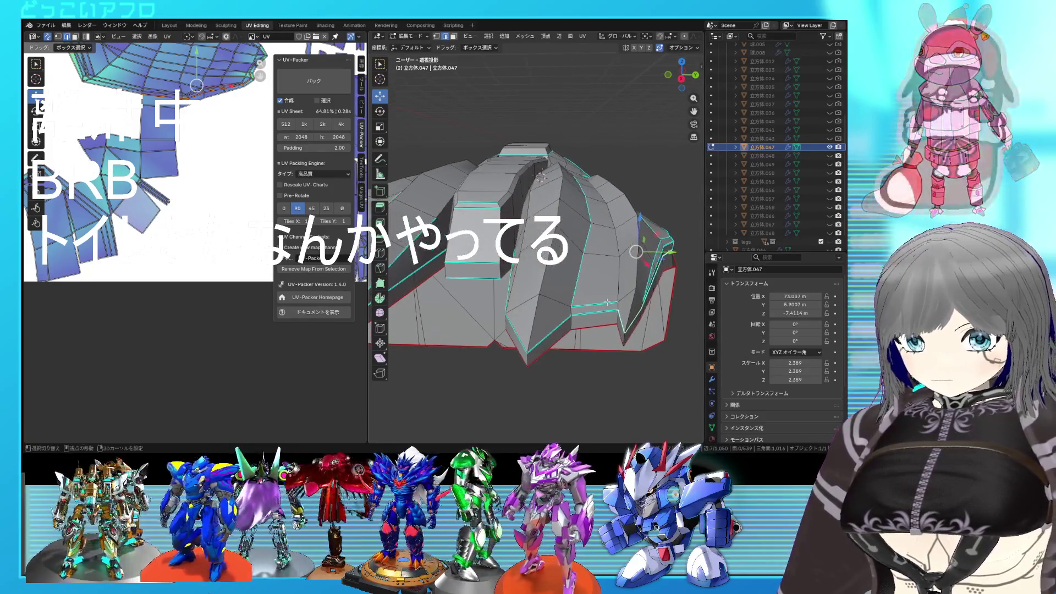
right_click(591, 313)
key(Escape)
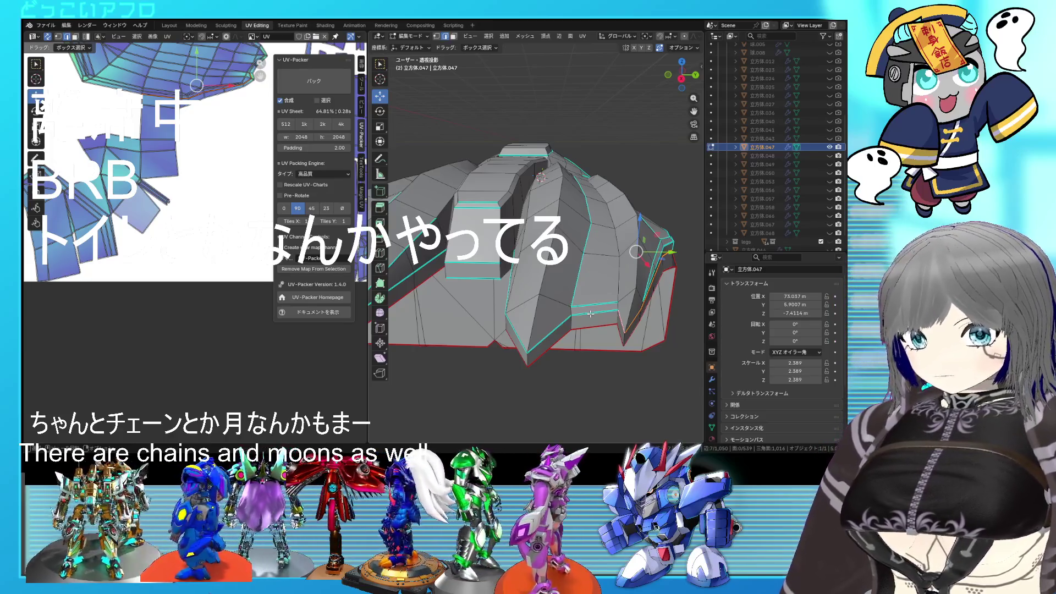
mouse_move(590, 312)
middle_down()
mouse_move(568, 327)
mouse_move(561, 298)
middle_up()
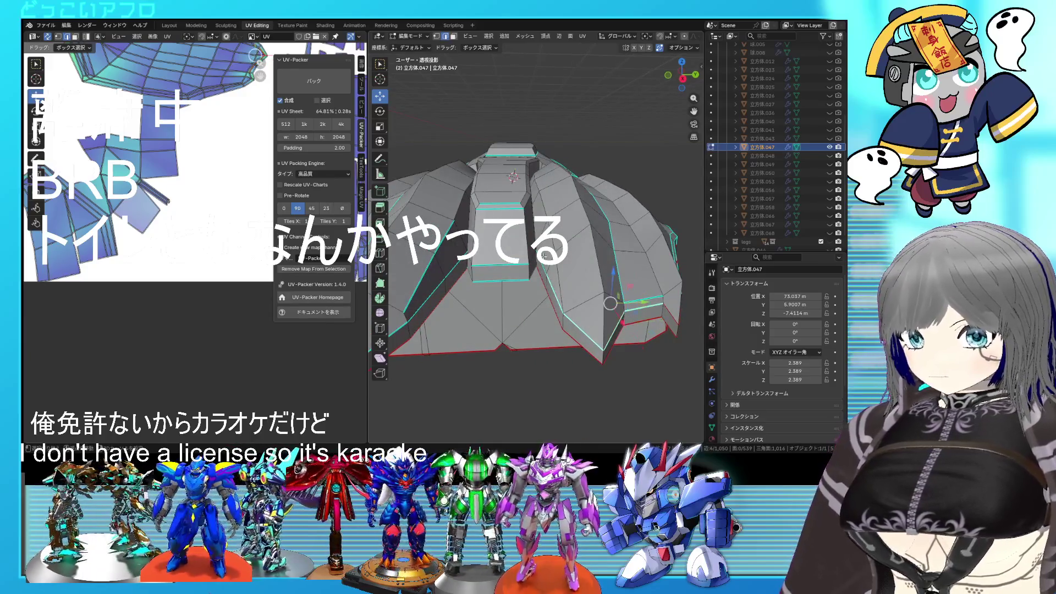
middle_drag(532, 257, 477, 264)
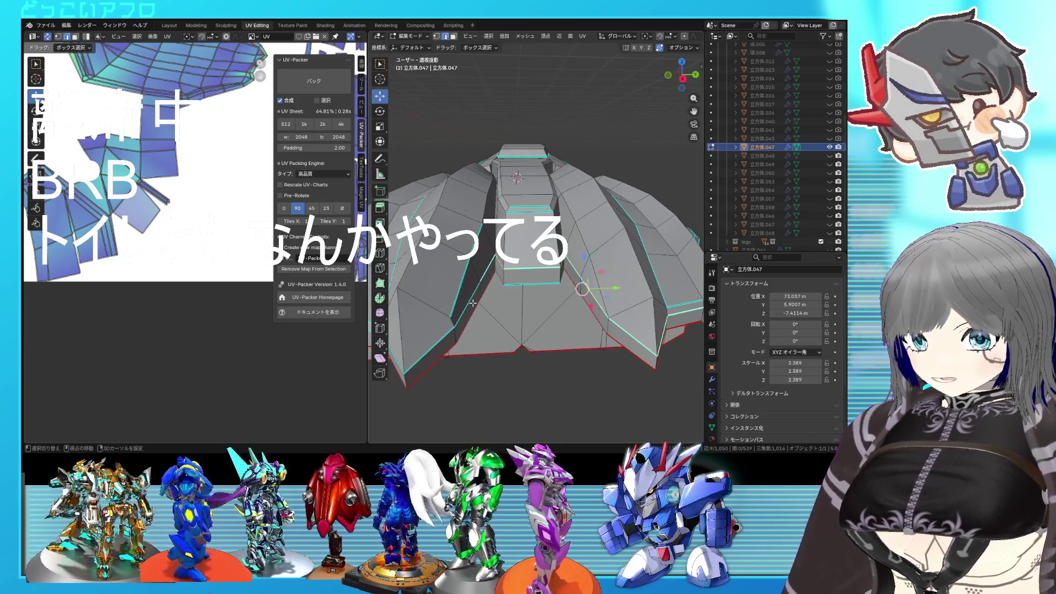
mouse_move(464, 316)
middle_down()
mouse_move(494, 306)
mouse_move(486, 315)
middle_up()
scroll(494, 307, down, 2)
scroll(487, 315, up, 3)
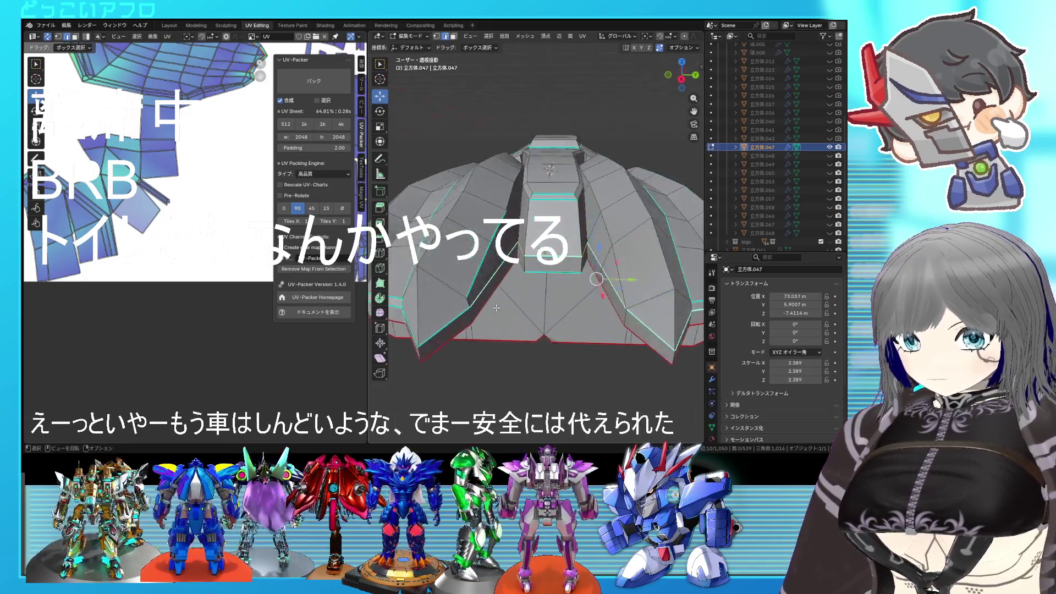
Slide a vertex along its edge and move the selected vertices along the Y axis
right_click(497, 307)
key(Escape)
scroll(521, 295, up, 2)
middle_drag(521, 295, 537, 285)
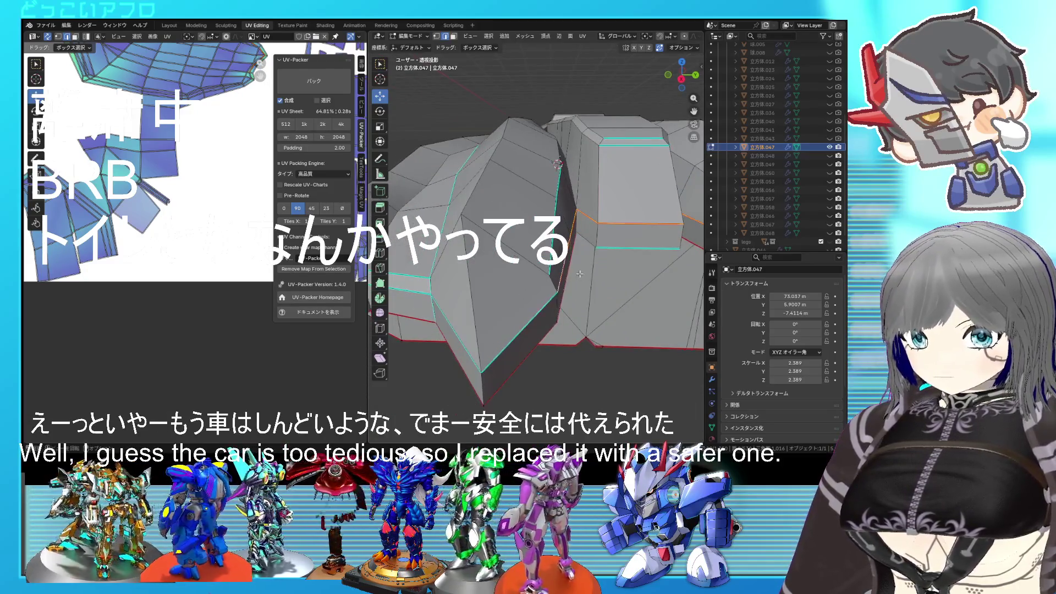
key(shift+v)
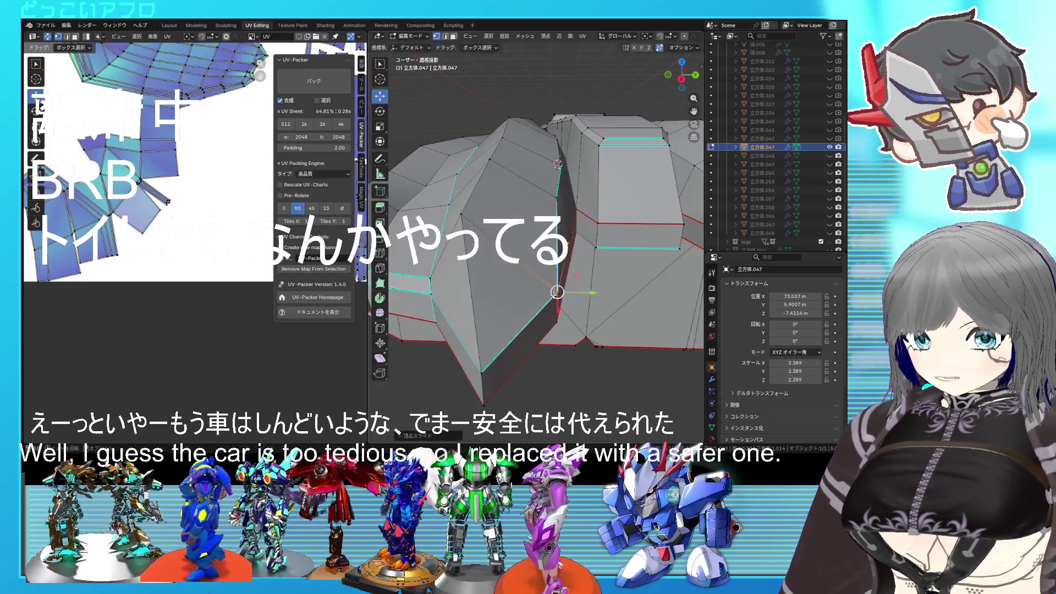
click(557, 292)
key(g)
key(y)
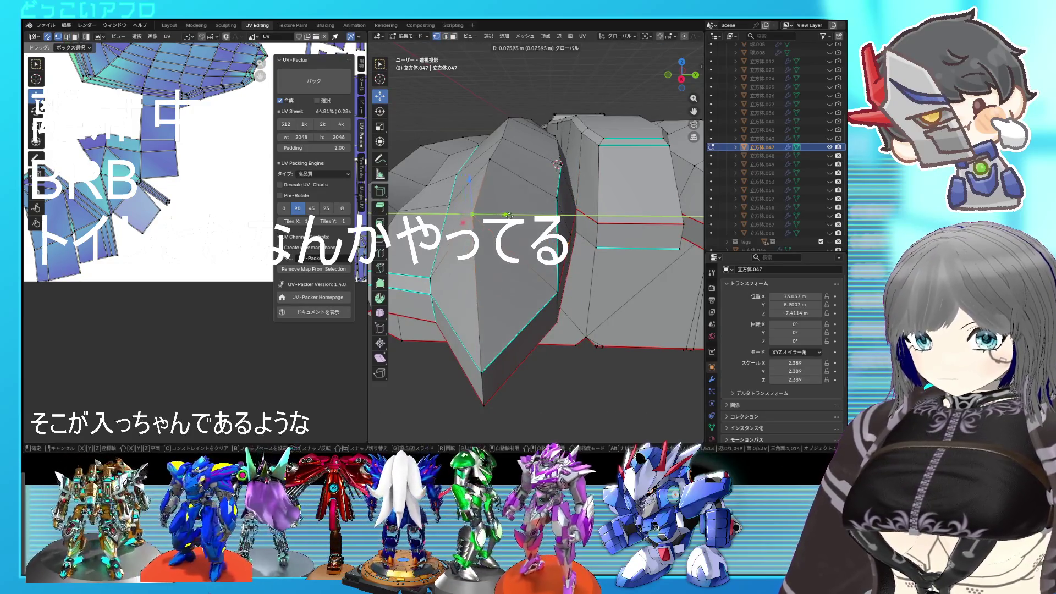
click(509, 215)
scroll(509, 216, down, 2)
Inspect the edited ridges, save the file and mark the chosen edges as a seam
middle_drag(509, 215, 581, 304)
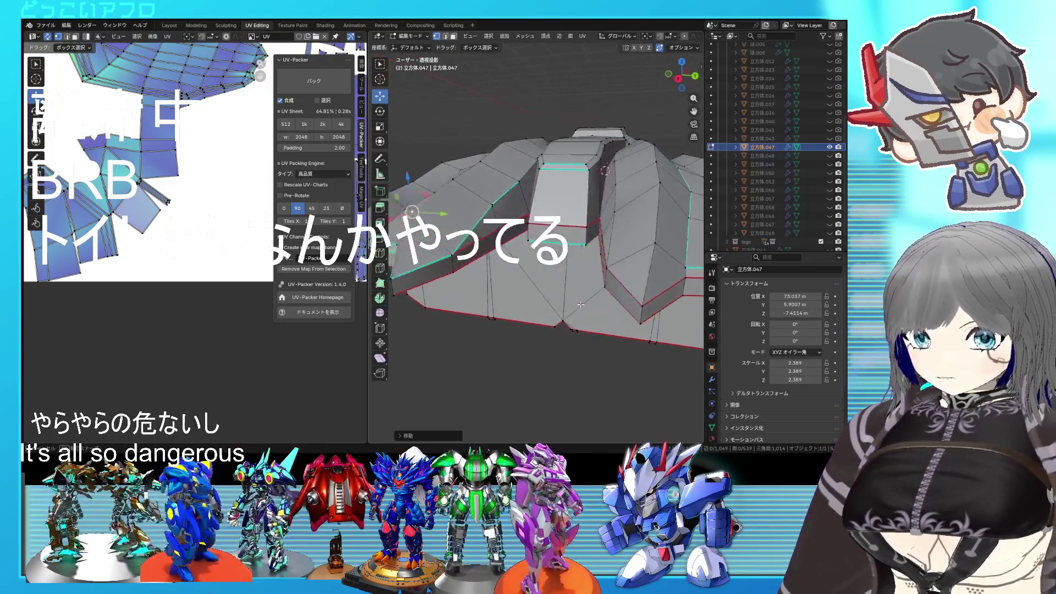
middle_drag(581, 305, 532, 295)
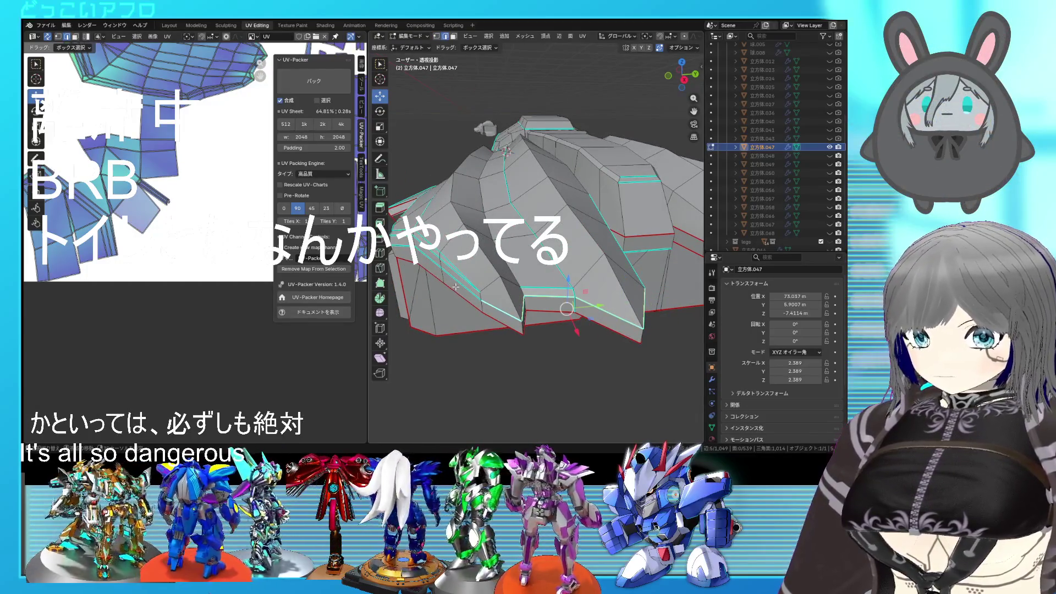
mouse_move(456, 287)
middle_down()
mouse_move(494, 289)
mouse_move(477, 265)
mouse_move(486, 260)
middle_up()
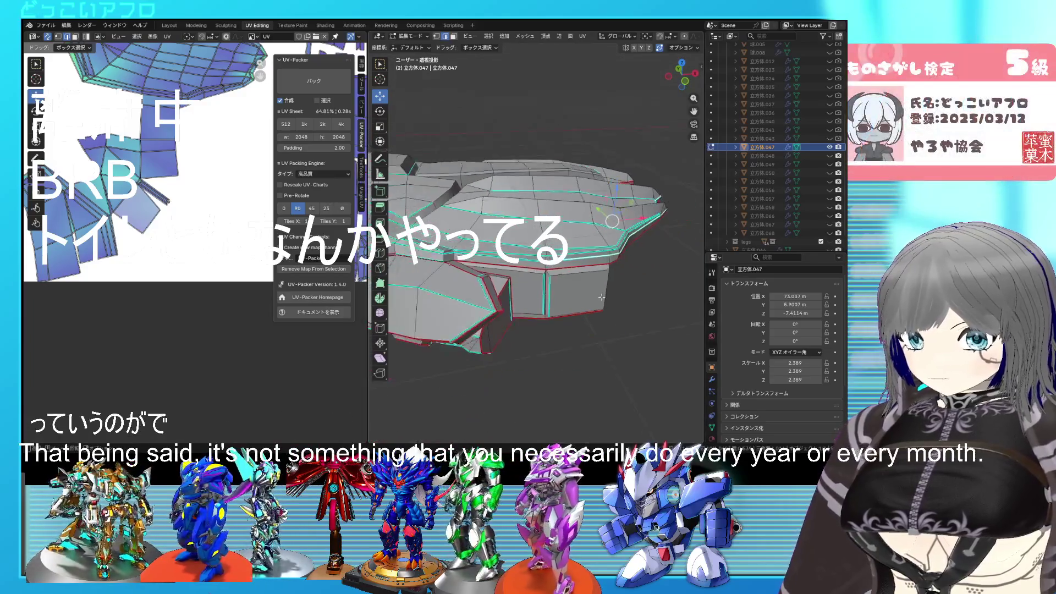
scroll(492, 249, up, 3)
right_click(493, 249)
key(Escape)
key(ctrl+s)
scroll(574, 282, up, 2)
middle_drag(574, 282, 461, 253)
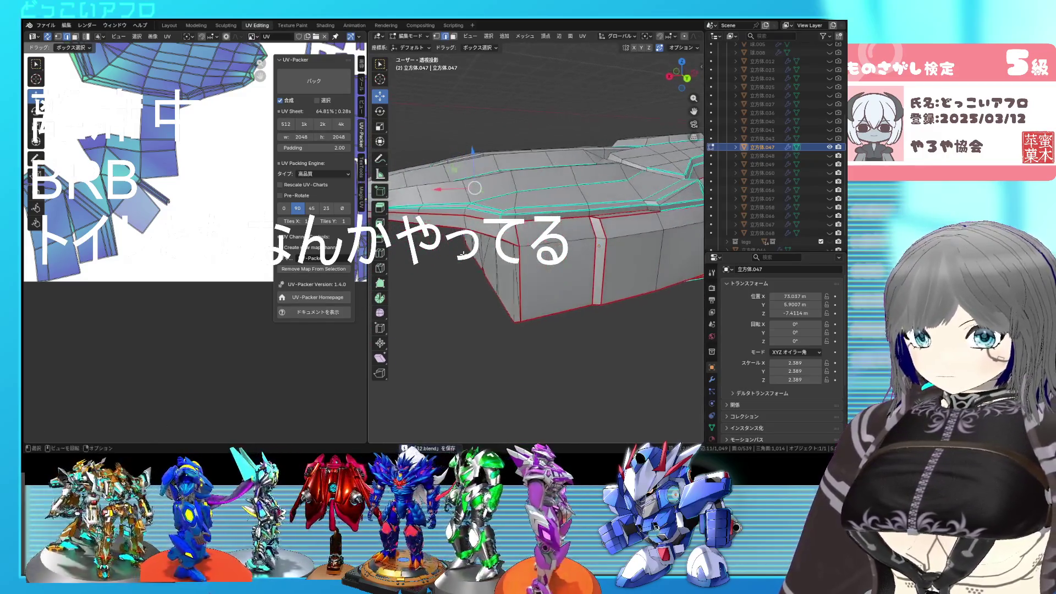
click(469, 246)
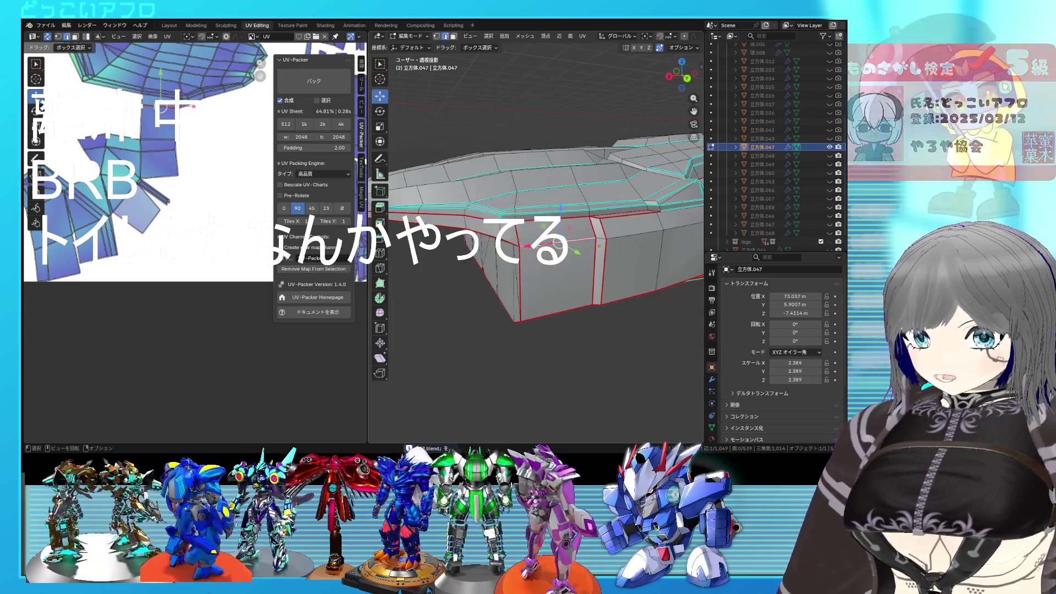
key(ctrl+e)
mouse_move(518, 240)
middle_down()
mouse_move(480, 275)
mouse_move(654, 261)
mouse_move(578, 248)
middle_up()
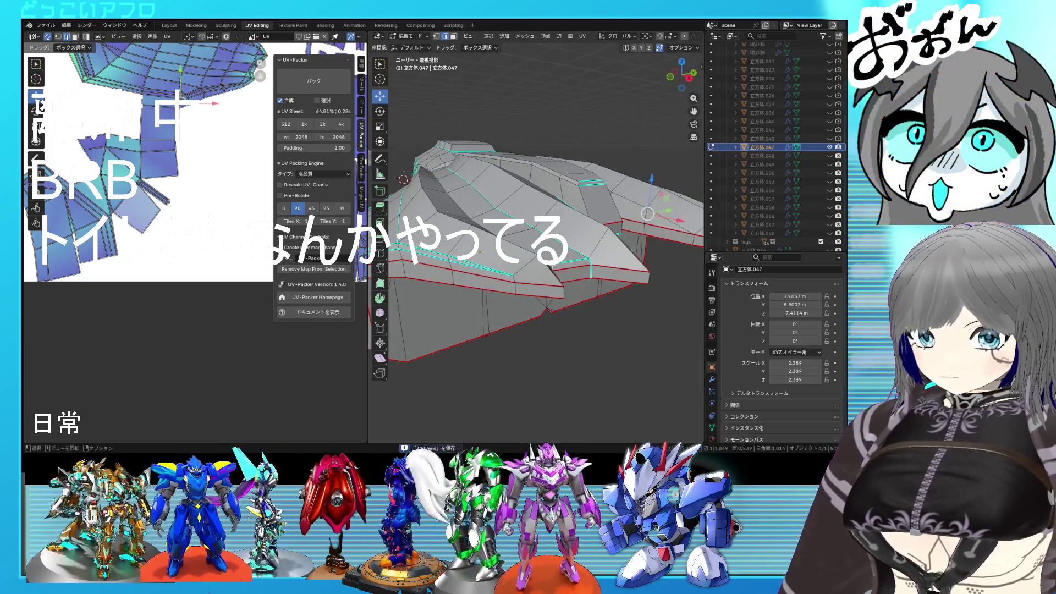
In vertex mode, slide the vertices near the ridge into a better position
key(1)
click(516, 276)
key(g)
key(g)
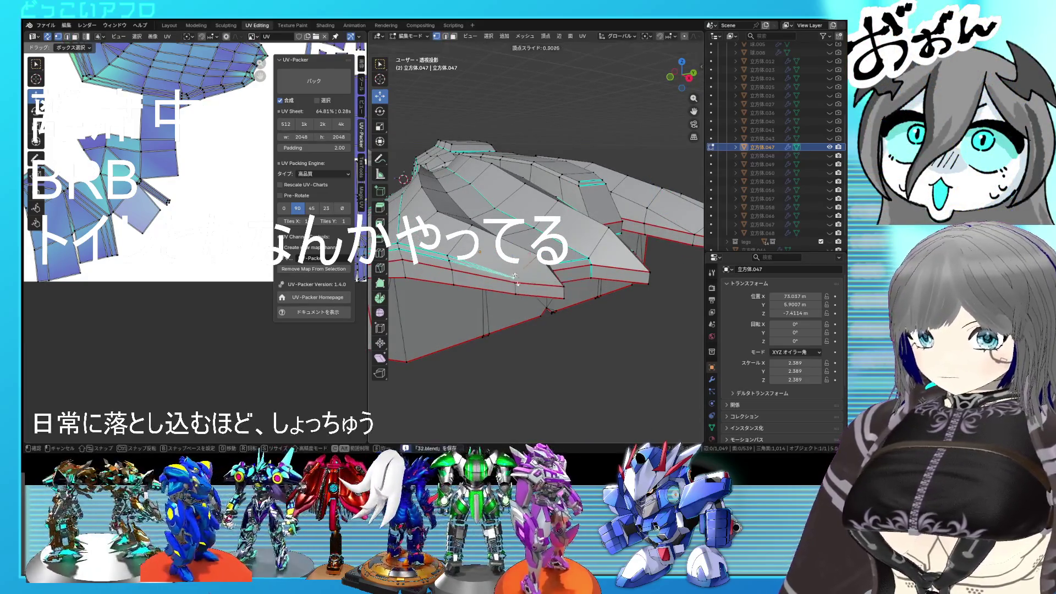
middle_drag(516, 285, 567, 277)
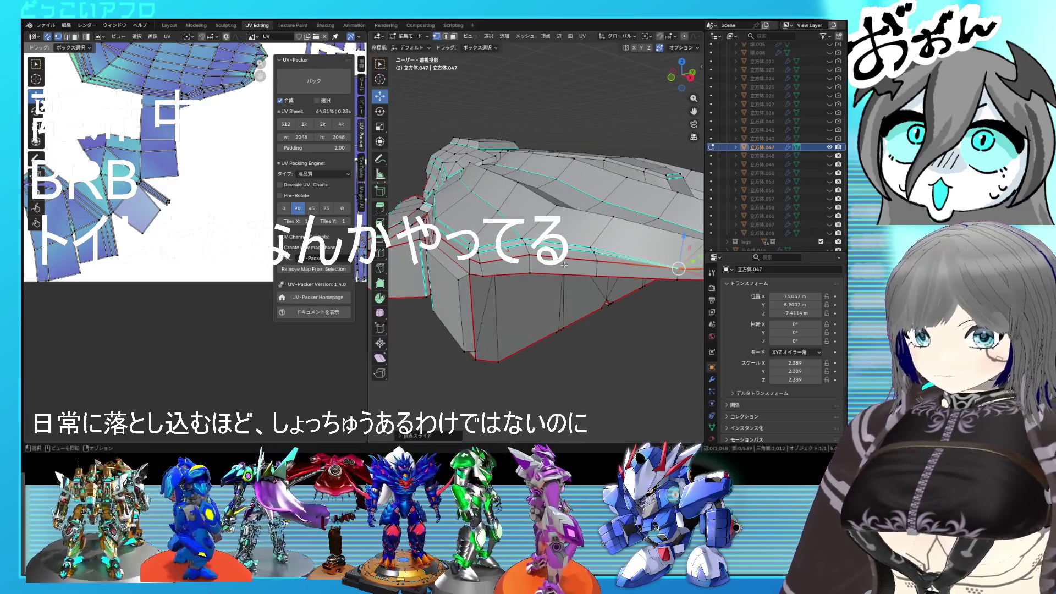
mouse_move(678, 268)
middle_down()
mouse_move(528, 258)
mouse_move(468, 235)
middle_up()
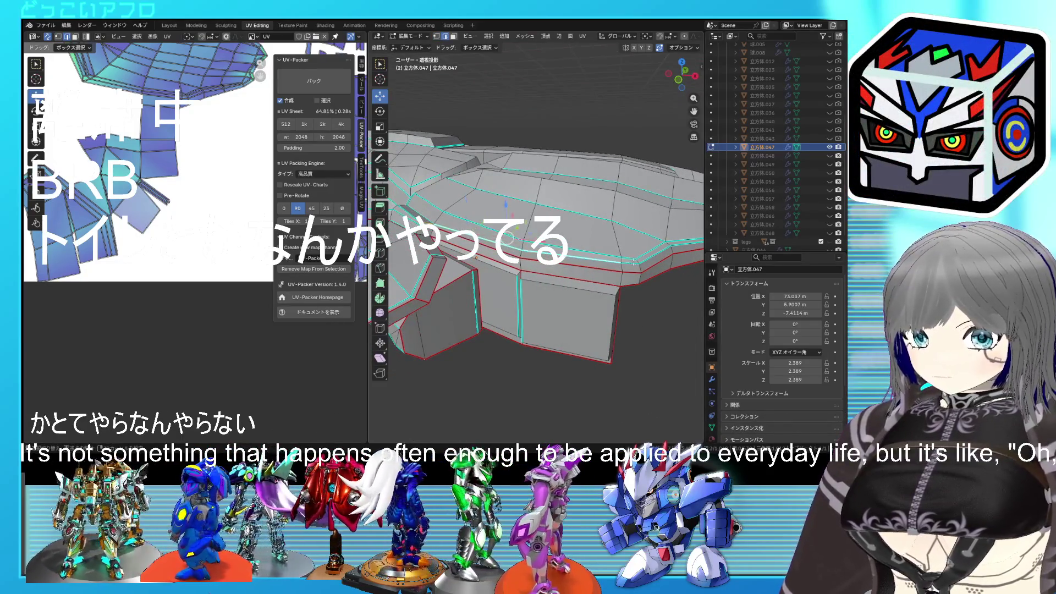
middle_drag(642, 263, 570, 254)
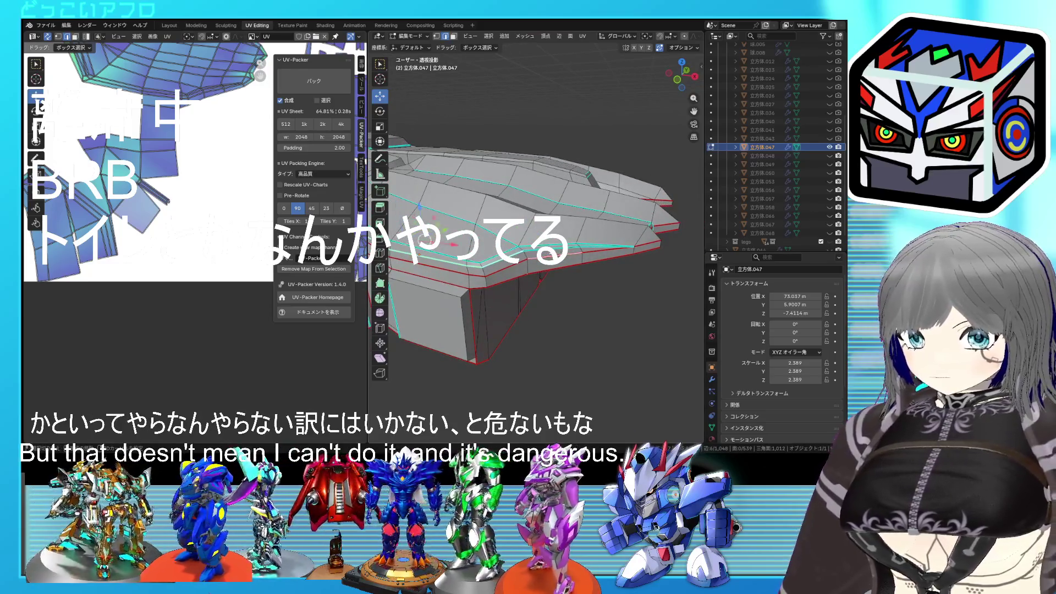
click(559, 262)
Mark the selected ridge edges as sharp and check them from the front
middle_drag(559, 263, 584, 258)
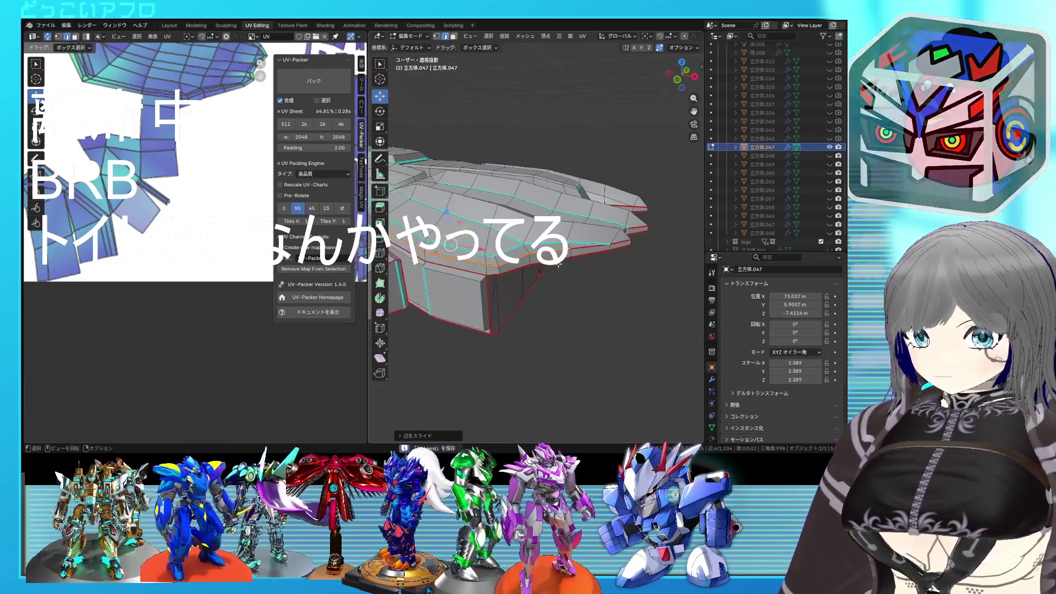
key(ctrl+e)
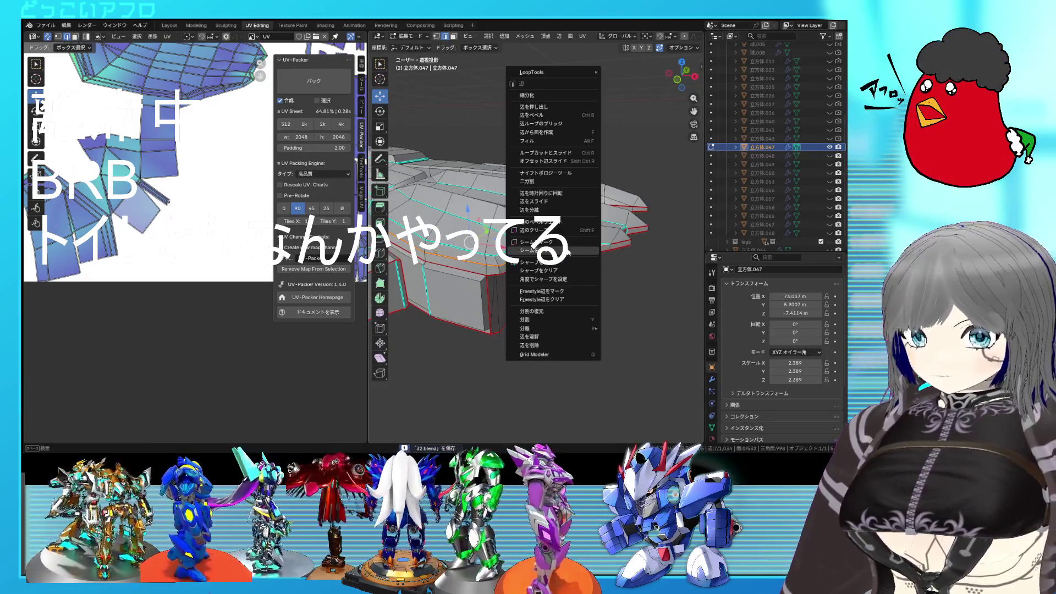
click(541, 262)
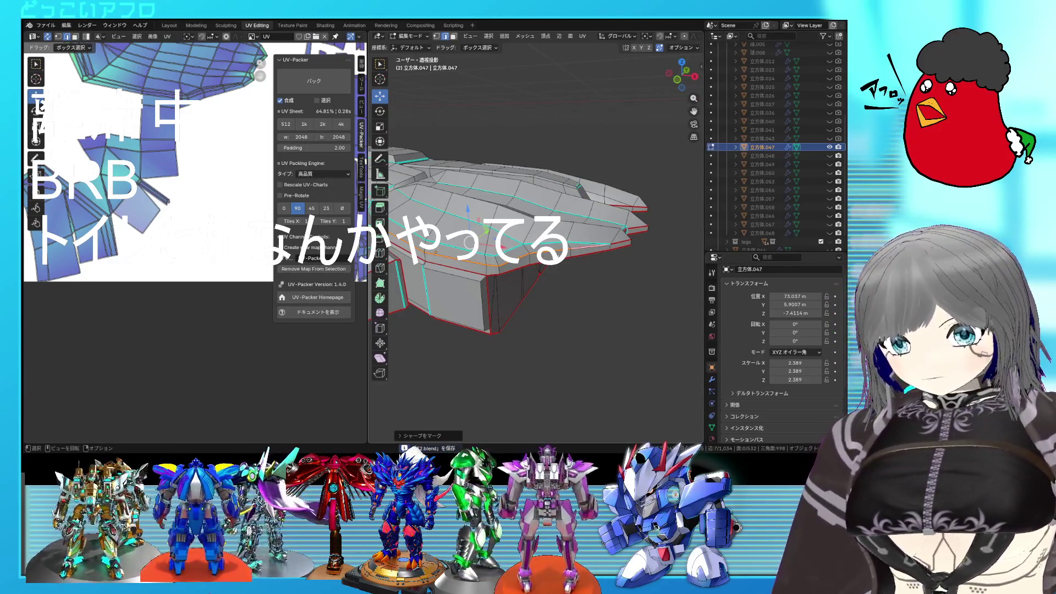
middle_drag(435, 253, 509, 287)
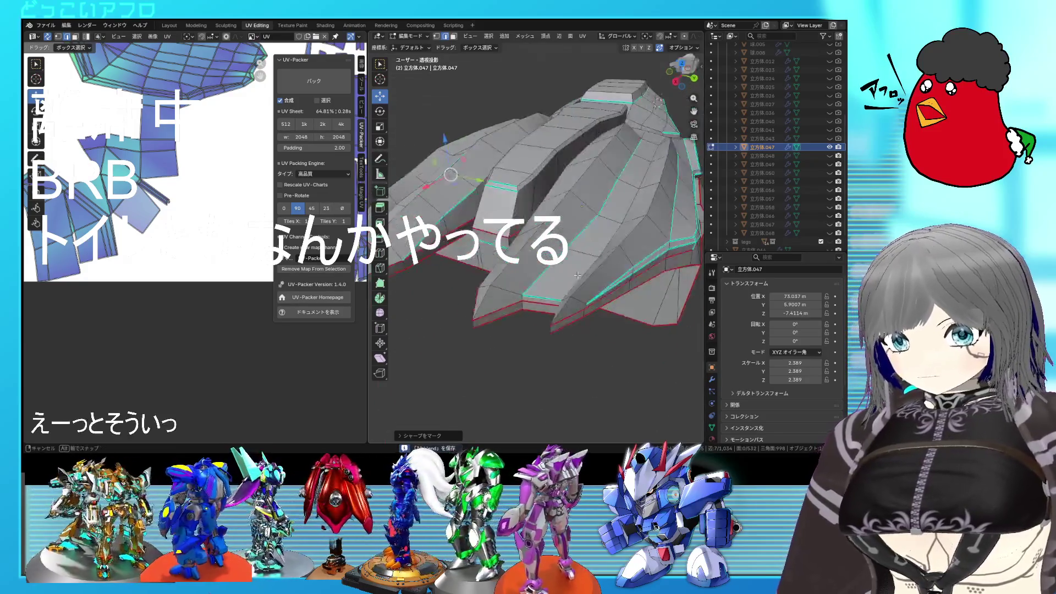
mouse_move(623, 281)
middle_down()
mouse_move(604, 262)
mouse_move(569, 267)
middle_up()
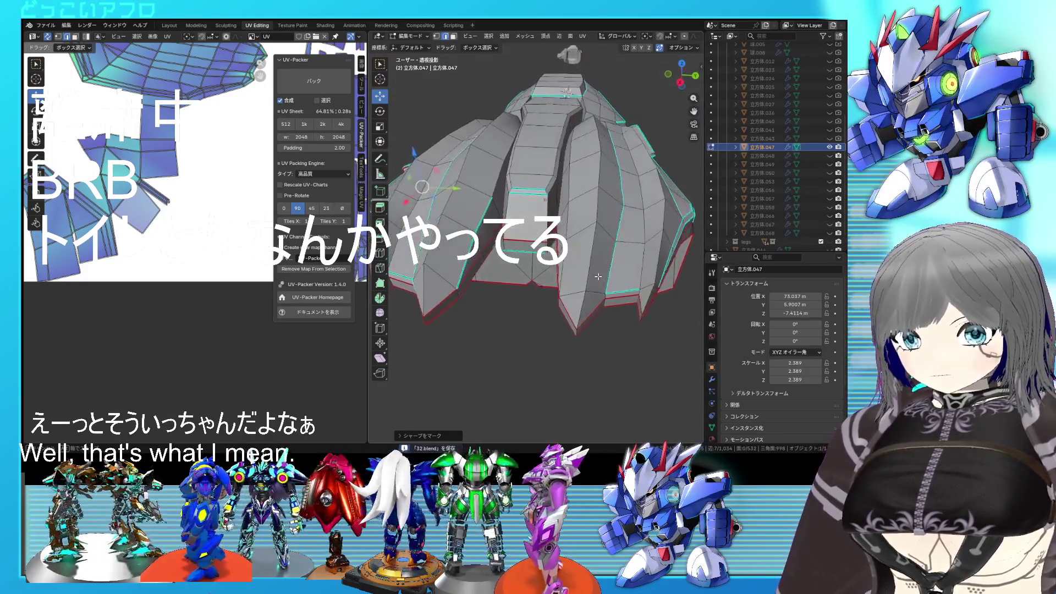
right_click(575, 220)
Save the file, toggle through object mode and mark the selected edges as sharp
key(ctrl+s)
key(Tab)
middle_drag(575, 220, 578, 276)
key(Tab)
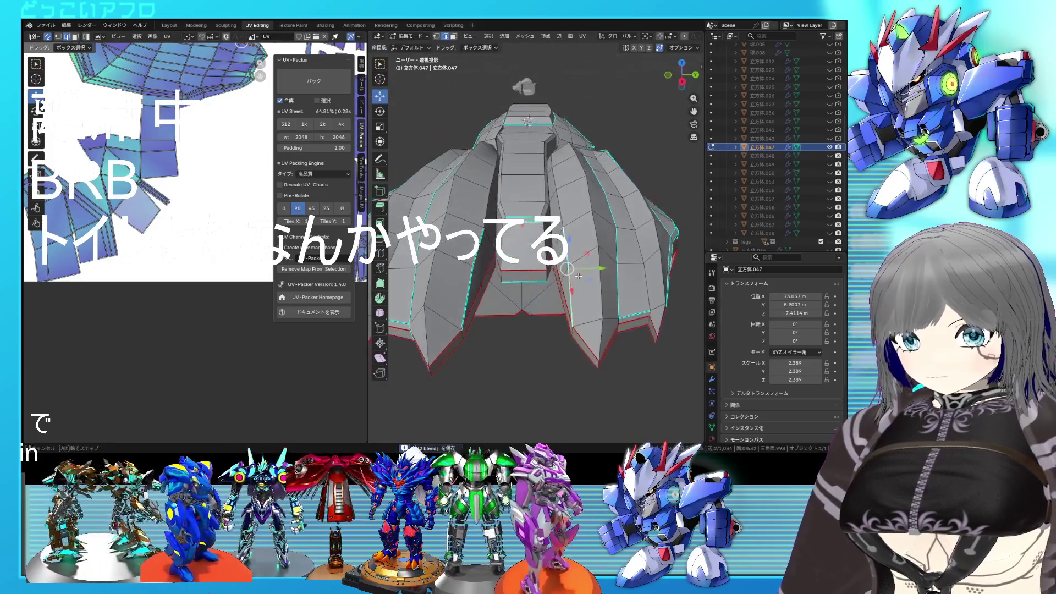
scroll(536, 248, up, 5)
key(ctrl+e)
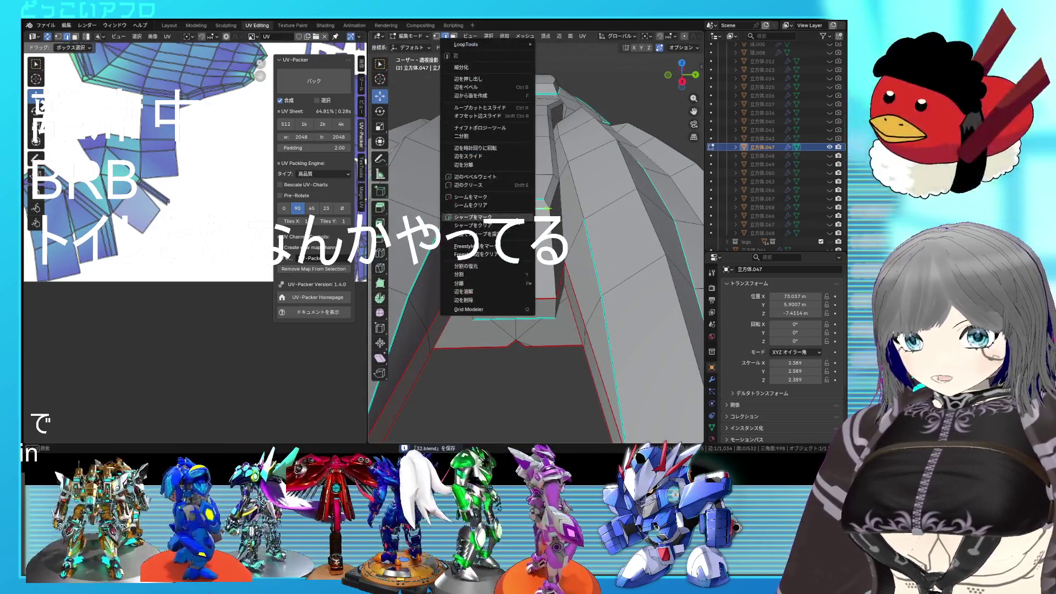
click(473, 217)
scroll(520, 264, down, 4)
Grab part of the hand mesh to reposition it, save, and inspect it from several angles
mouse_move(519, 264)
middle_down()
mouse_move(628, 302)
mouse_move(553, 295)
mouse_move(611, 362)
middle_up()
scroll(561, 285, up, 2)
scroll(600, 305, up, 3)
key(g)
click(587, 372)
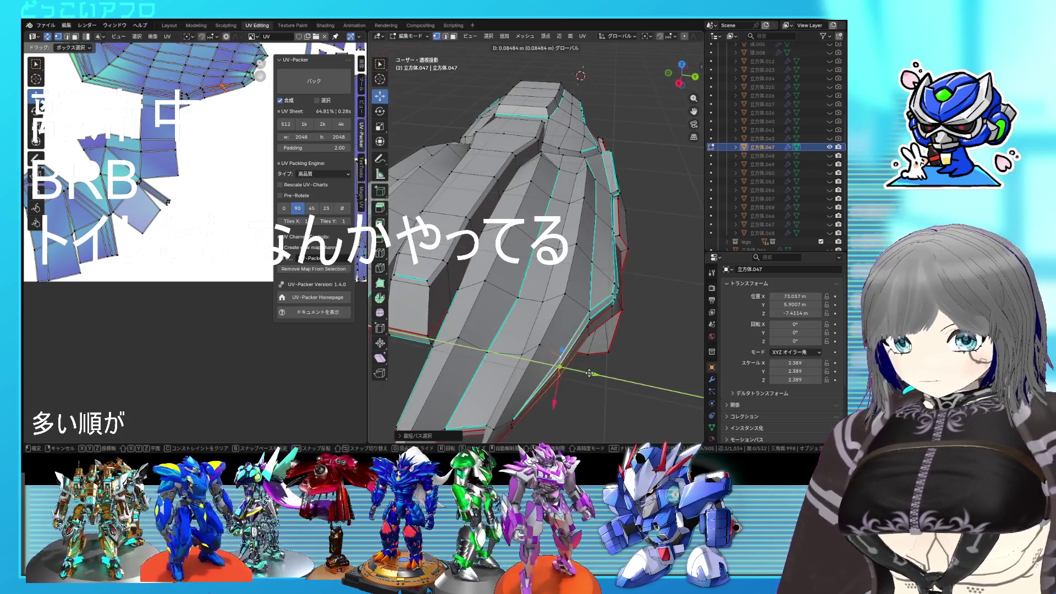
scroll(589, 373, down, 3)
key(ctrl+s)
middle_drag(590, 373, 594, 314)
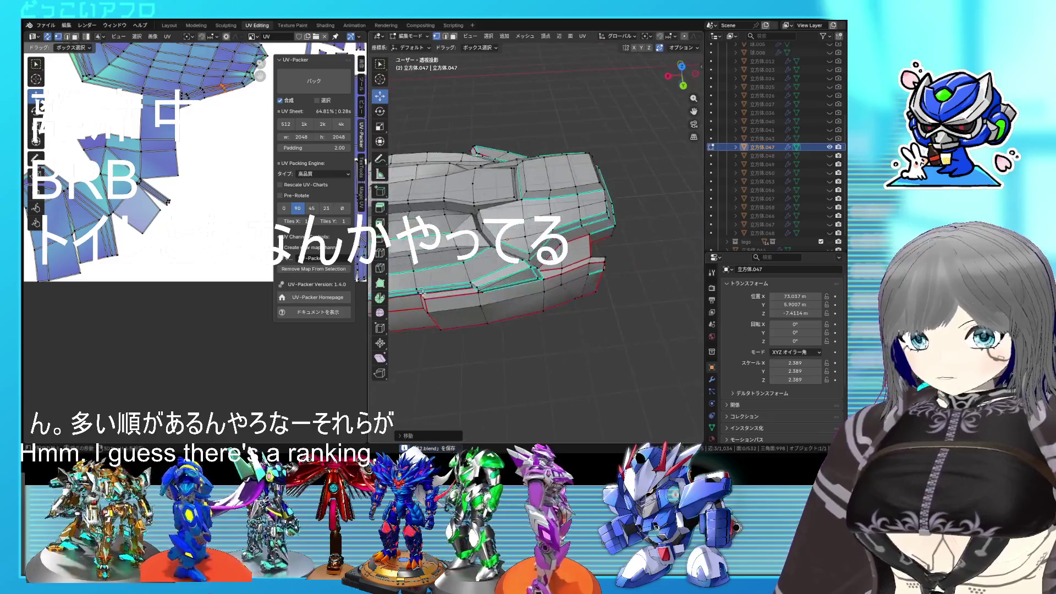
mouse_move(434, 276)
middle_down()
mouse_move(510, 278)
mouse_move(588, 262)
mouse_move(595, 240)
middle_up()
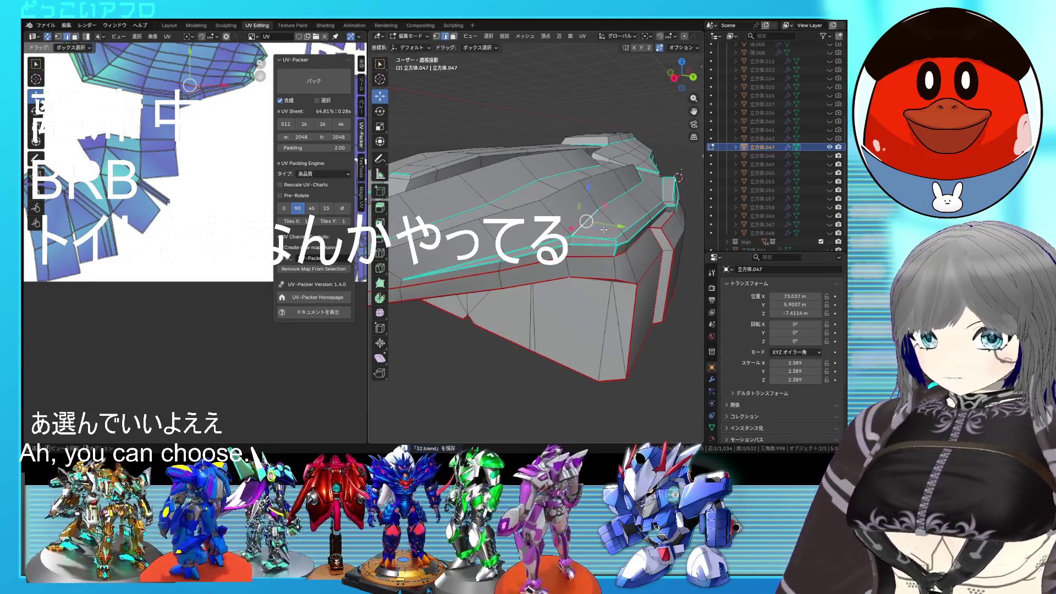
scroll(604, 230, up, 5)
mouse_move(643, 282)
middle_down()
mouse_move(546, 268)
mouse_move(603, 274)
middle_up()
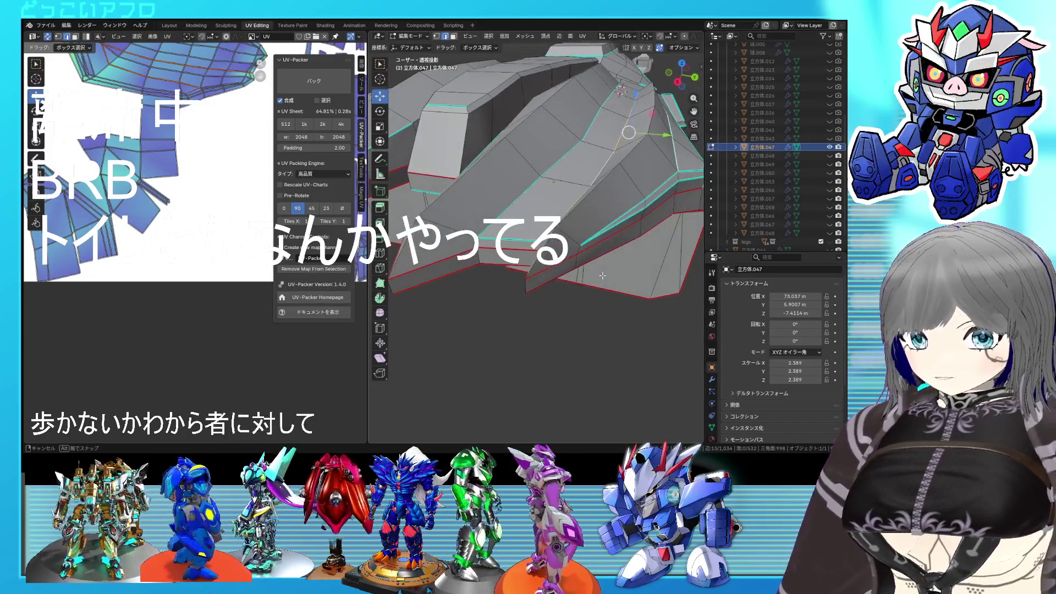
Mark the selected edges as a seam and edge-slide a loop into a better position
right_click(603, 275)
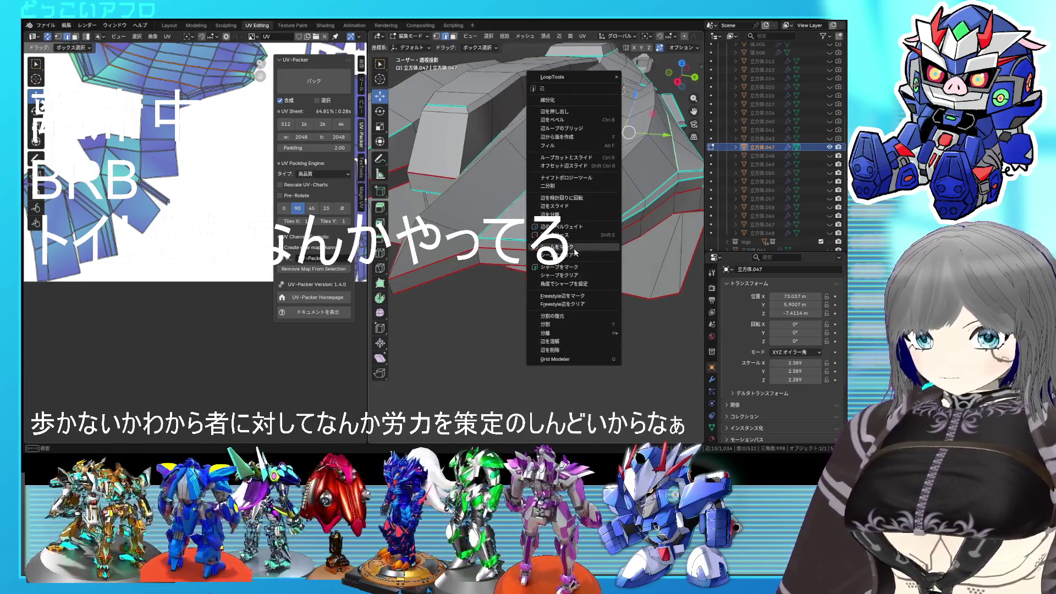
click(576, 253)
right_click(575, 252)
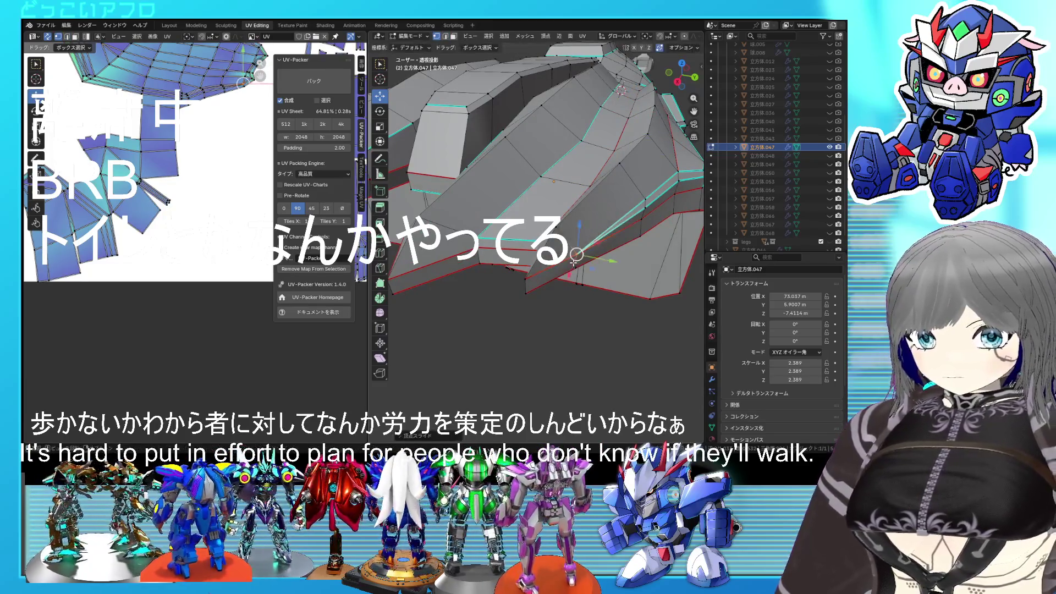
middle_drag(575, 253, 550, 258)
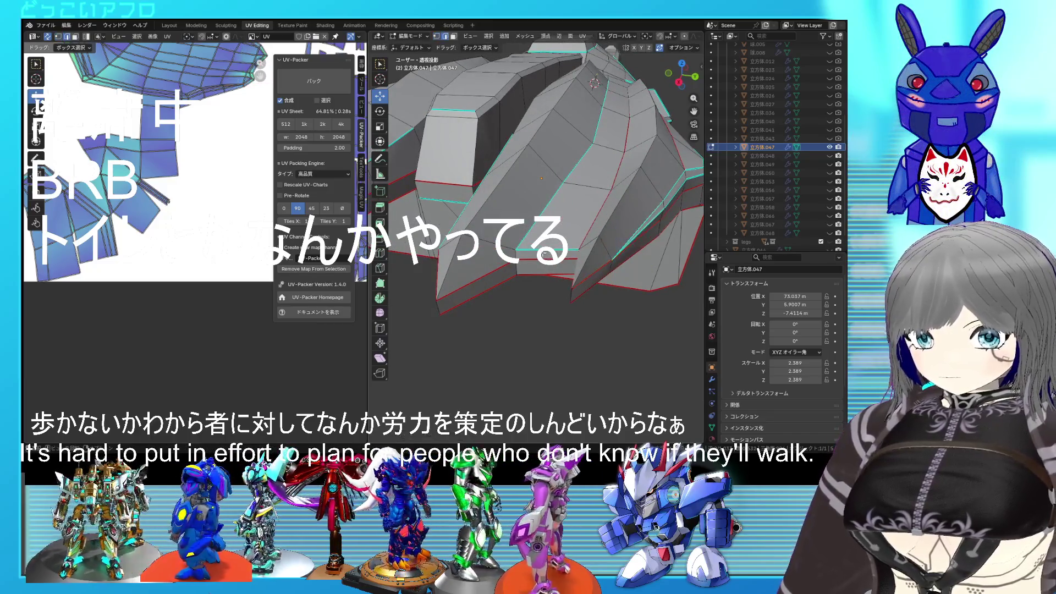
key(g)
key(g)
click(537, 293)
mouse_move(537, 293)
middle_down()
mouse_move(553, 304)
mouse_move(432, 99)
middle_up()
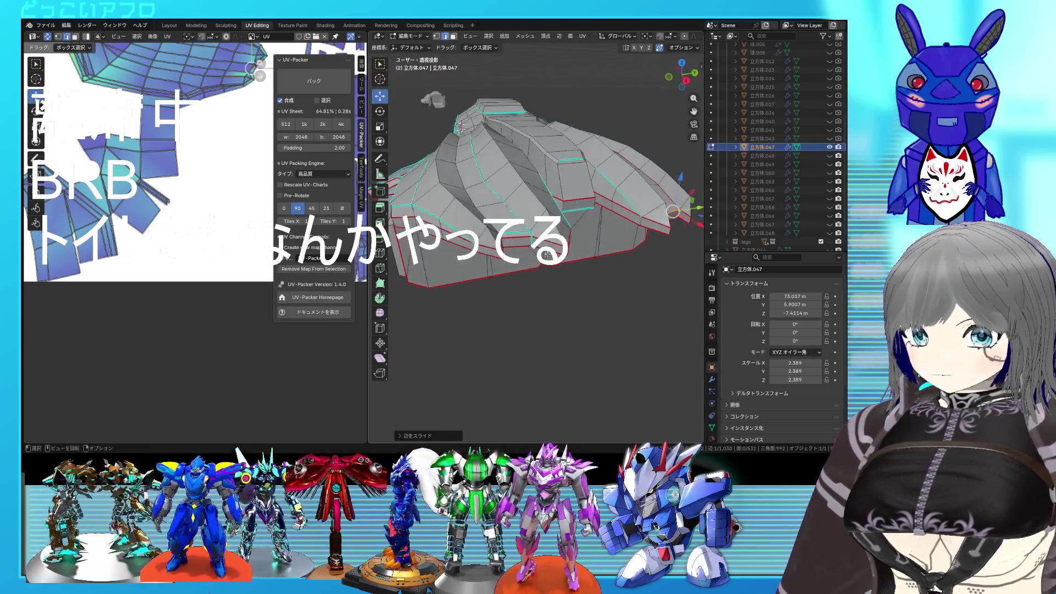
mouse_move(540, 285)
middle_down()
mouse_move(489, 277)
mouse_move(626, 274)
mouse_move(640, 263)
mouse_move(540, 269)
mouse_move(503, 327)
middle_up()
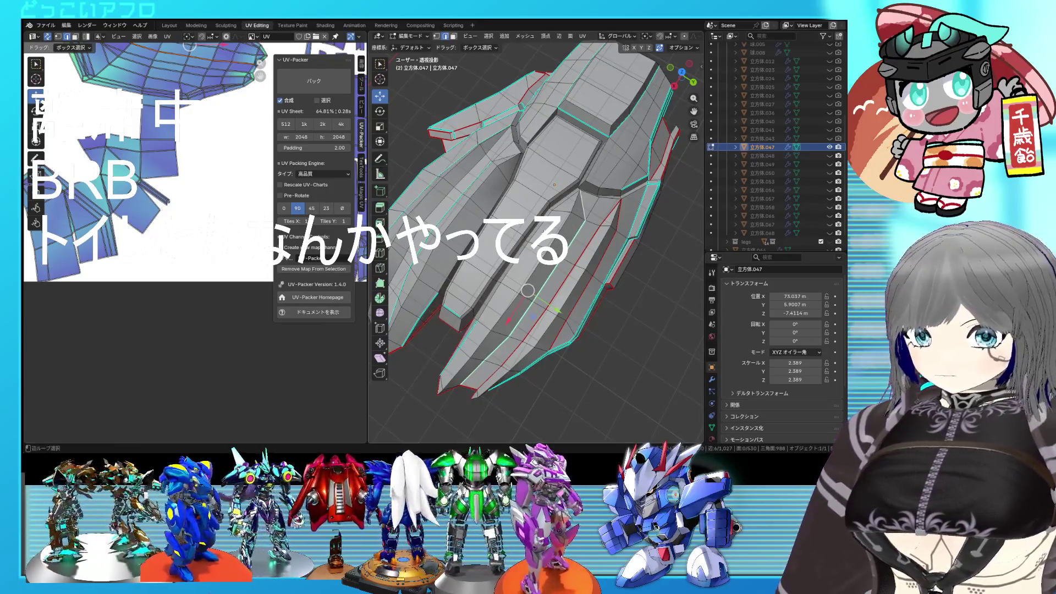
middle_drag(523, 272, 545, 255)
Select a long ridge edge loop and mark it as a seam
right_click(545, 254)
key(Escape)
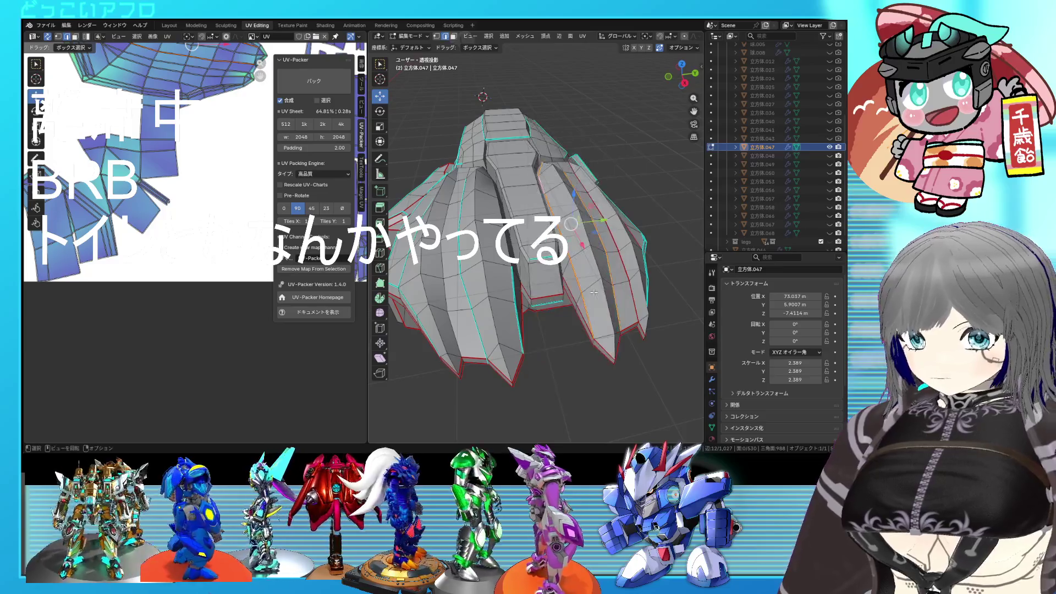
click(512, 302)
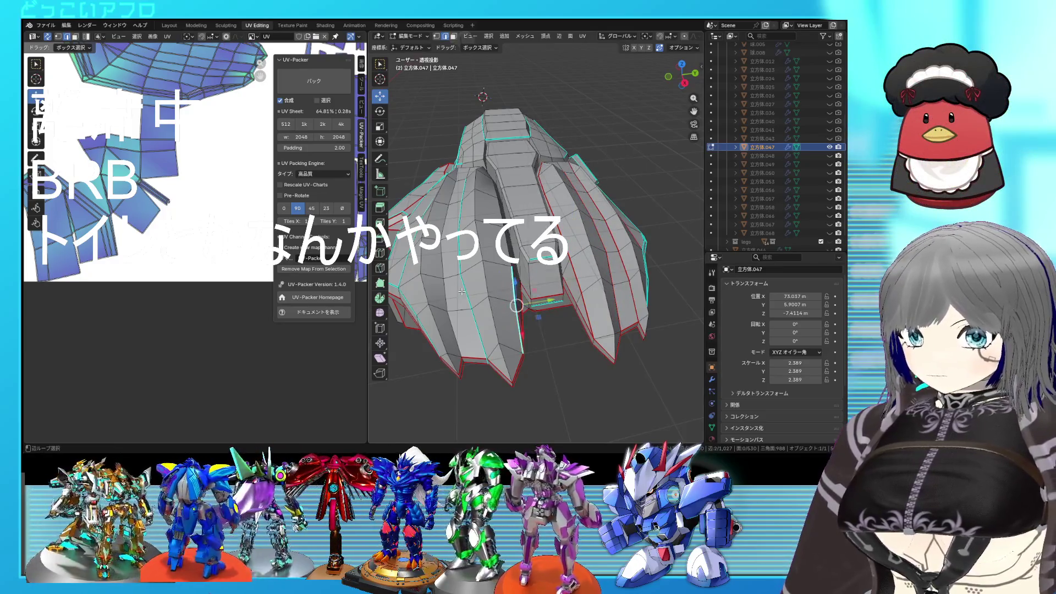
middle_drag(512, 303, 466, 245)
key(ctrl+e)
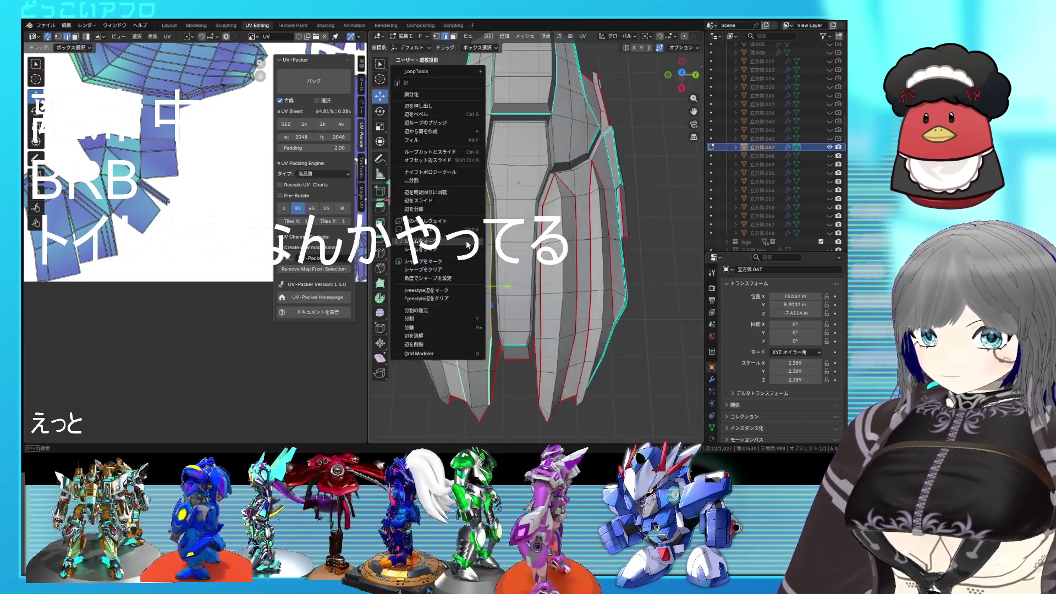
click(466, 244)
Mark a second ridge loop as a seam and check it from the top ortho view
mouse_move(452, 227)
middle_down()
mouse_move(457, 251)
mouse_move(542, 329)
middle_up()
key(ctrl+e)
click(536, 317)
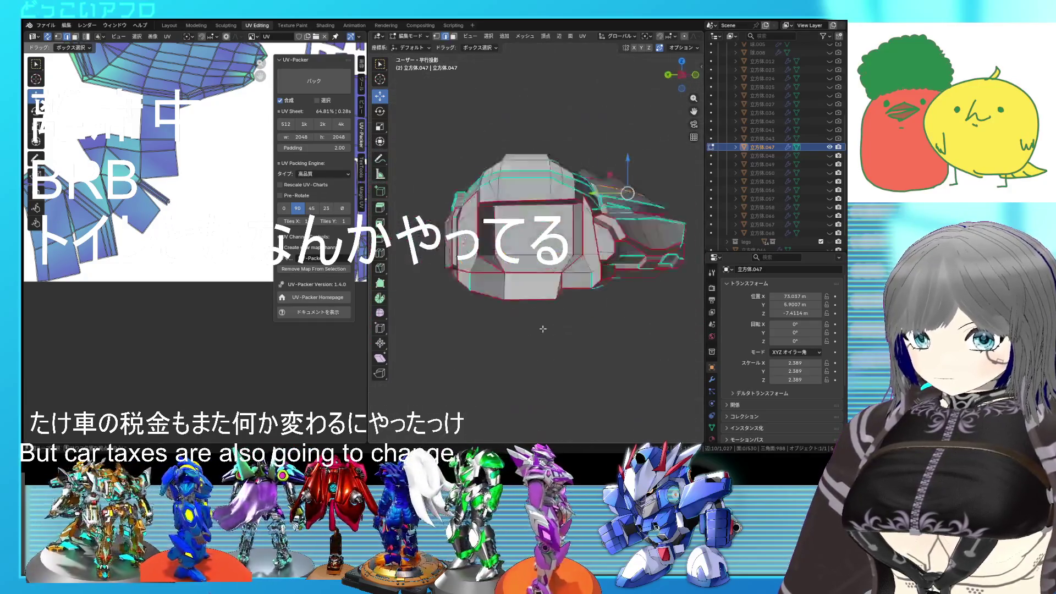
key(KP_7)
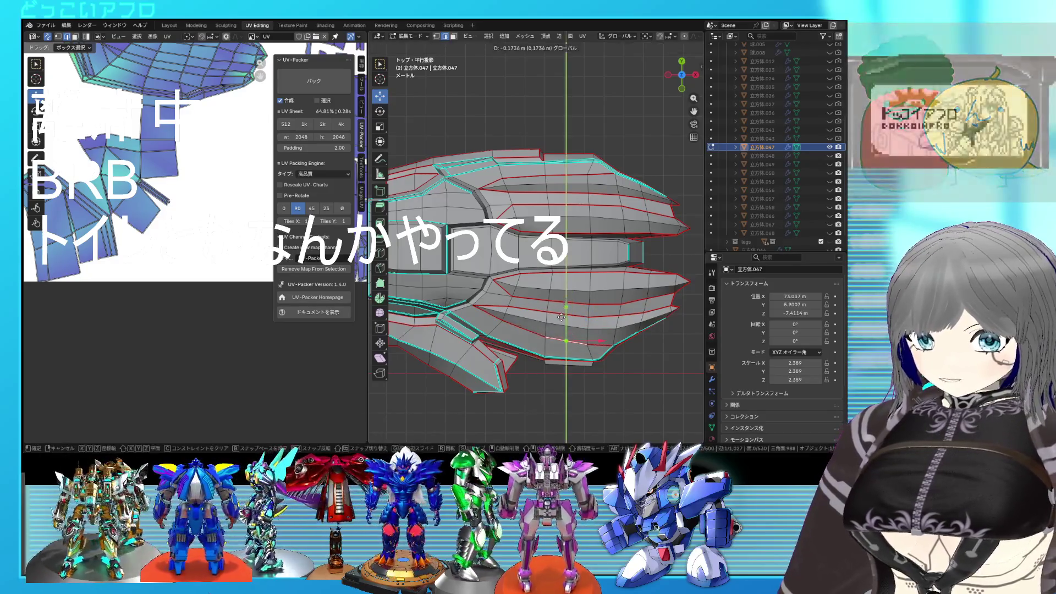
mouse_move(563, 312)
middle_down()
mouse_move(601, 363)
mouse_move(529, 328)
middle_up()
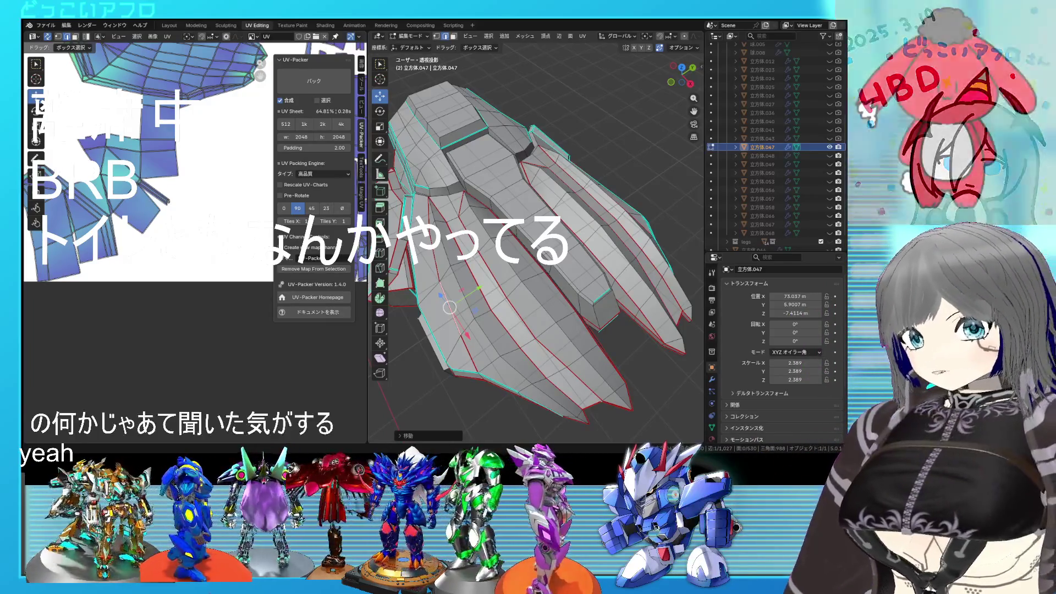
Save the file and switch to vertex select mode, viewing the piece from below
mouse_move(468, 244)
middle_down()
mouse_move(574, 238)
mouse_move(669, 253)
mouse_move(593, 296)
middle_up()
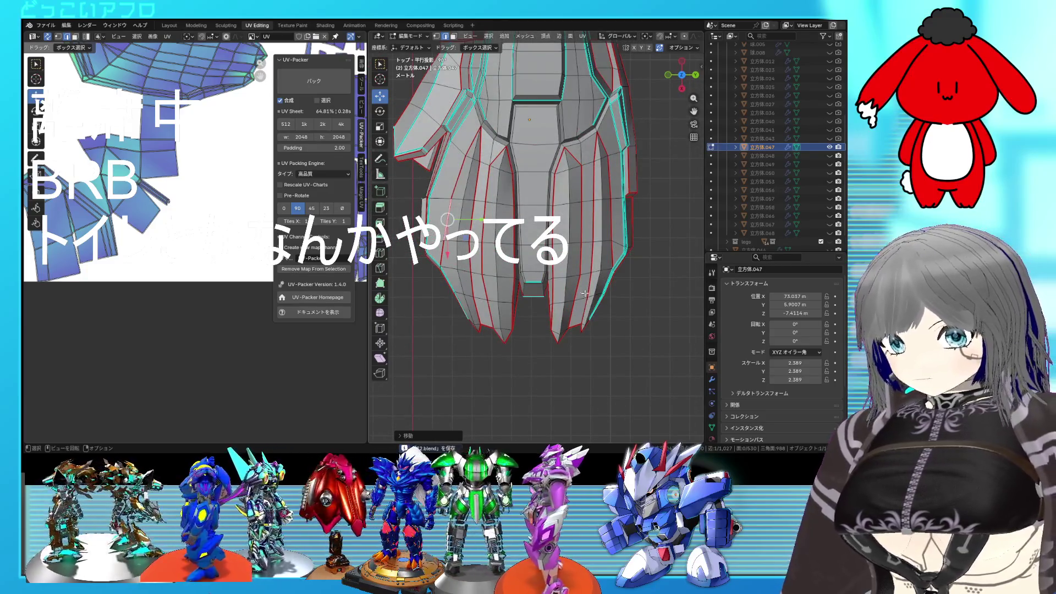
shift+right_click(553, 291)
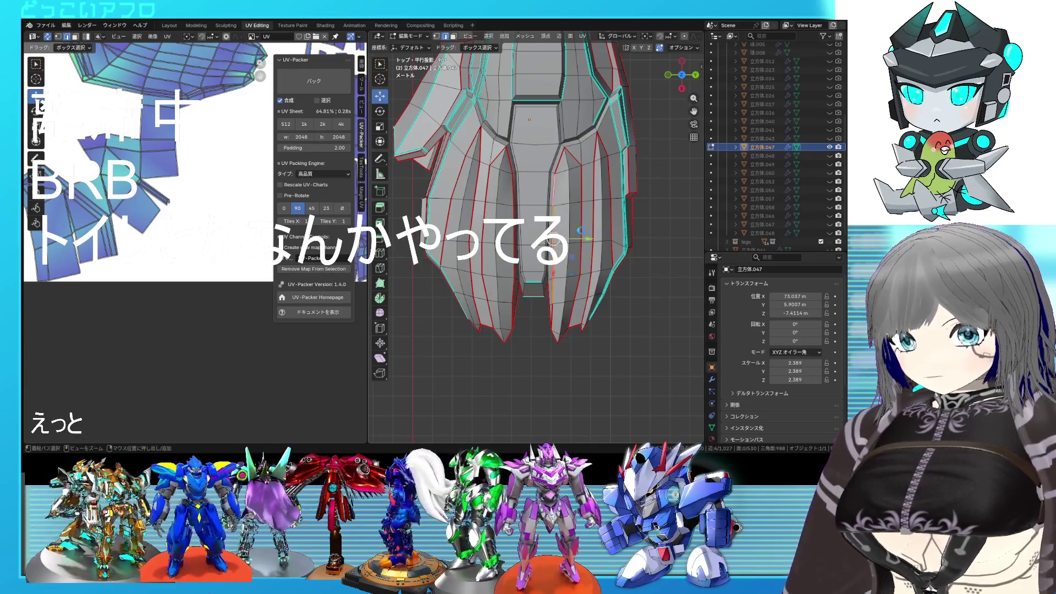
key(ctrl+s)
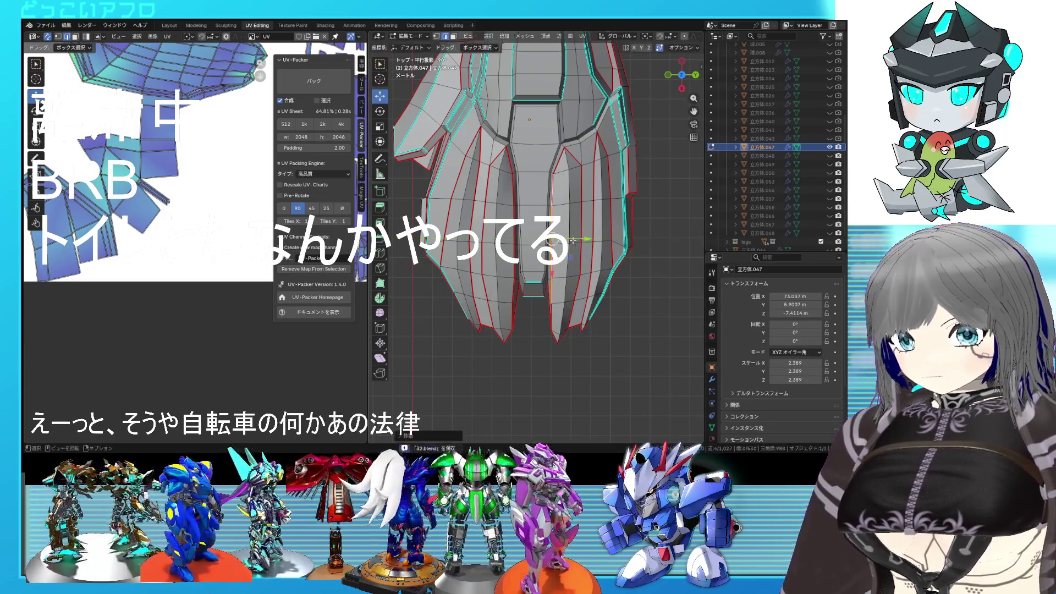
key(1)
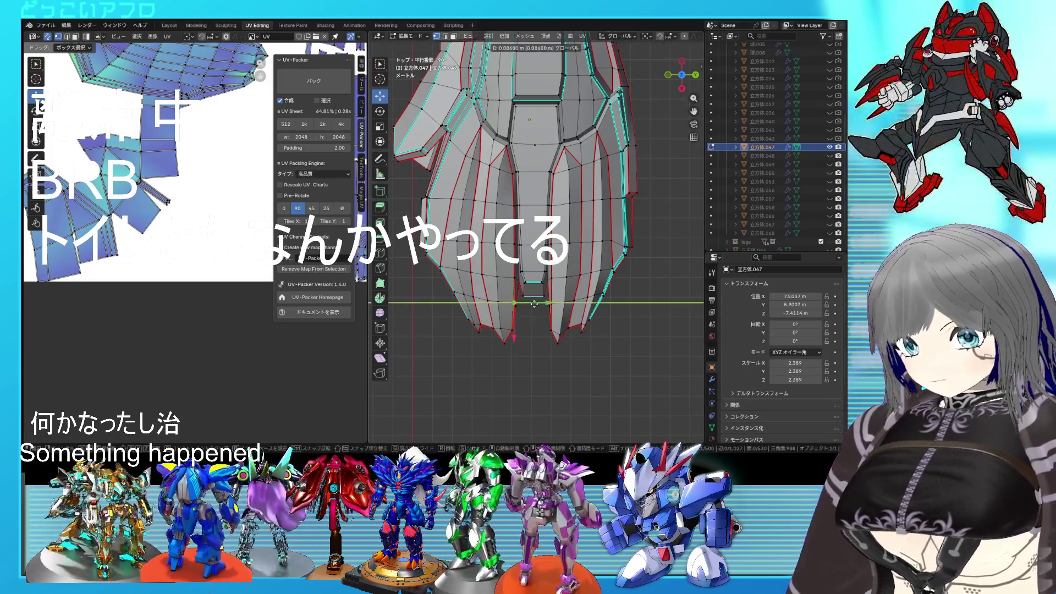
middle_drag(520, 305, 521, 259)
scroll(520, 257, up, 1)
scroll(506, 244, up, 2)
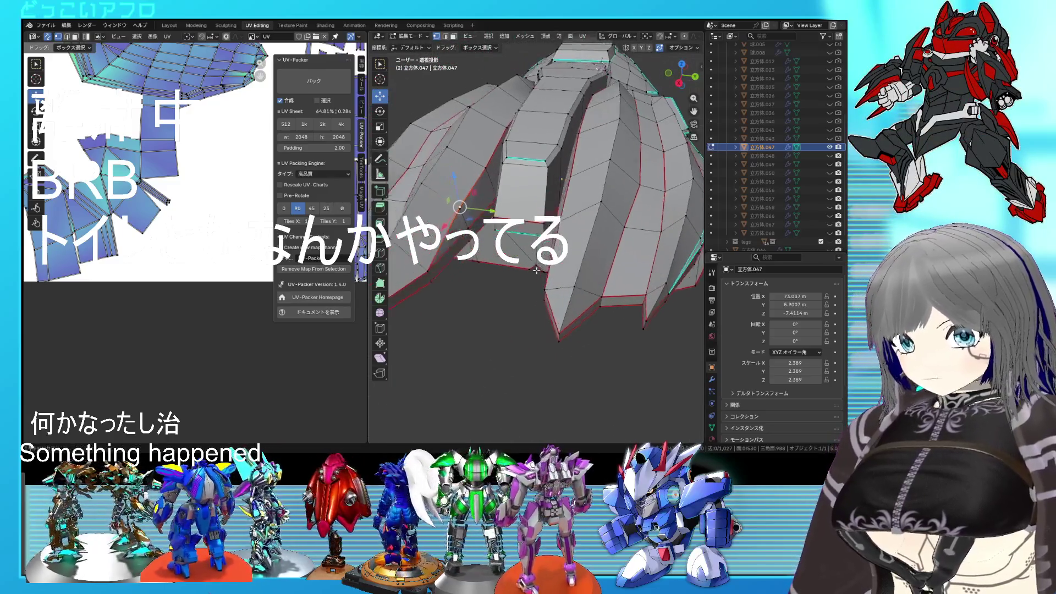
scroll(490, 233, up, 2)
scroll(476, 223, up, 2)
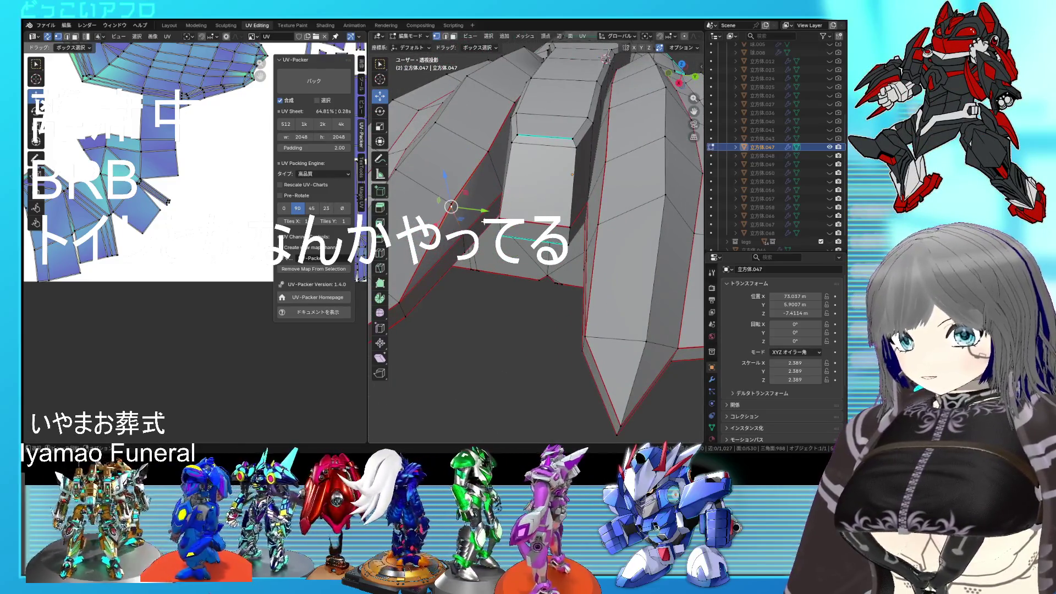
Nudge the selected vertices to the right and slide one vertex along its edge
shift+right_click(488, 152)
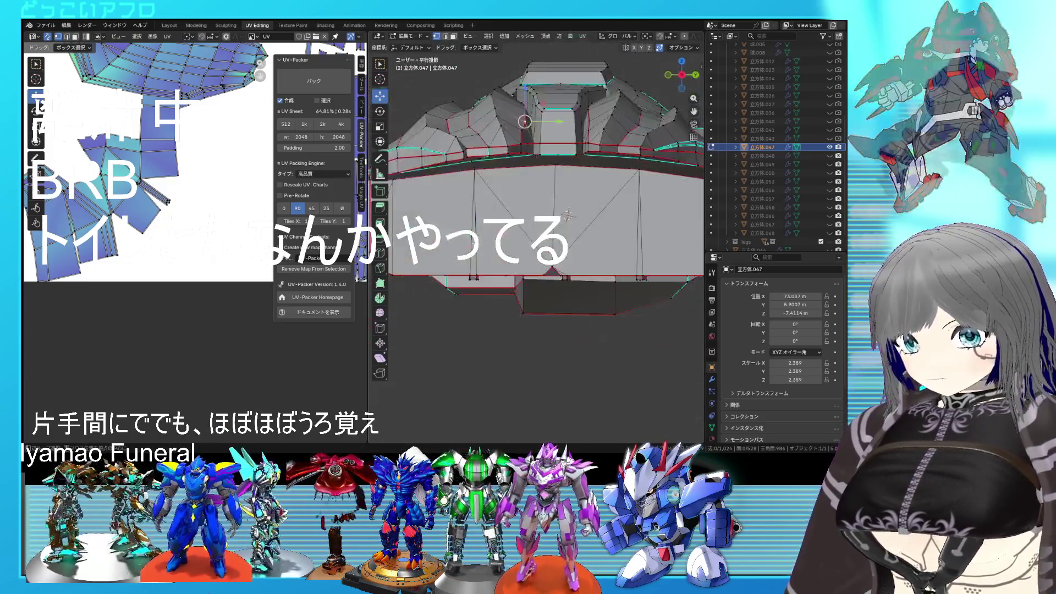
middle_drag(464, 221, 544, 353)
drag(544, 353, 562, 355)
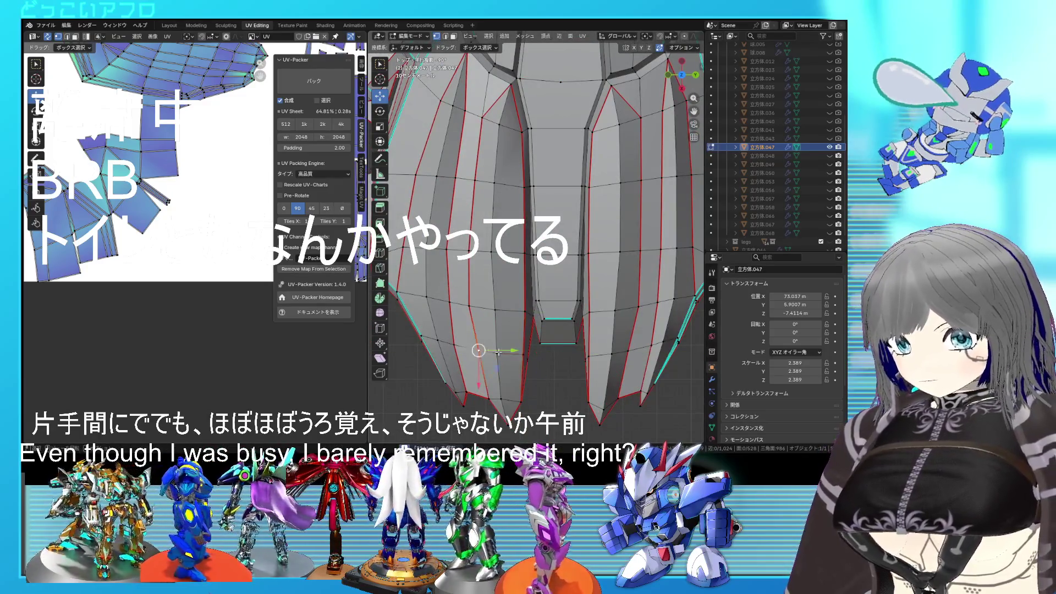
key(shift+v)
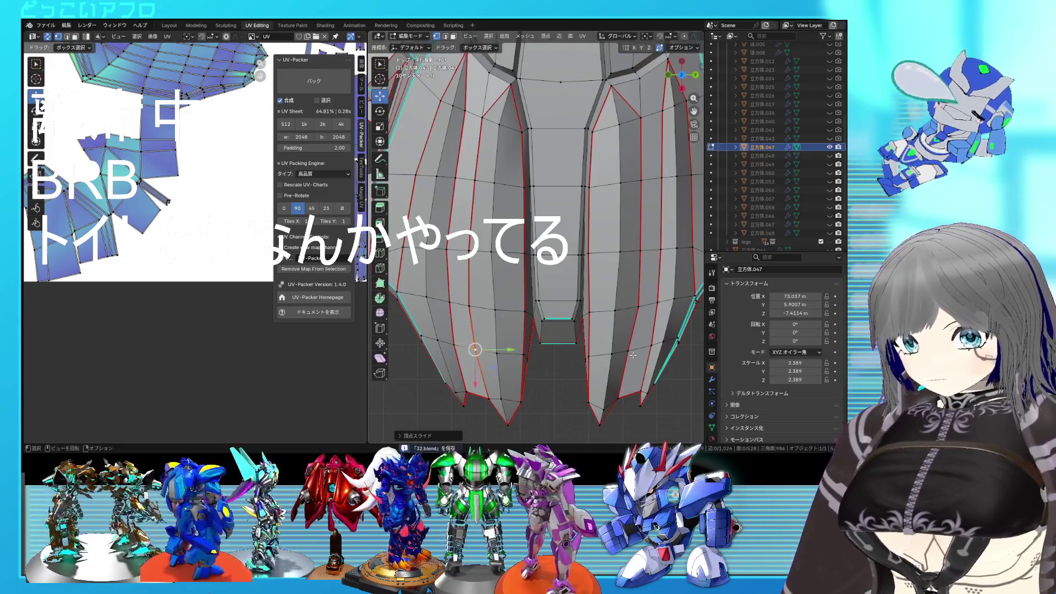
click(629, 363)
Dissolve the stray vertices and select the entire armor piece
middle_drag(655, 363, 539, 166)
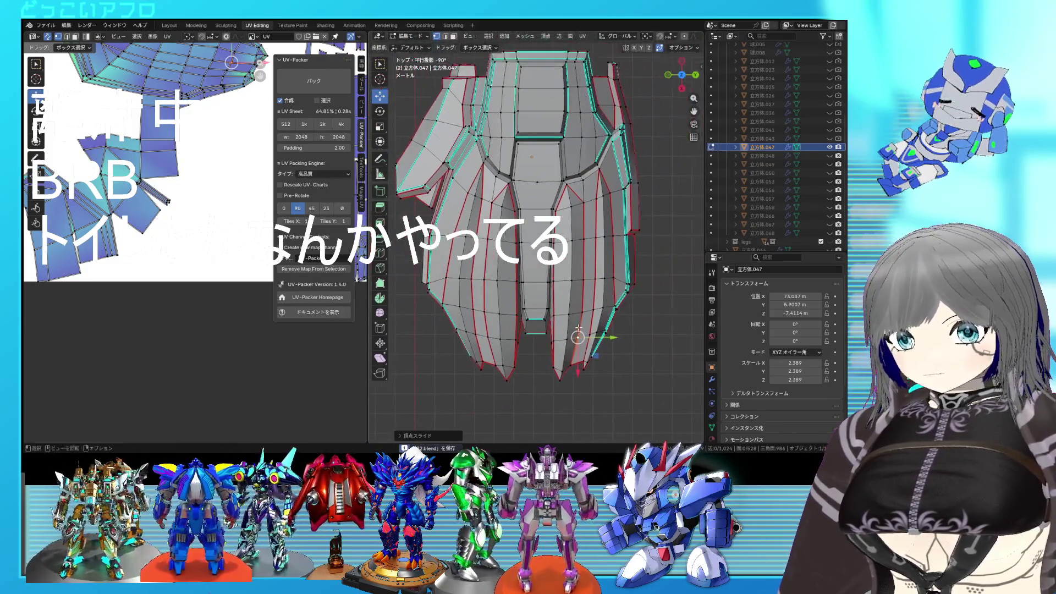
scroll(544, 177, up, 3)
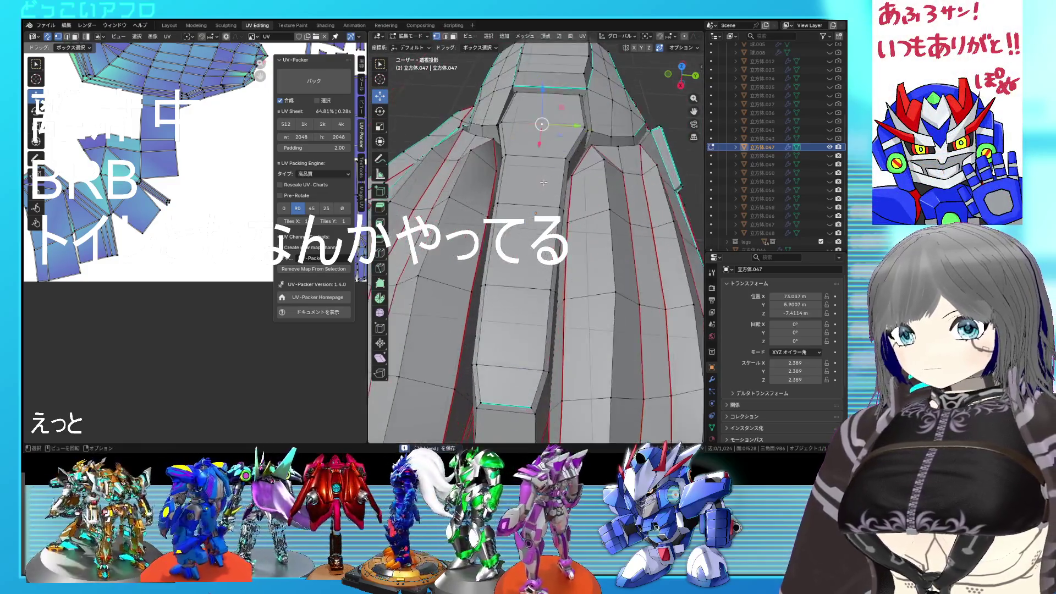
scroll(553, 186, up, 2)
key(x)
click(532, 183)
scroll(531, 182, down, 5)
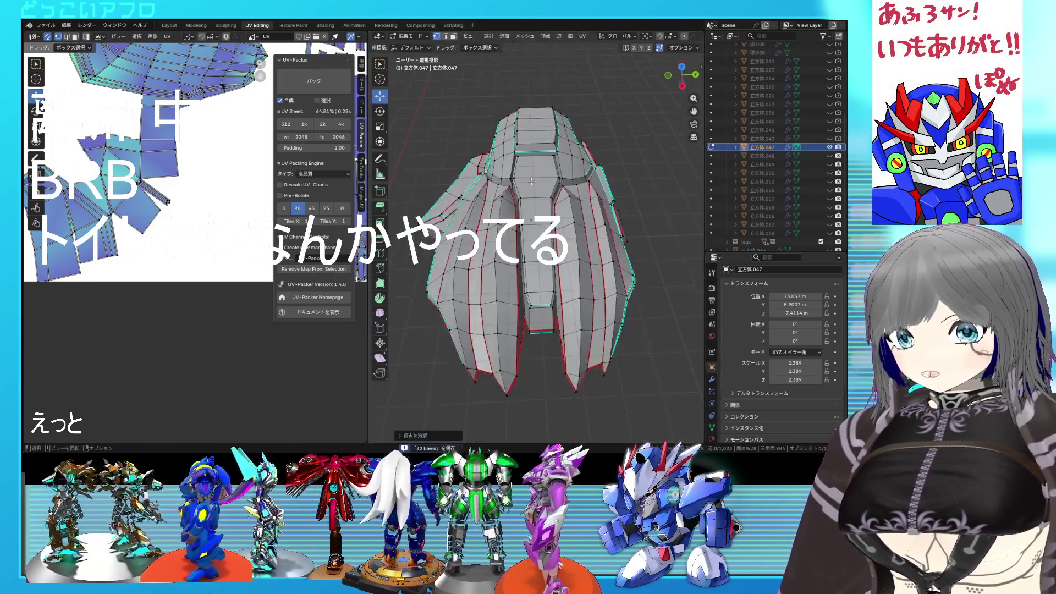
mouse_move(569, 209)
middle_down()
mouse_move(639, 208)
mouse_move(578, 214)
middle_up()
scroll(639, 208, up, 3)
scroll(578, 215, down, 3)
key(a)
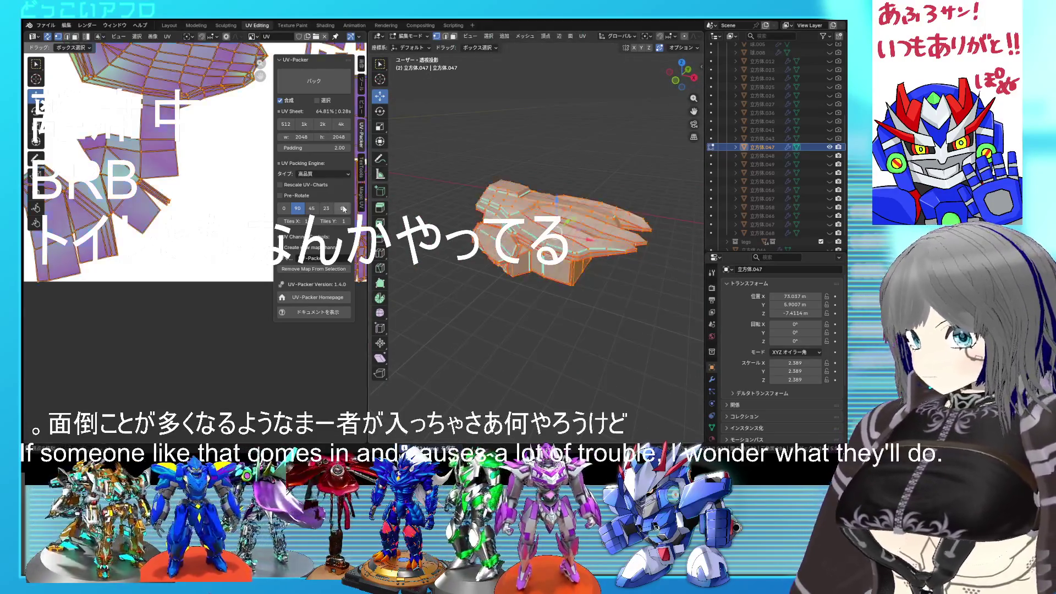
Unwrap the piece into new UV islands and check one linked part's islands
right_click(141, 174)
click(140, 176)
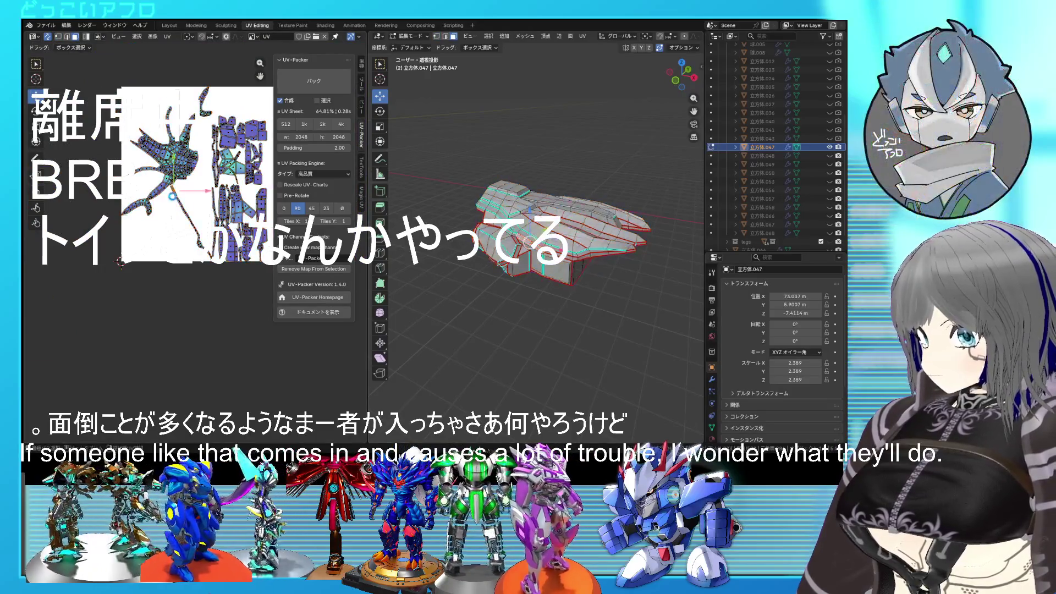
key(a)
scroll(196, 206, up, 3)
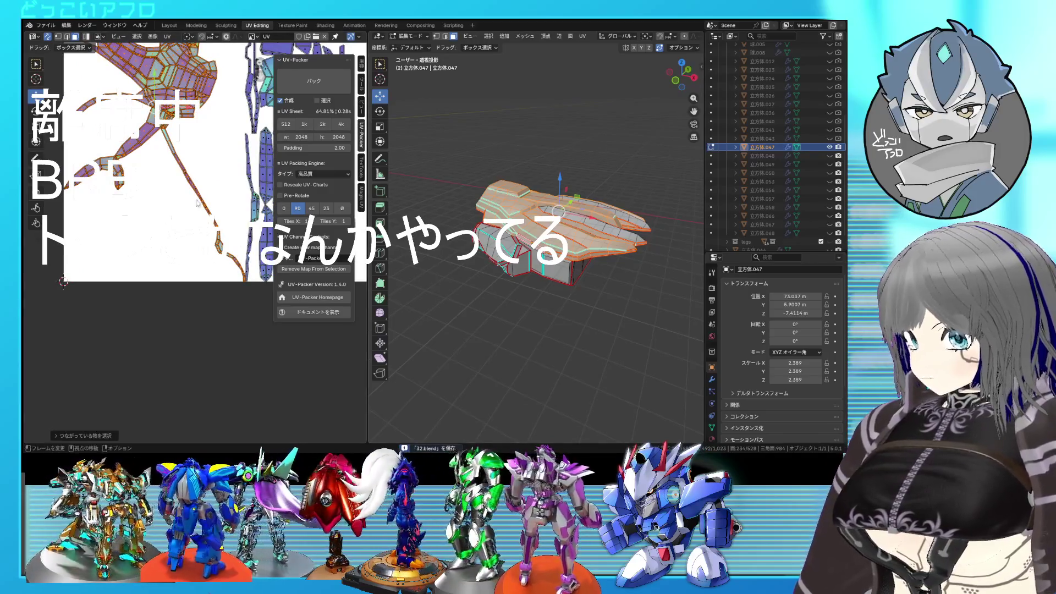
click(231, 247)
middle_drag(495, 248, 560, 251)
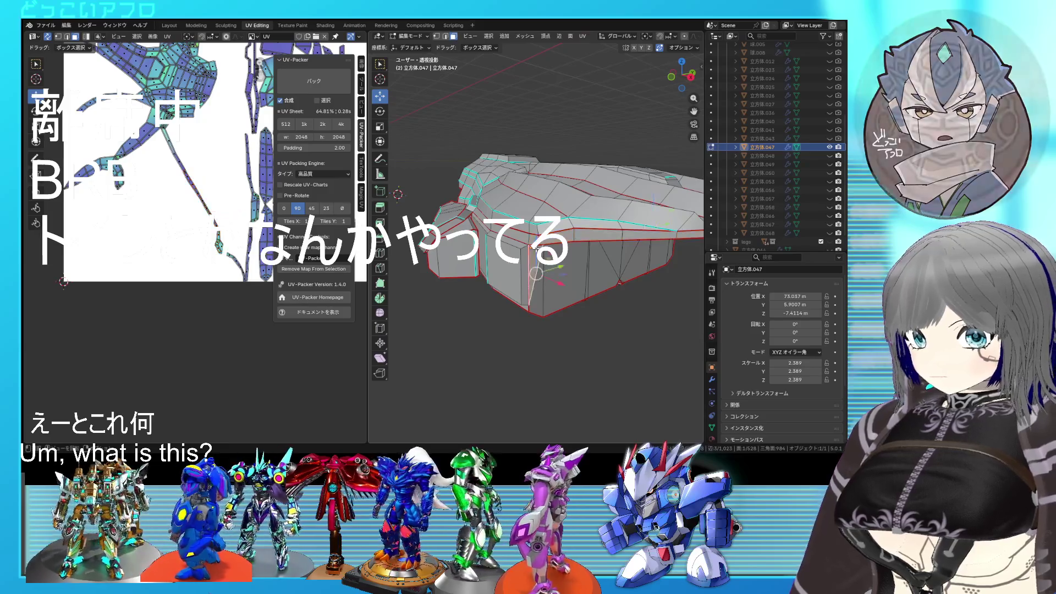
middle_drag(536, 247, 545, 273)
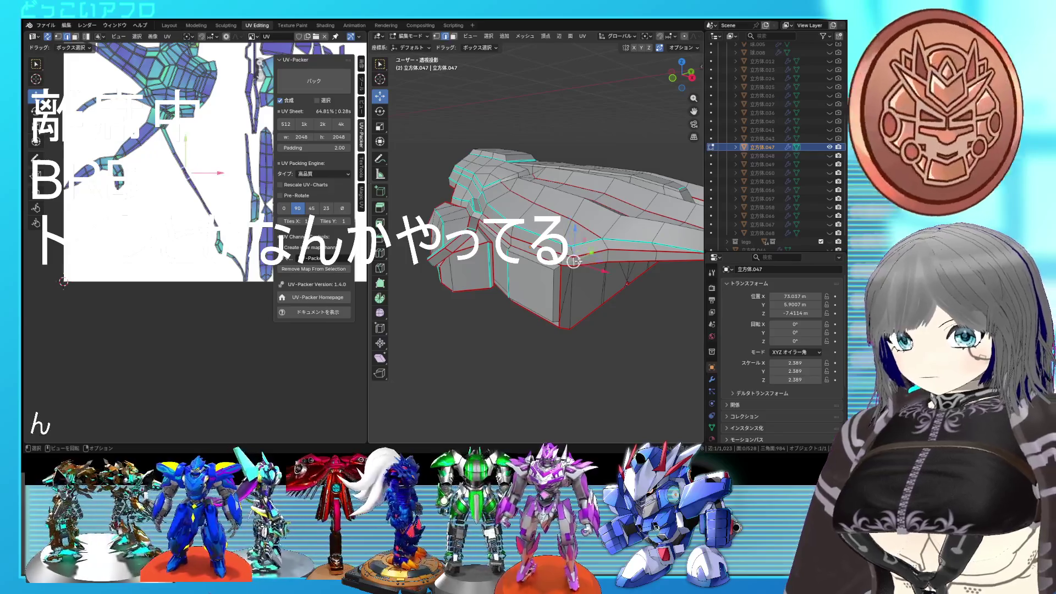
Inspect the piece's seams from several angles, then select all and Unwrap to recompute its UV islands
middle_drag(537, 247, 445, 258)
middle_drag(565, 284, 548, 285)
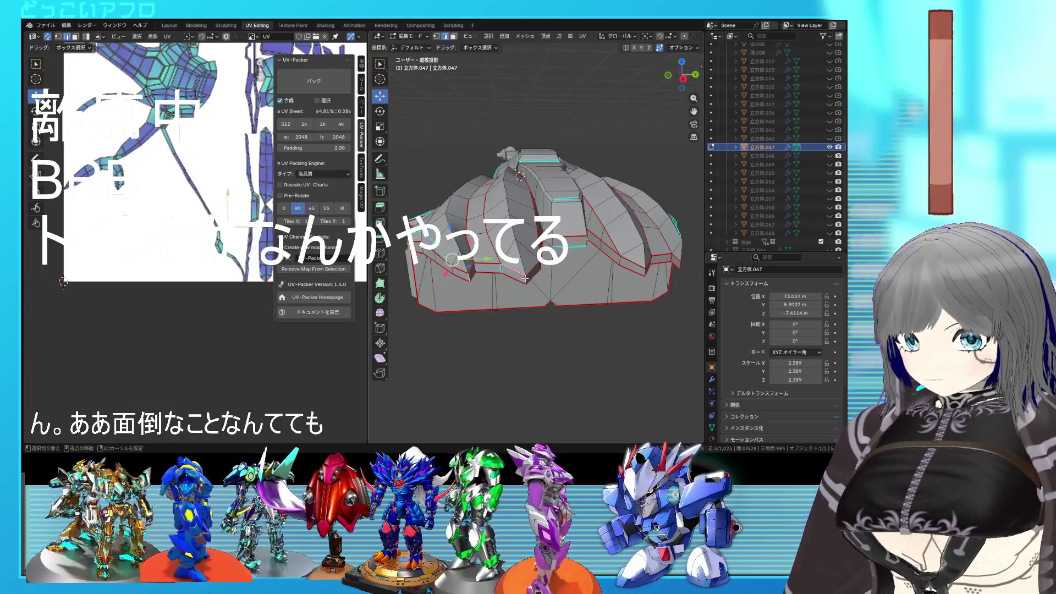
right_click(558, 283)
key(Escape)
mouse_move(558, 282)
middle_down()
mouse_move(551, 269)
mouse_move(572, 250)
mouse_move(577, 269)
middle_up()
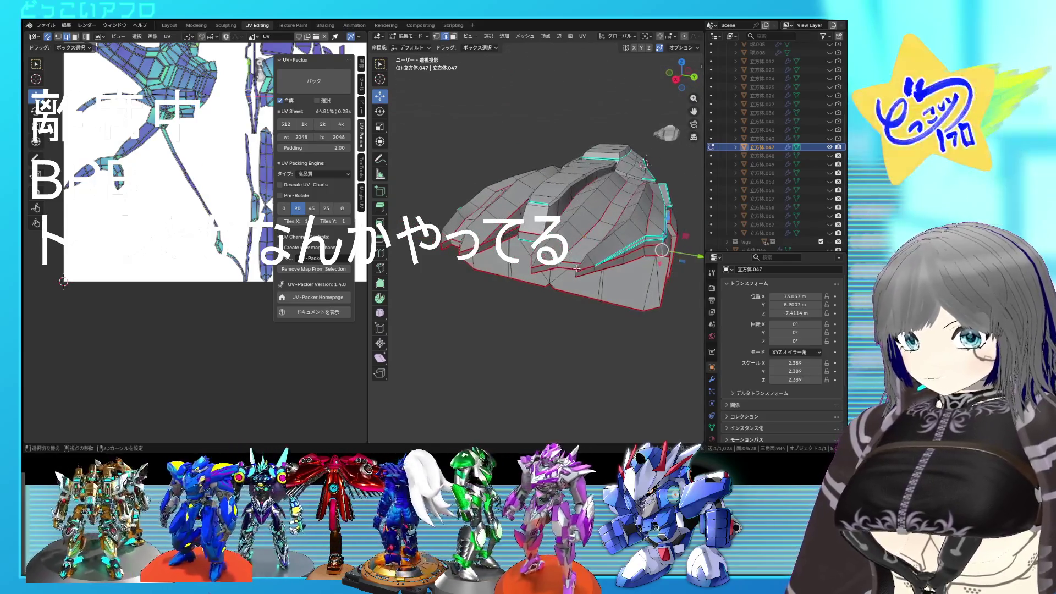
key(u)
key(Escape)
key(a)
key(u)
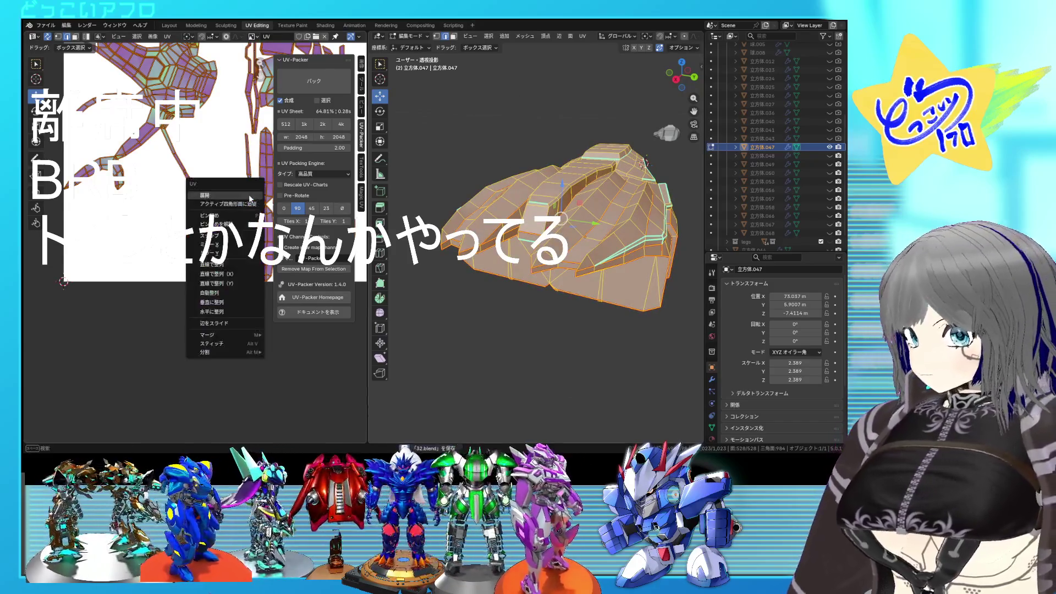
click(250, 198)
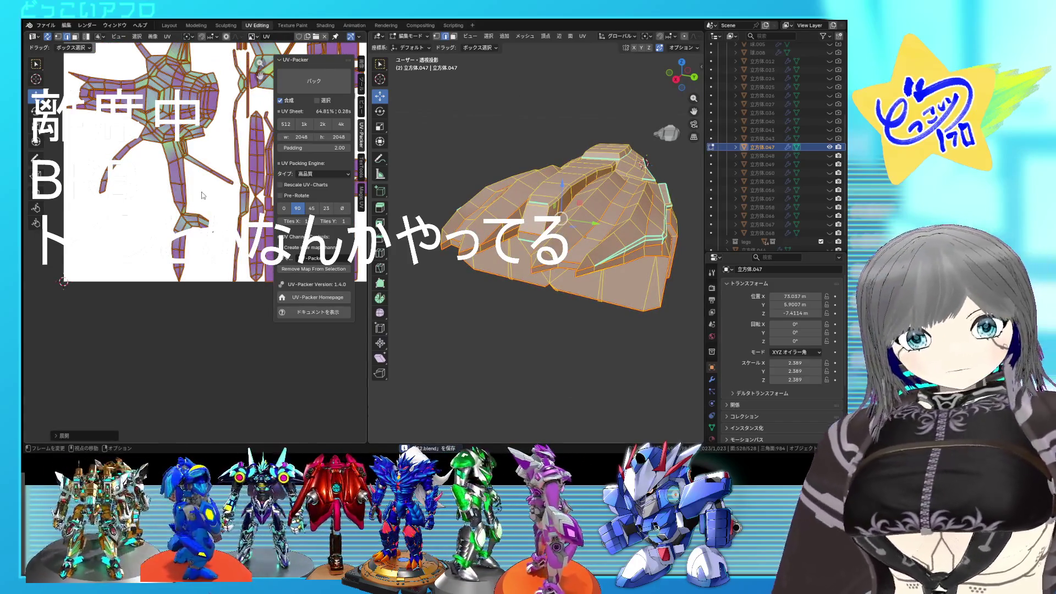
Review the new UV layout and seam edges around the piece, then reselect the whole mesh for another unwrap
key(alt+a)
middle_drag(202, 195, 208, 211)
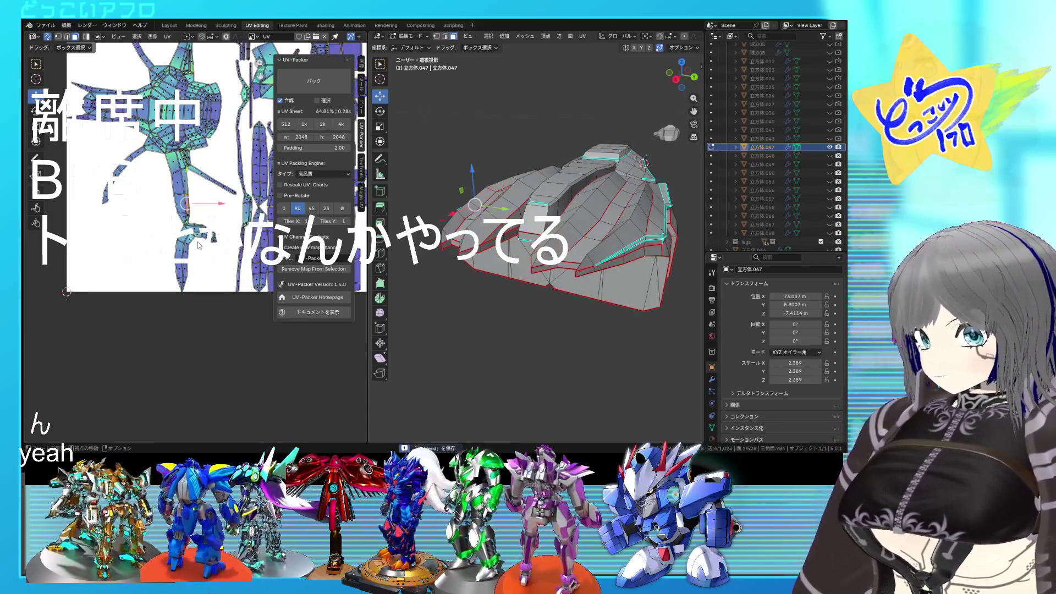
key(a)
mouse_move(462, 247)
middle_down()
mouse_move(492, 268)
mouse_move(515, 248)
middle_up()
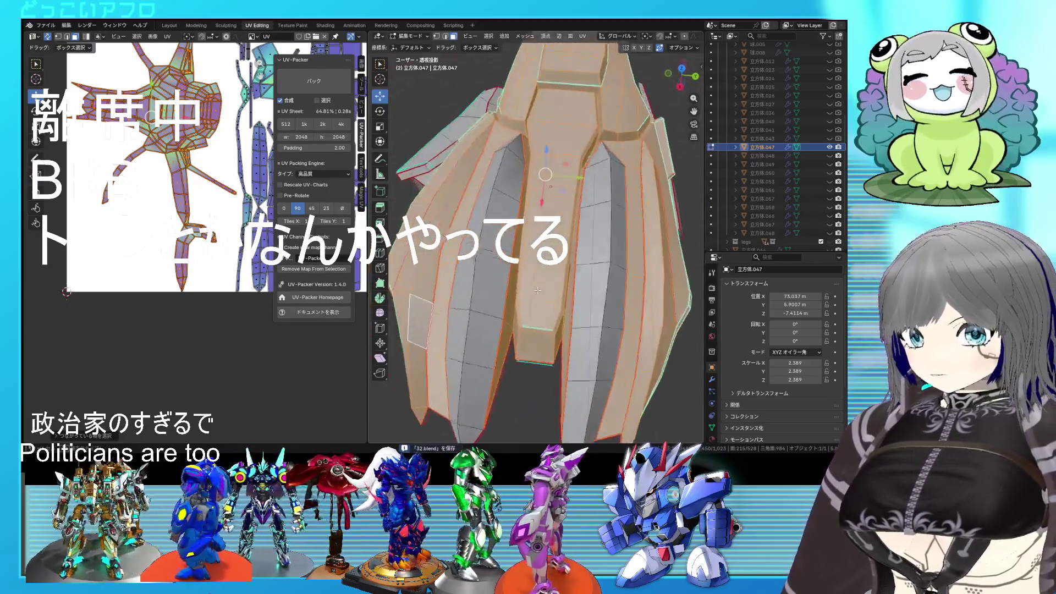
key(alt+a)
middle_drag(514, 249, 682, 259)
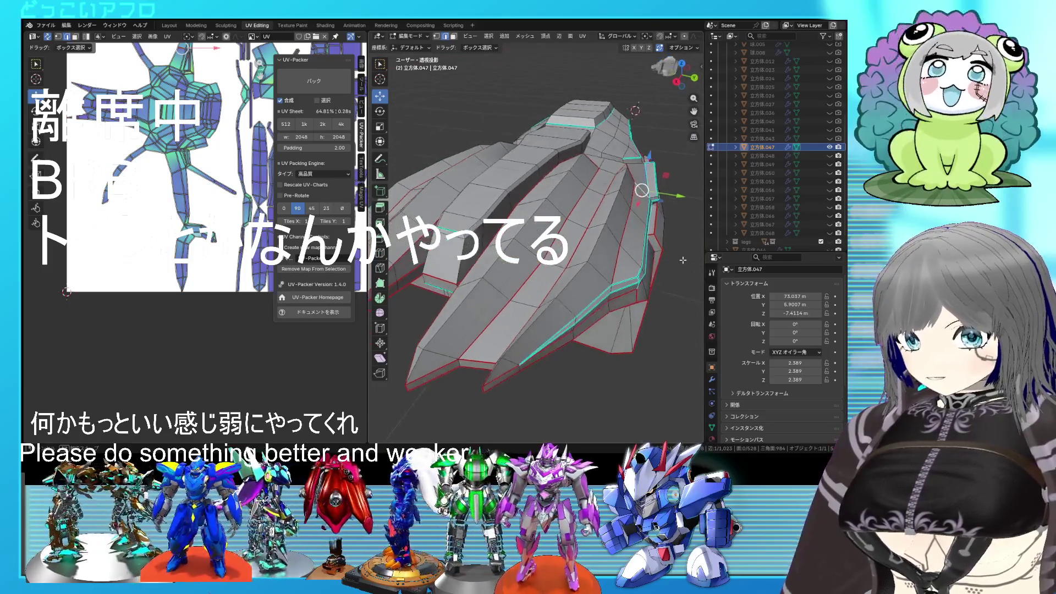
alt+click(600, 303)
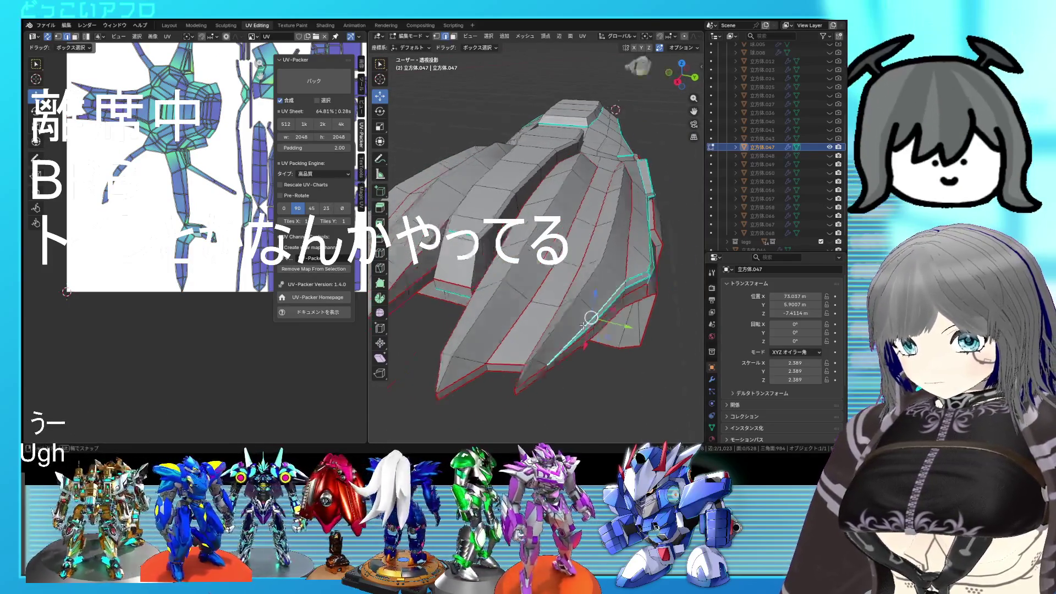
middle_drag(547, 328, 577, 324)
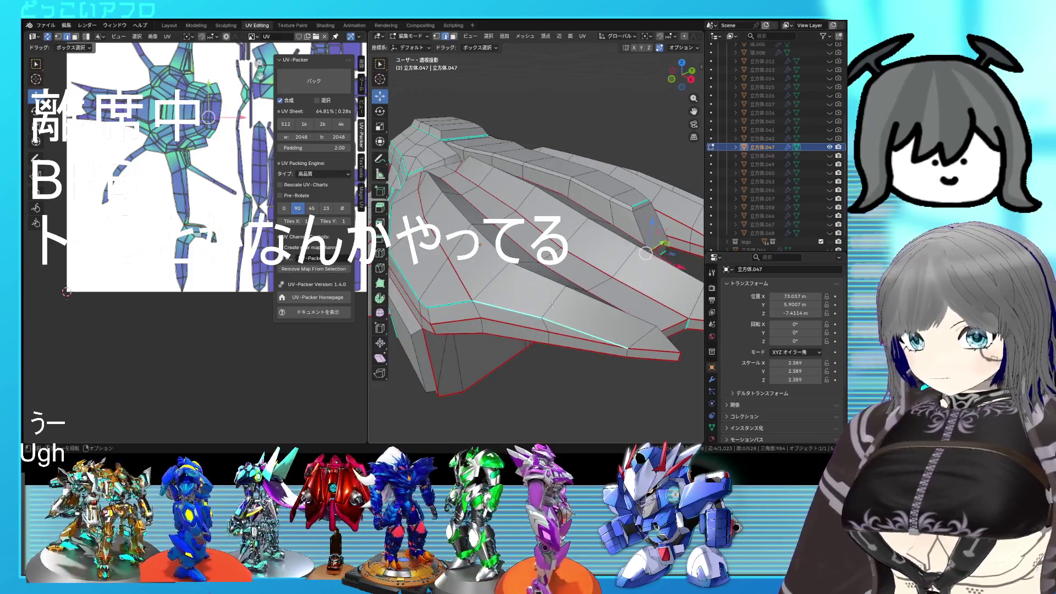
right_click(552, 304)
key(Escape)
key(a)
right_click(163, 185)
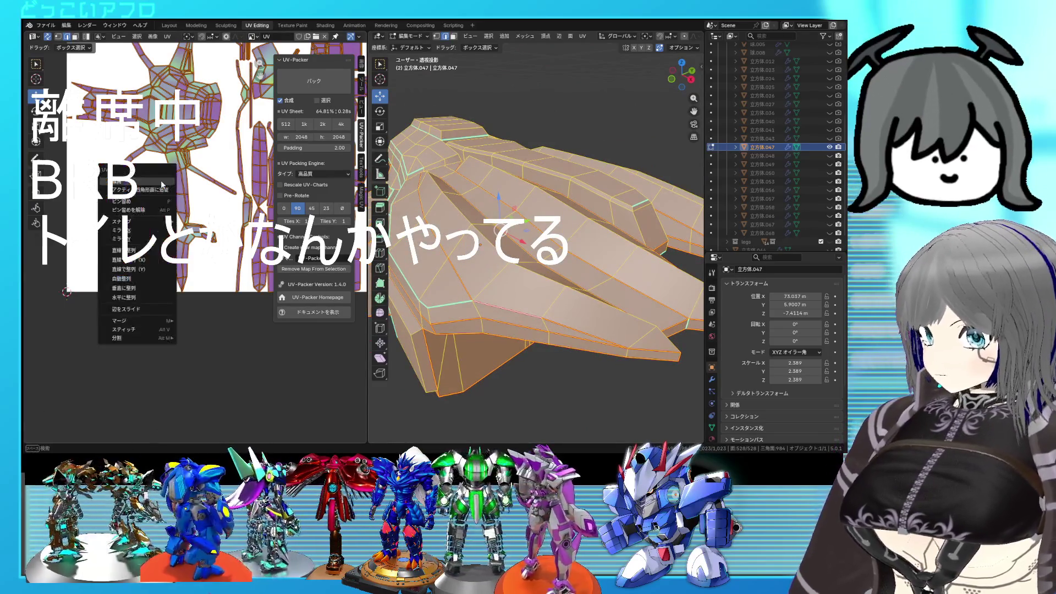
Unwrap the piece again, then select one vertex's linked geometry to see its UV island
click(162, 184)
middle_drag(203, 201, 145, 242)
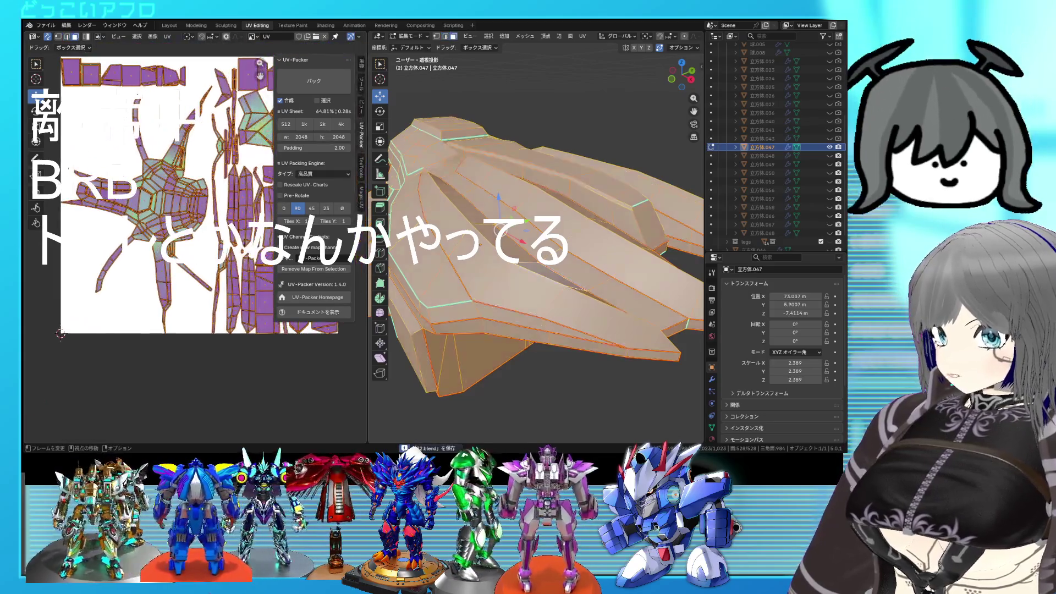
click(165, 214)
key(ctrl+l)
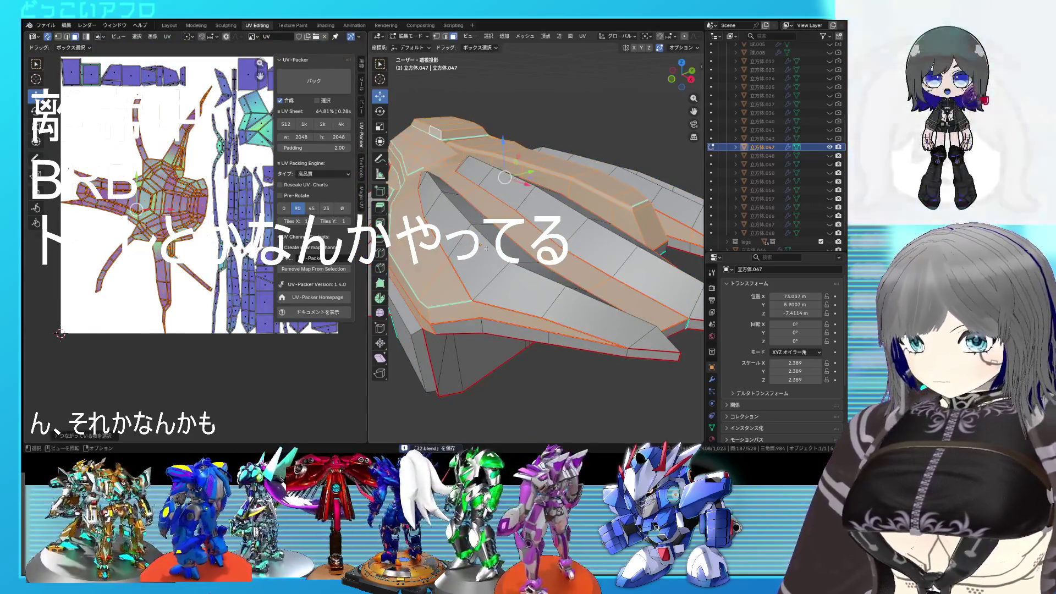
middle_drag(495, 207, 566, 80)
middle_drag(519, 263, 522, 259)
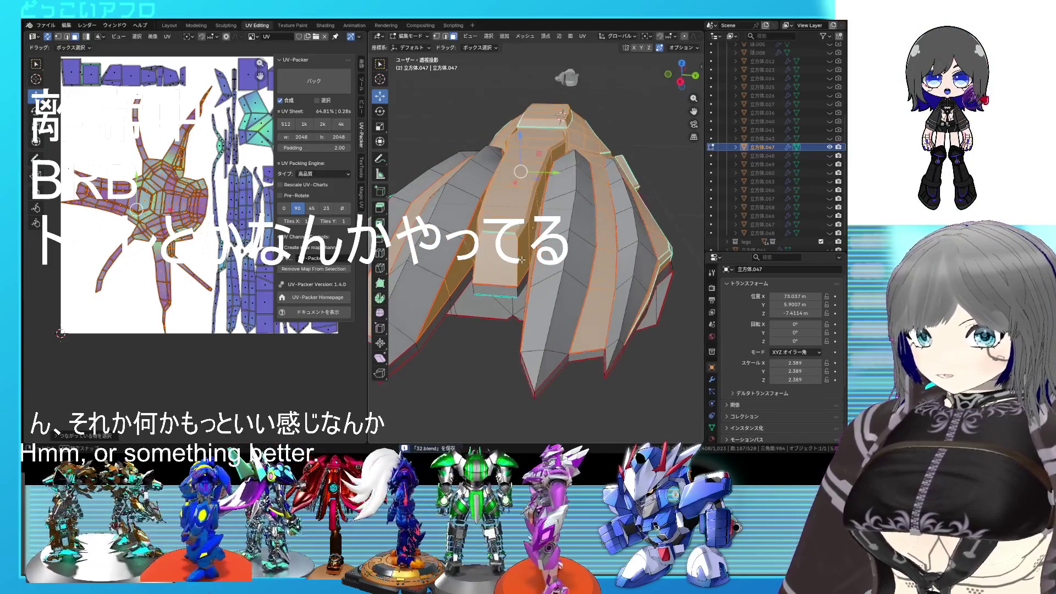
scroll(523, 269, up, 2)
scroll(524, 265, up, 2)
scroll(524, 248, up, 2)
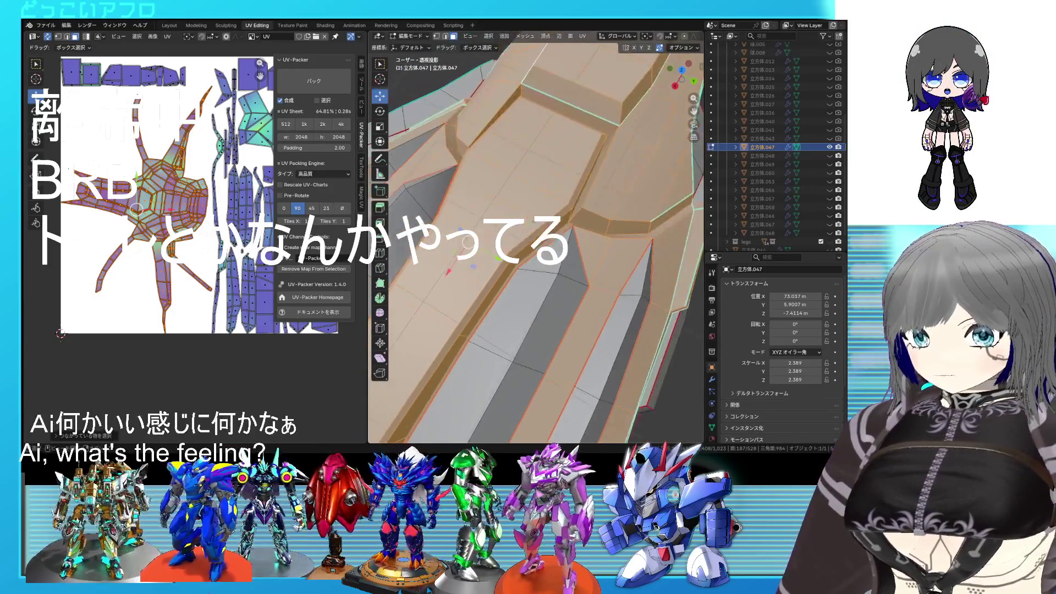
scroll(525, 234, up, 2)
Toggle wireframe shading and orbit the piece to check its red seam edges through the mesh
key(2)
key(shift+z)
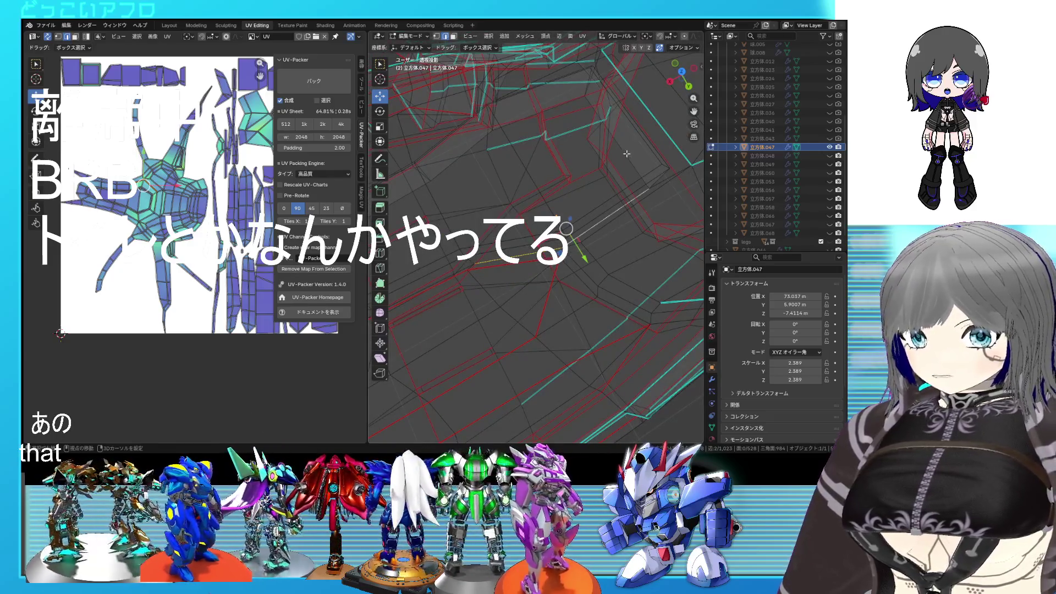
mouse_move(626, 153)
middle_down()
mouse_move(511, 212)
mouse_move(485, 210)
mouse_move(543, 211)
mouse_move(524, 292)
middle_up()
key(shift+z)
mouse_move(605, 297)
middle_down()
mouse_move(517, 251)
mouse_move(528, 245)
middle_up()
key(shift+z)
key(shift+z)
key(shift+z)
key(shift+z)
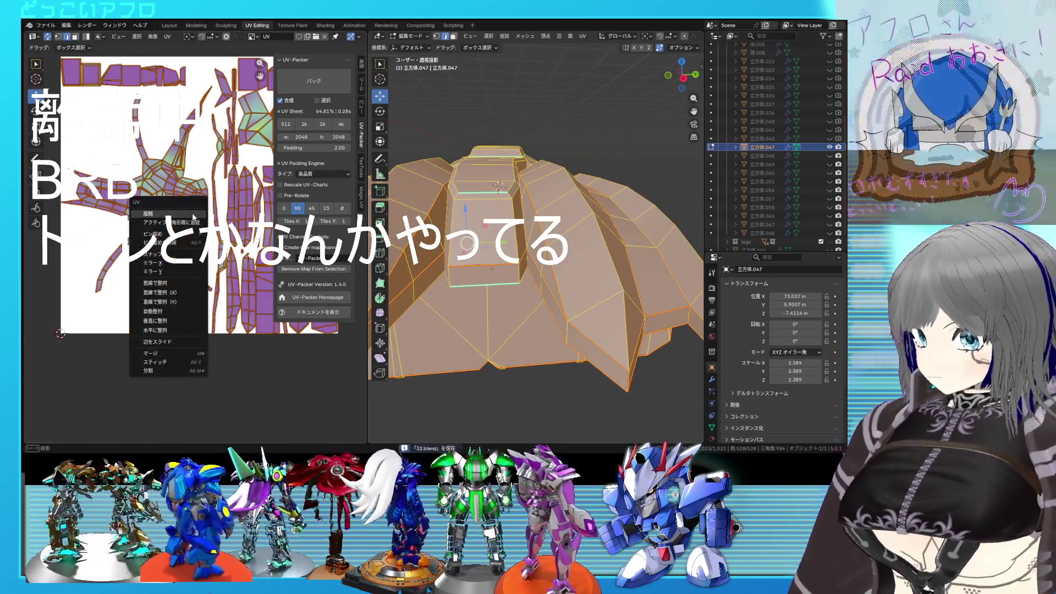
Check the seams from above and the front, then select the whole mesh and Unwrap it
key(alt+a)
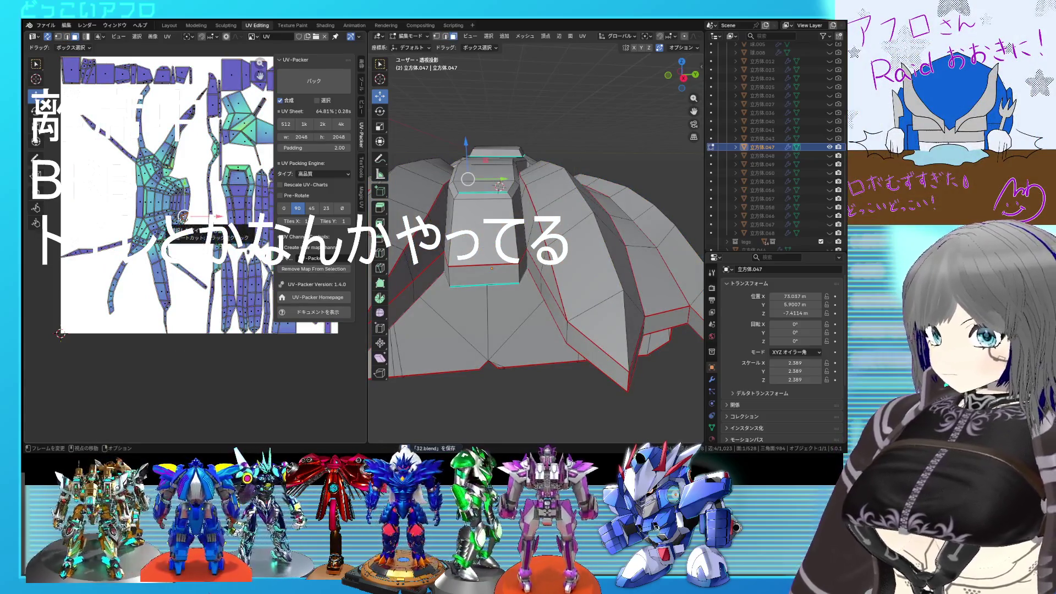
mouse_move(500, 186)
middle_down()
mouse_move(538, 293)
mouse_move(645, 276)
middle_up()
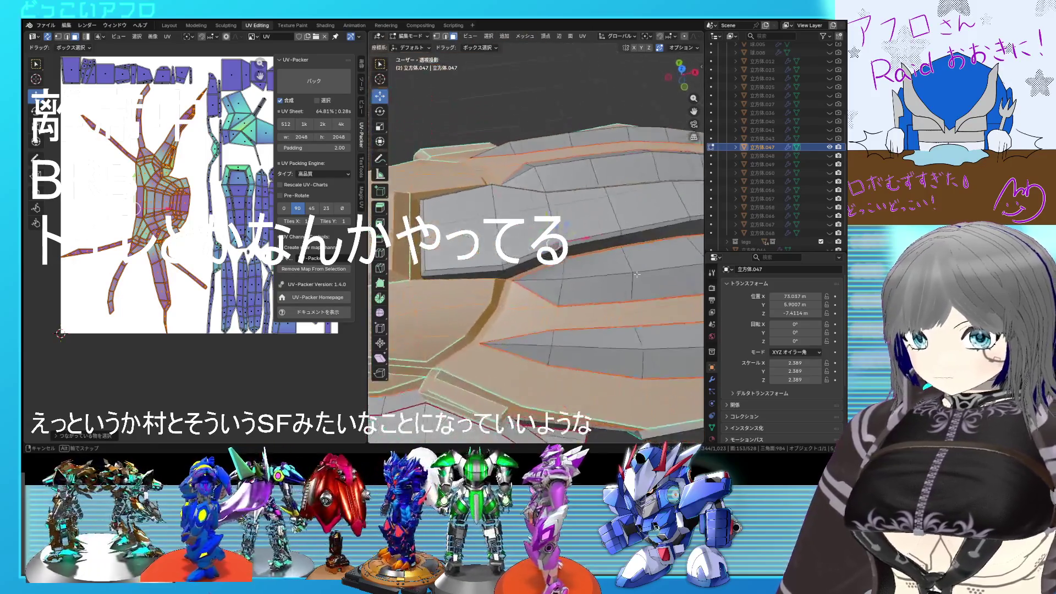
key(alt+a)
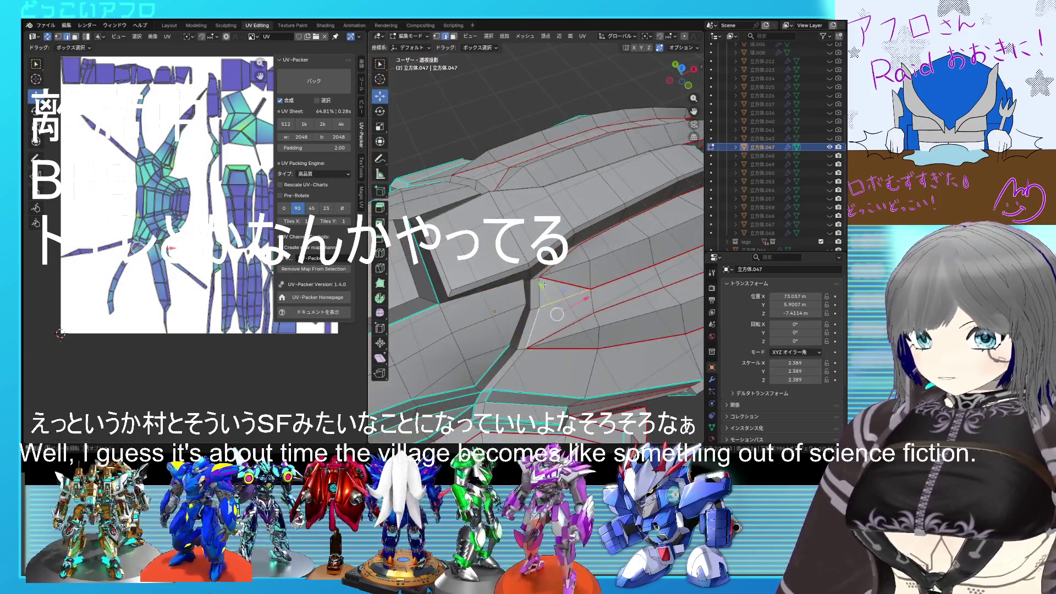
mouse_move(652, 297)
middle_down()
mouse_move(513, 89)
mouse_move(533, 70)
mouse_move(556, 241)
mouse_move(527, 243)
middle_up()
scroll(533, 69, up, 3)
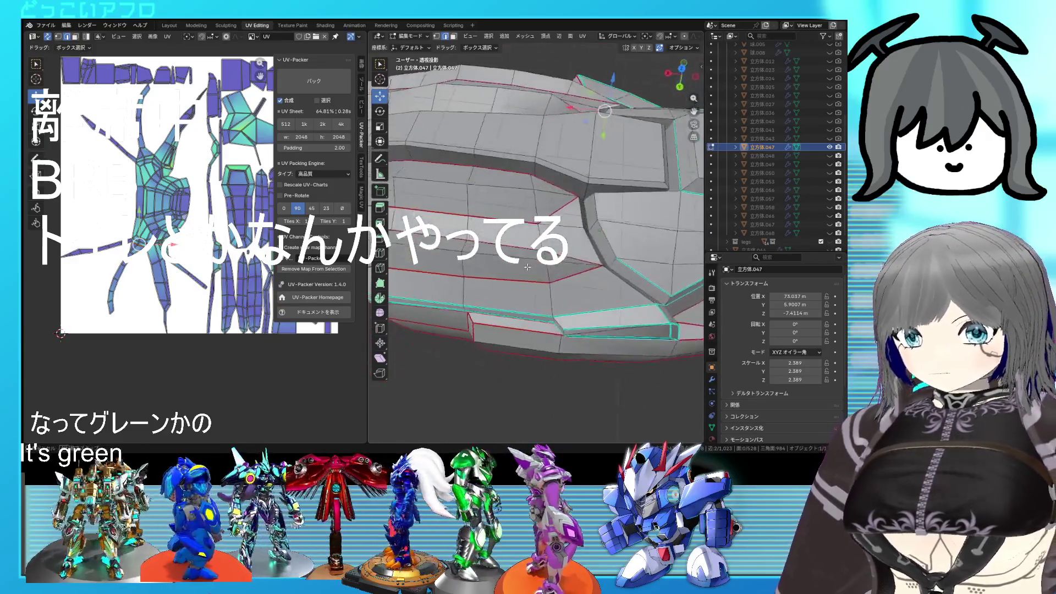
click(487, 35)
click(495, 53)
key(u)
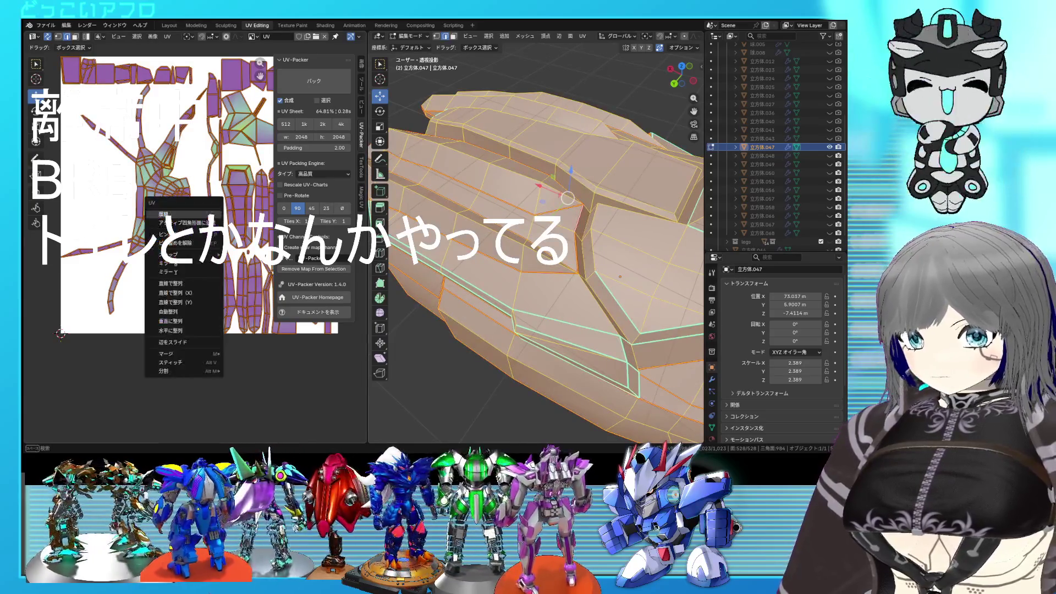
click(166, 212)
Inspect individual faces and their UV islands, toggling wireframe to find hidden seams along the ridges
key(alt+a)
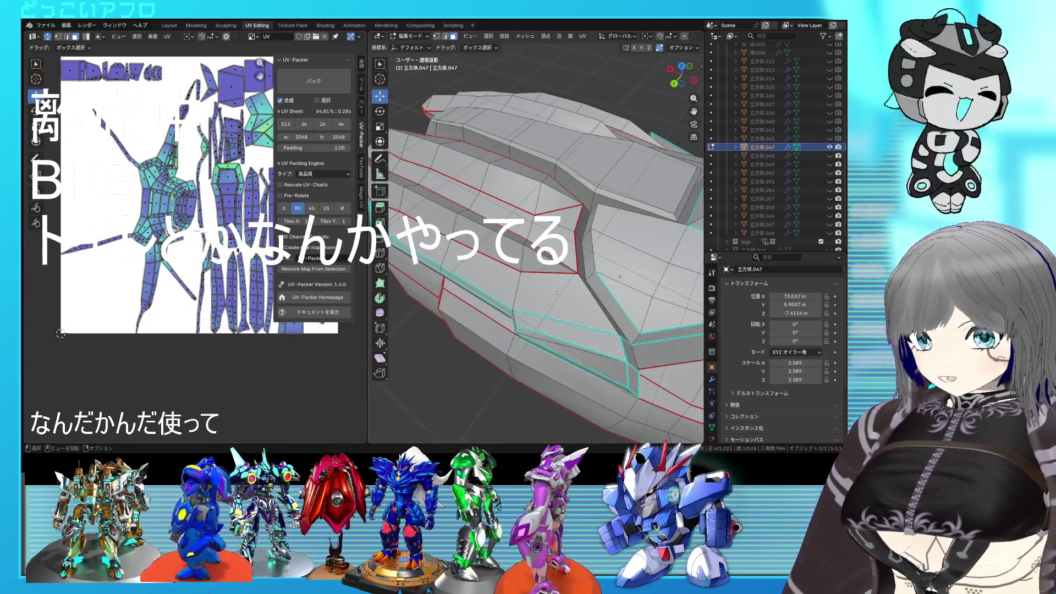
middle_drag(556, 292, 594, 282)
click(577, 288)
mouse_move(578, 288)
middle_down()
mouse_move(483, 287)
mouse_move(609, 273)
mouse_move(550, 302)
middle_up()
key(shift+z)
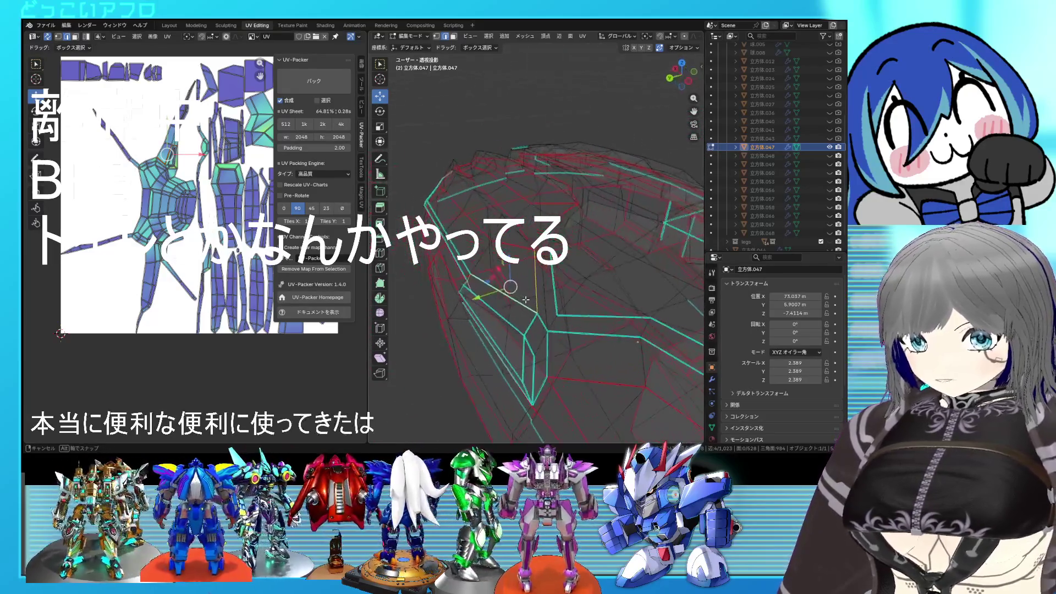
key(shift+z)
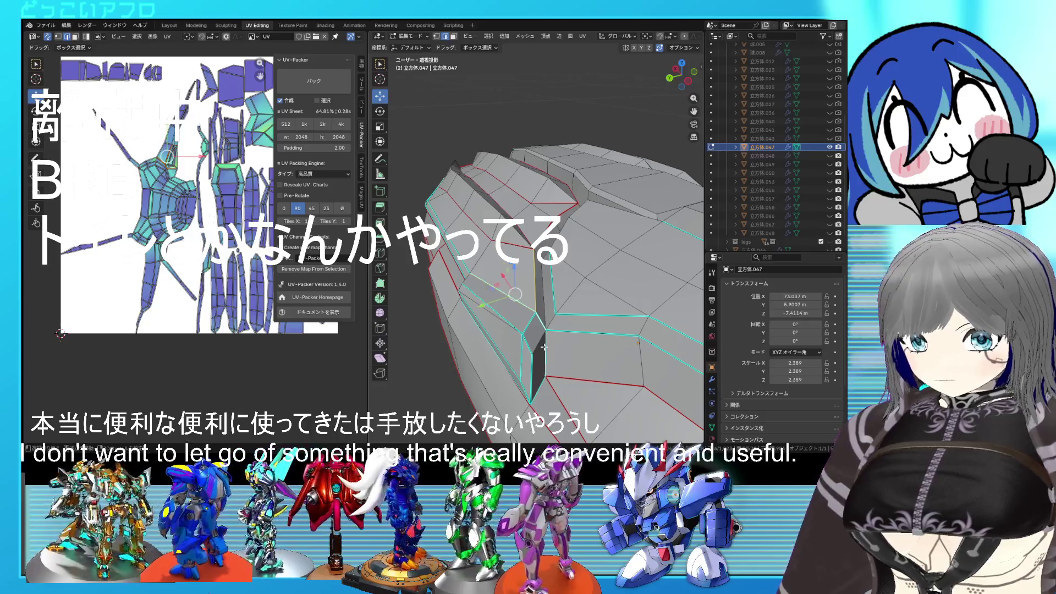
key(shift+z)
key(shift+z)
mouse_move(543, 347)
middle_down()
mouse_move(554, 268)
mouse_move(563, 311)
mouse_move(568, 269)
middle_up()
right_click(555, 268)
click(554, 269)
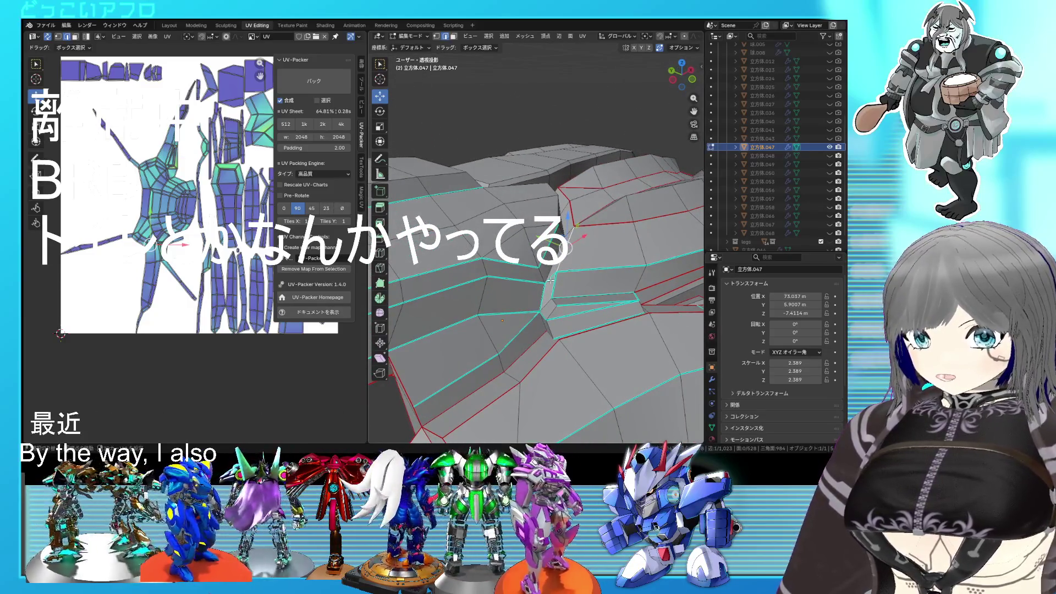
Mark a seam on an edge along the piece's ridge, then select the whole mesh again
mouse_move(547, 304)
middle_down()
mouse_move(513, 298)
mouse_move(592, 325)
middle_up()
key(shift+z)
key(shift+z)
right_click(566, 310)
click(565, 311)
key(shift+z)
key(shift+z)
scroll(591, 327, down, 4)
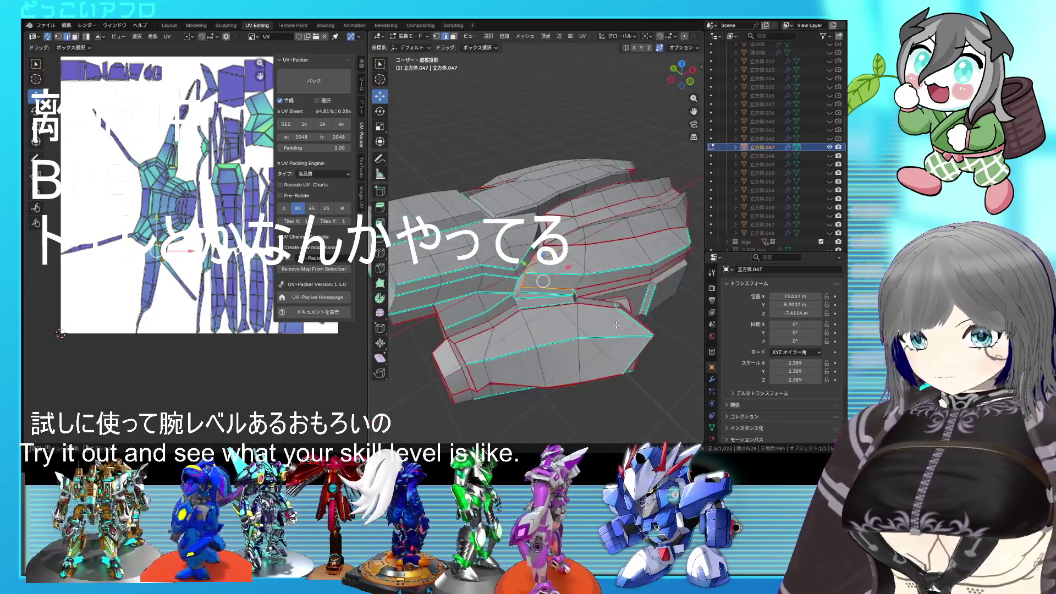
key(a)
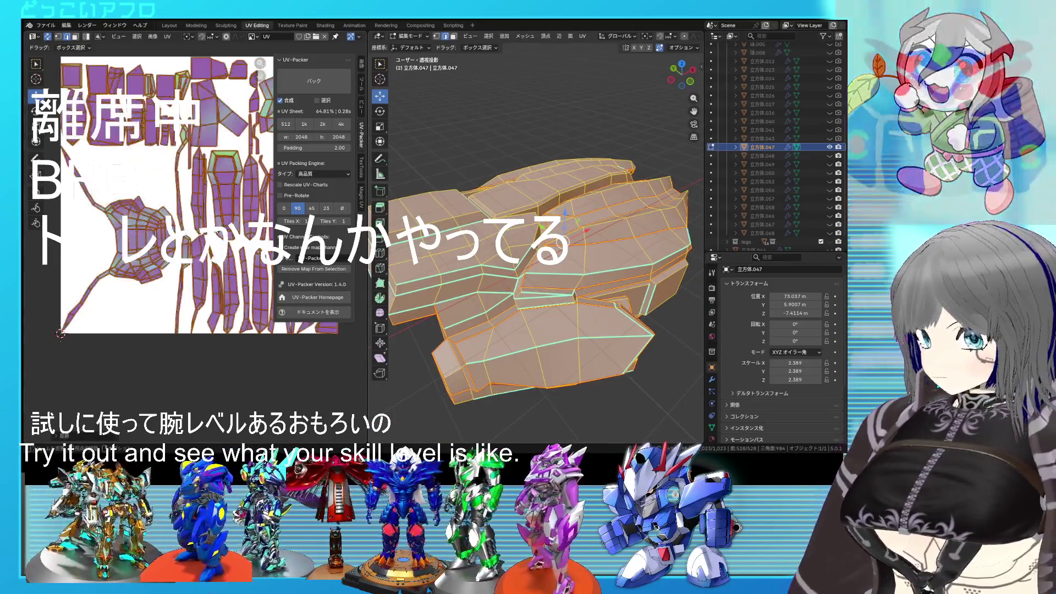
Inspect the piece in see-through display, save the file, then select all and Unwrap it
key(alt+a)
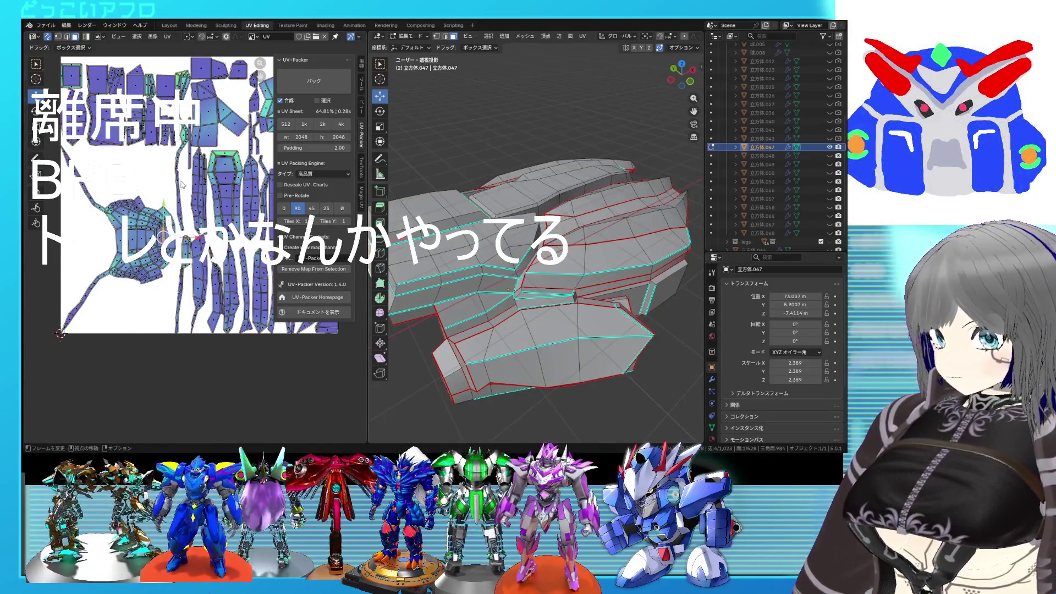
mouse_move(528, 248)
middle_down()
mouse_move(578, 209)
mouse_move(646, 232)
middle_up()
key(alt+z)
key(alt+z)
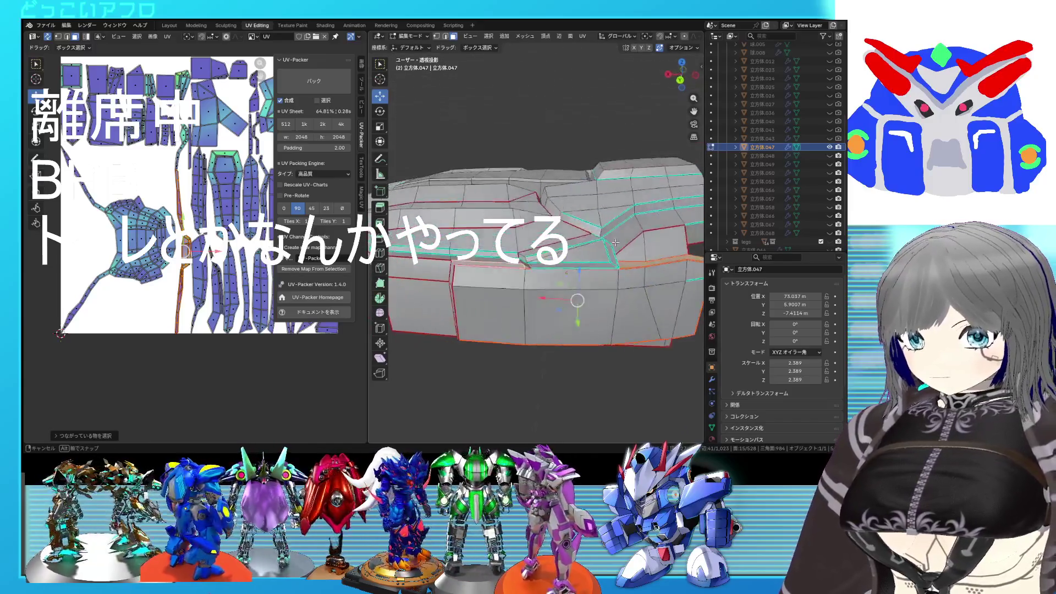
middle_drag(645, 232, 709, 248)
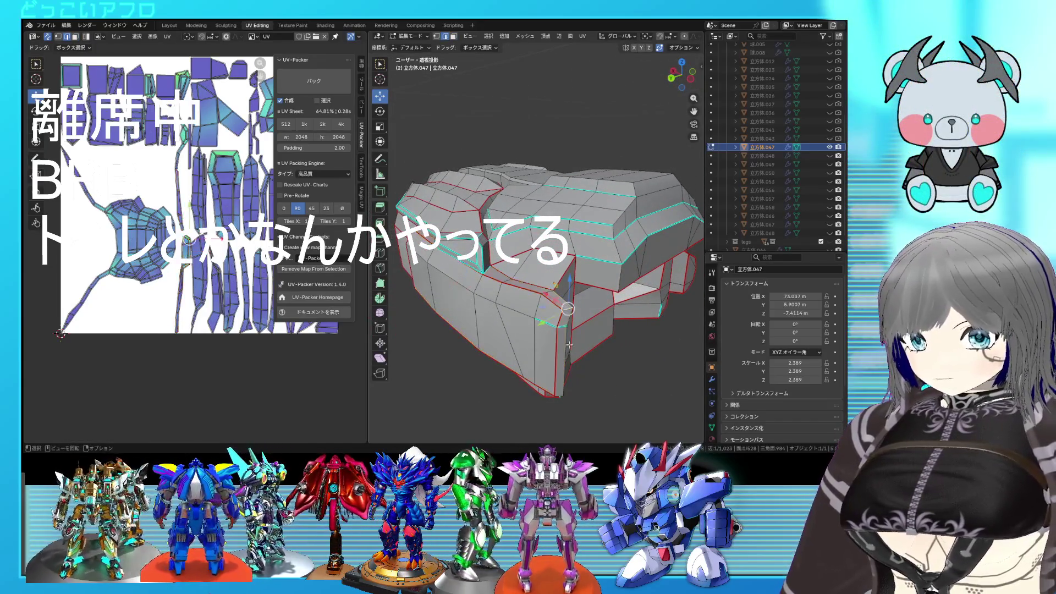
middle_drag(569, 345, 572, 316)
key(ctrl+s)
right_click(583, 287)
key(Escape)
key(a)
key(u)
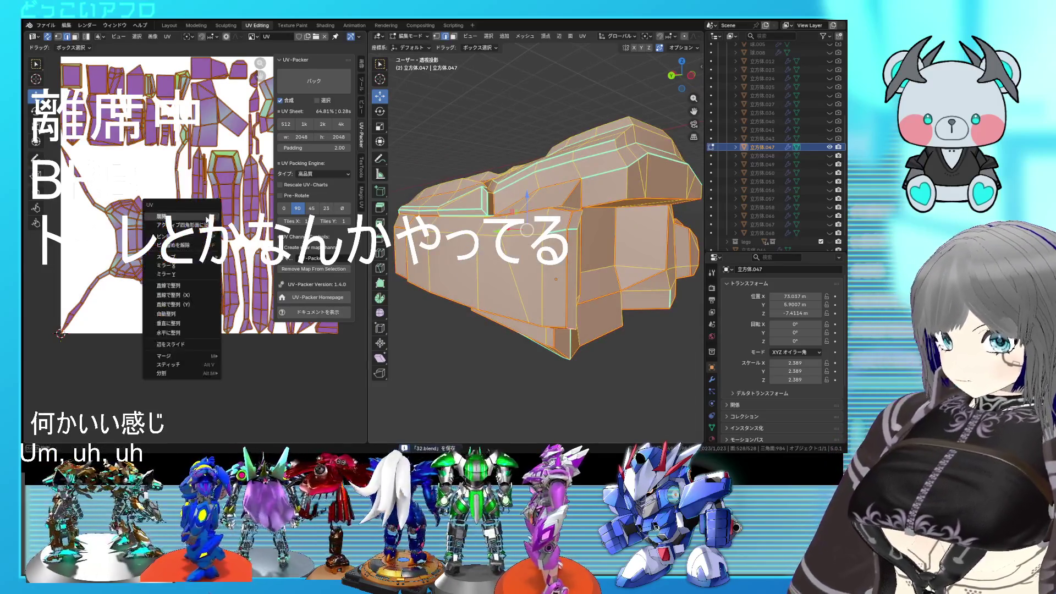
click(178, 217)
Select a linked strip of faces and examine its edges in wireframe from several angles
click(569, 279)
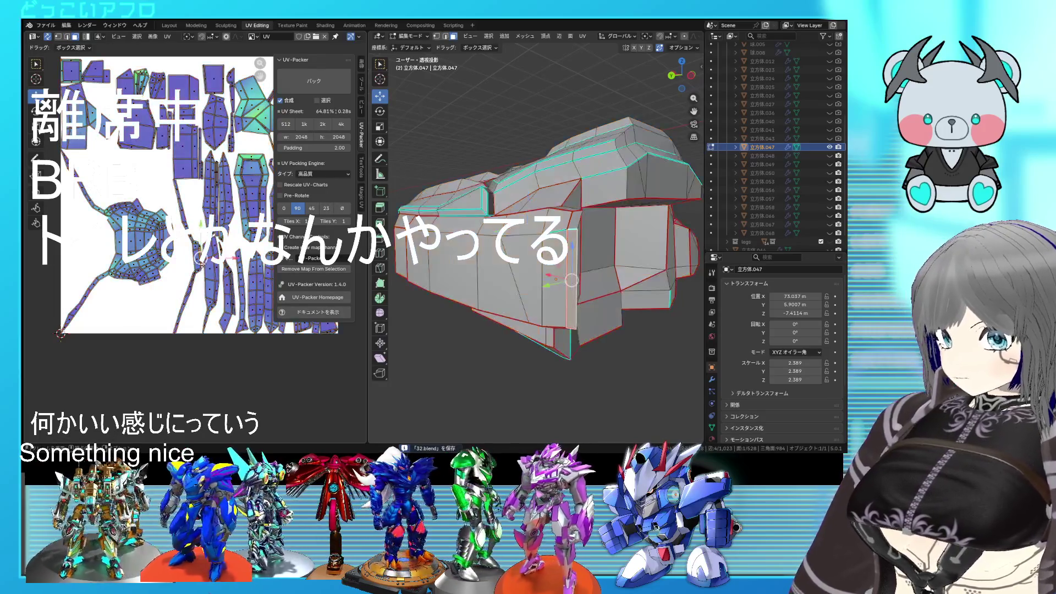
key(l)
mouse_move(557, 279)
middle_down()
mouse_move(645, 235)
mouse_move(613, 243)
middle_up()
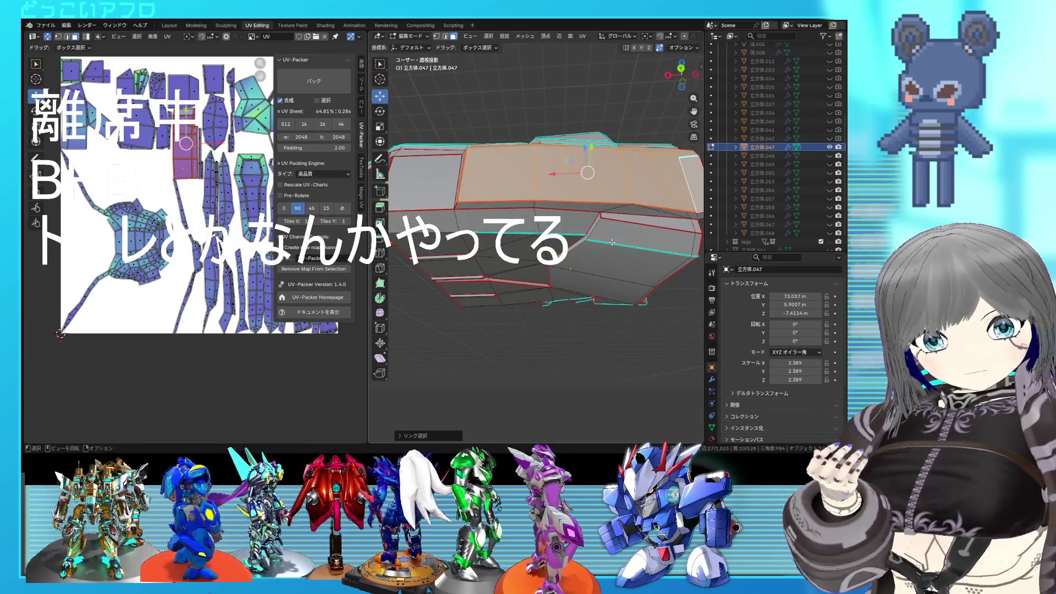
mouse_move(613, 242)
middle_down()
mouse_move(531, 274)
mouse_move(495, 265)
middle_up()
key(ctrl+s)
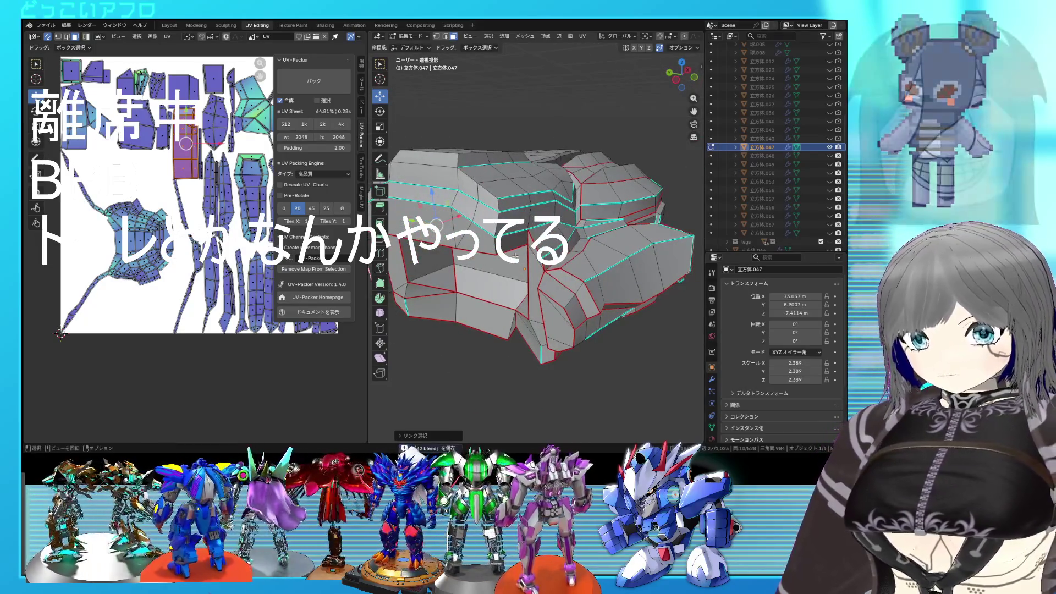
mouse_move(495, 264)
middle_down()
mouse_move(606, 180)
mouse_move(597, 249)
mouse_move(518, 250)
middle_up()
key(shift+z)
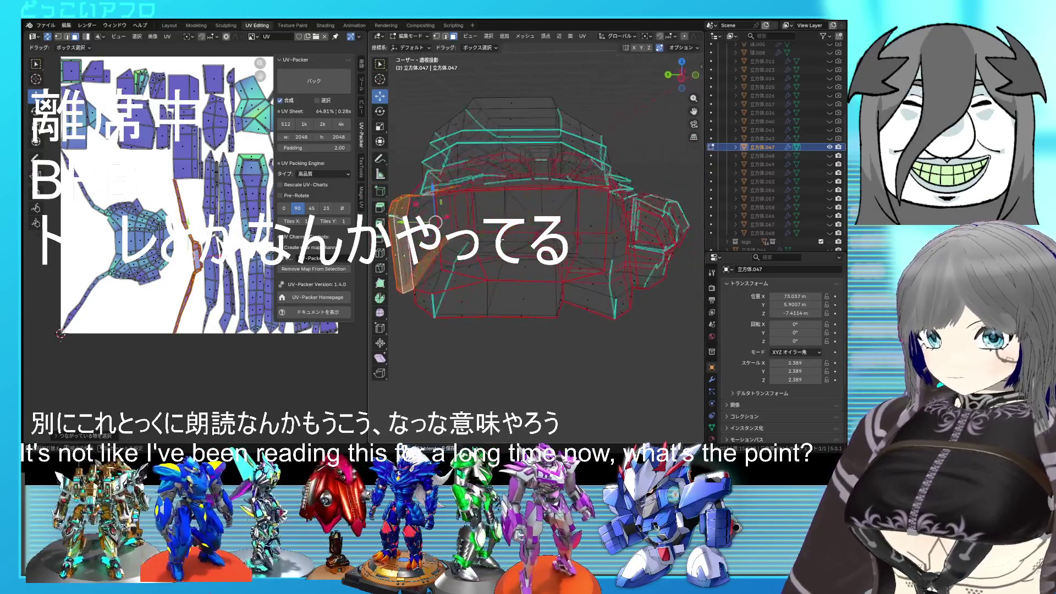
key(shift+z)
scroll(517, 250, up, 3)
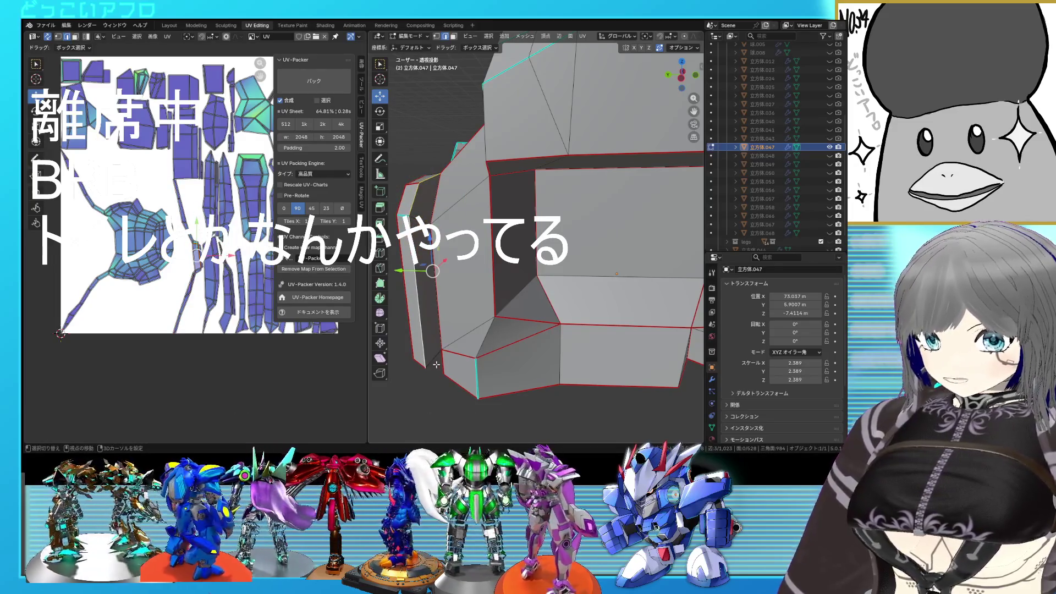
Mark the chosen side edge as a seam, select the whole mesh and re-unwrap it
right_click(480, 324)
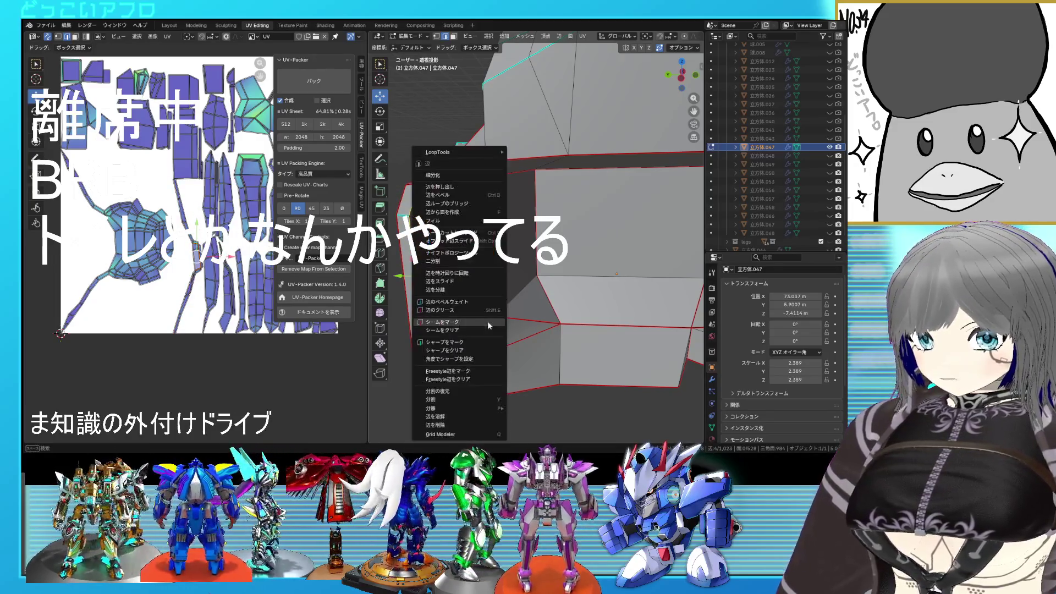
click(482, 322)
key(a)
key(u)
click(100, 248)
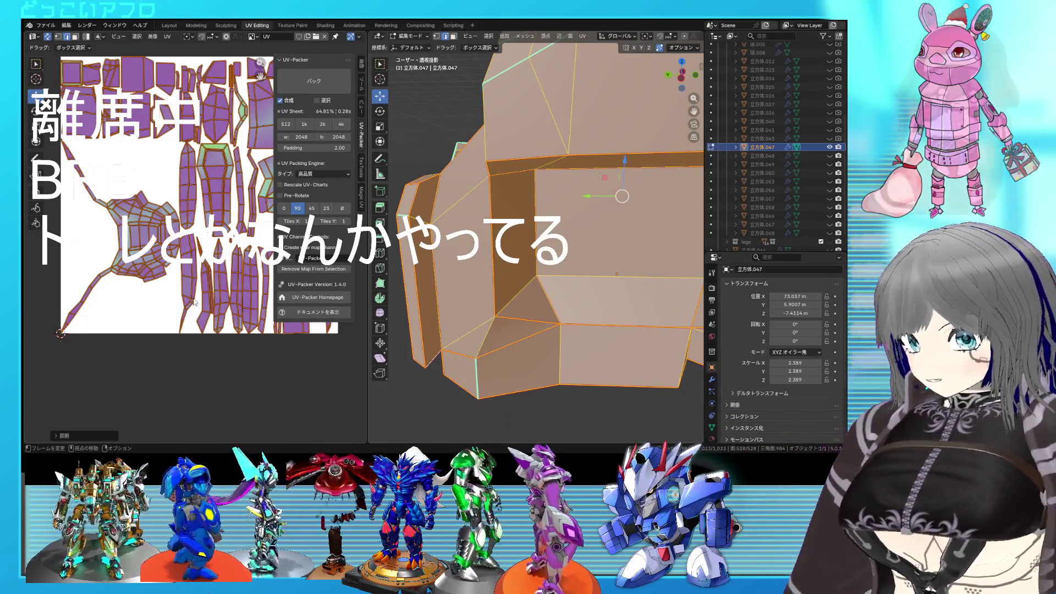
Inspect the piece in see-through display and slide a vertex into place along the ridge
key(alt+a)
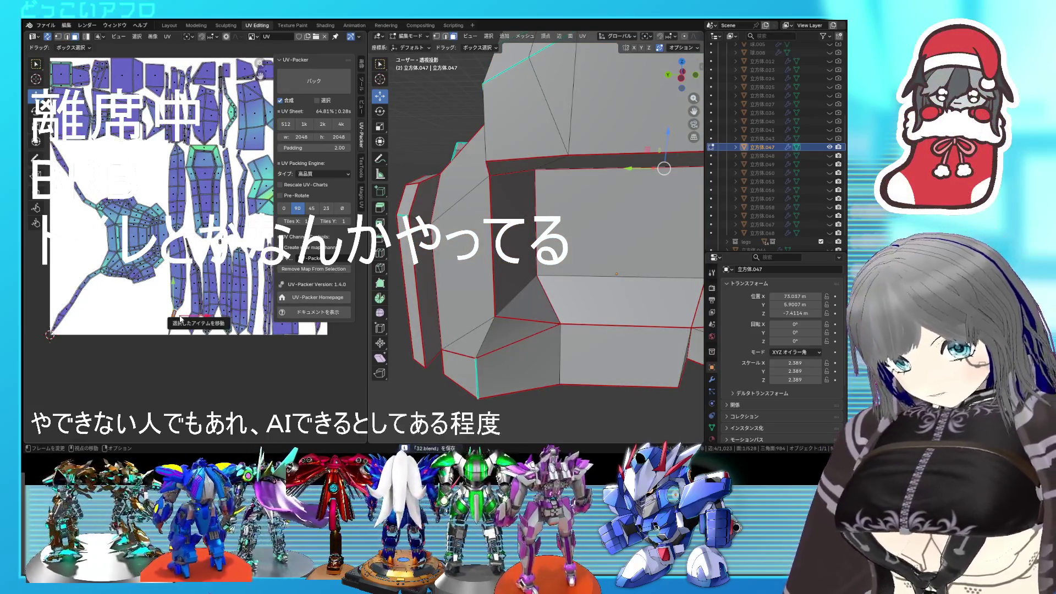
scroll(430, 295, down, 3)
mouse_move(430, 295)
middle_down()
mouse_move(587, 255)
mouse_move(570, 282)
mouse_move(520, 268)
mouse_move(575, 266)
mouse_move(544, 256)
middle_up()
key(alt+z)
key(alt+z)
scroll(522, 275, up, 3)
key(alt+a)
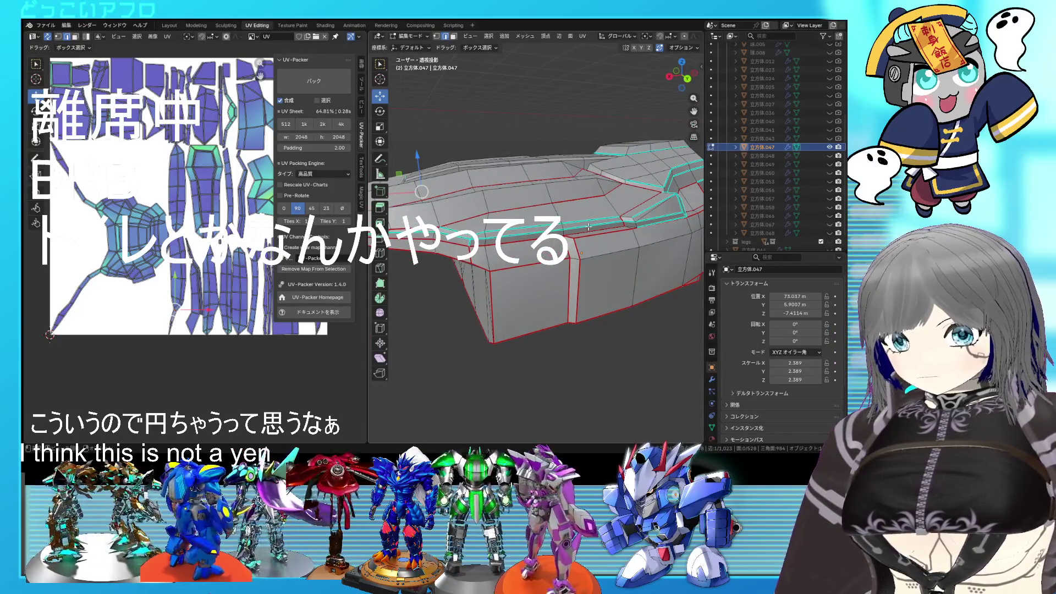
middle_drag(488, 236, 542, 266)
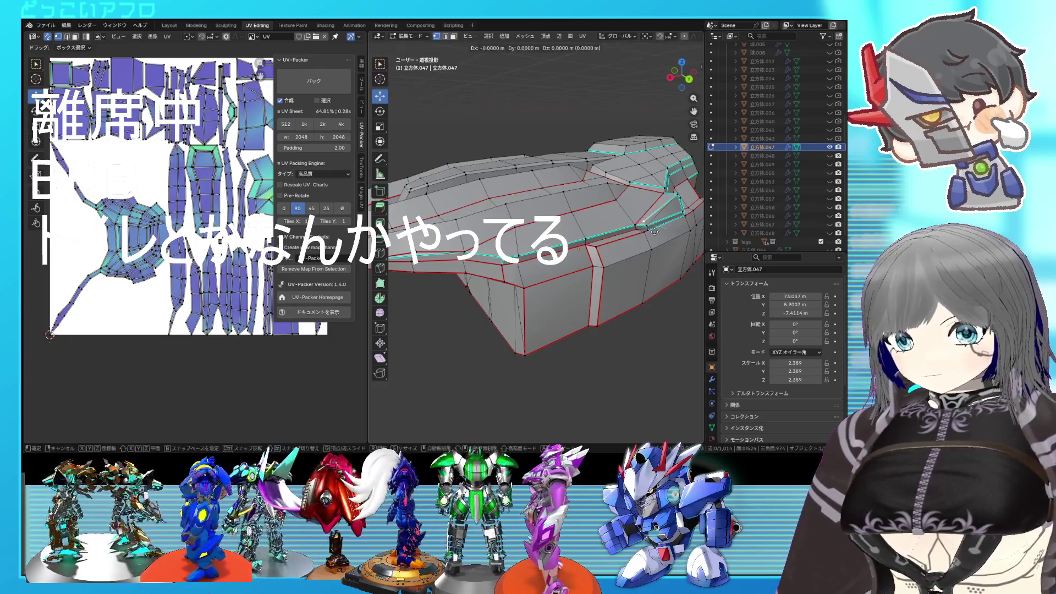
click(660, 254)
middle_drag(660, 253, 630, 262)
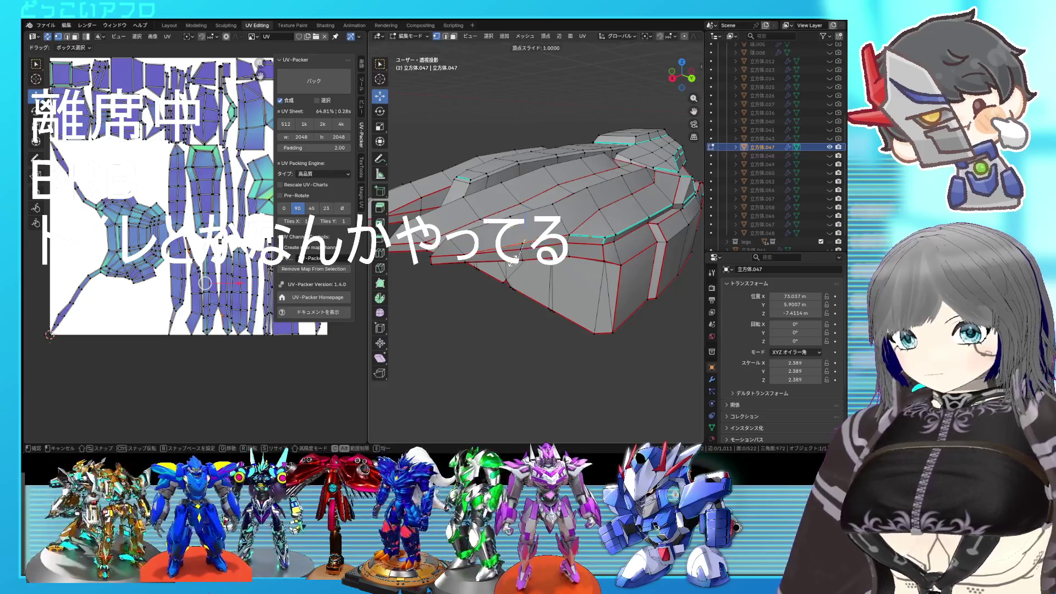
middle_drag(519, 264, 526, 269)
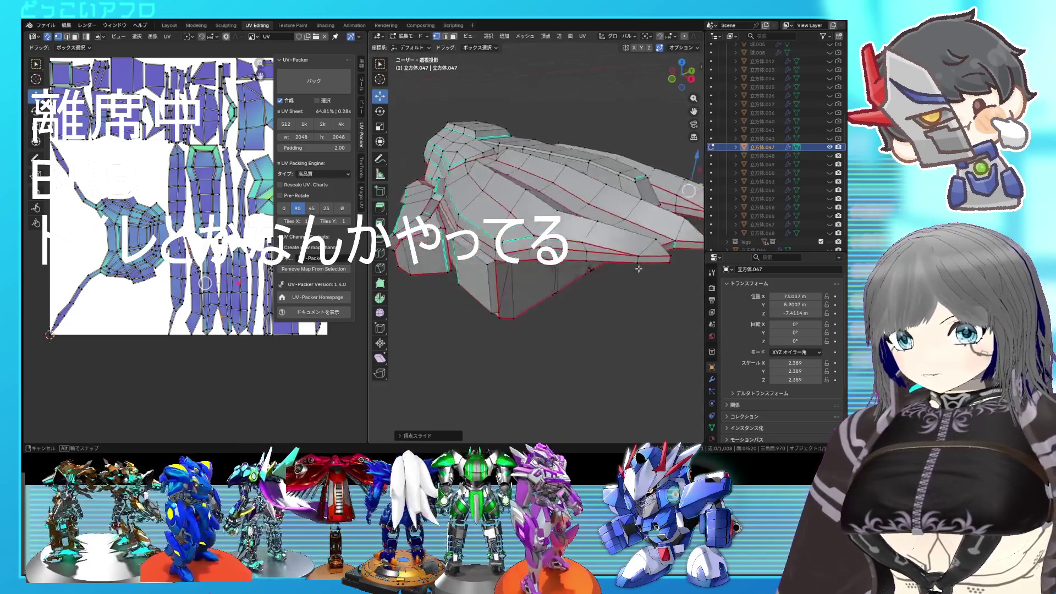
Mark two ridge edges as seams, then select all and Unwrap the piece with the new seams
click(525, 268)
right_click(512, 263)
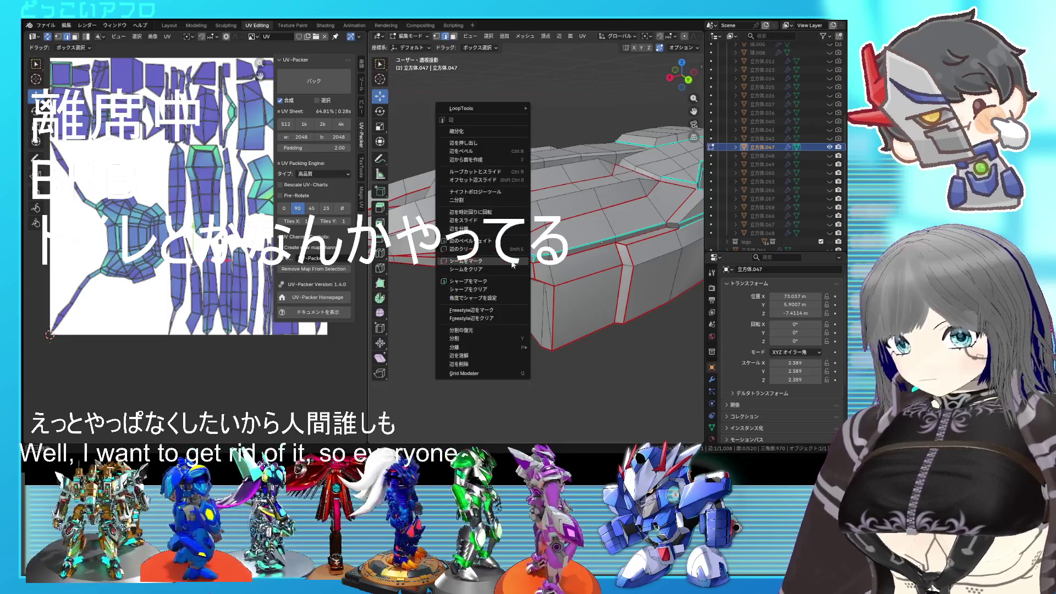
click(512, 262)
middle_drag(512, 262, 611, 259)
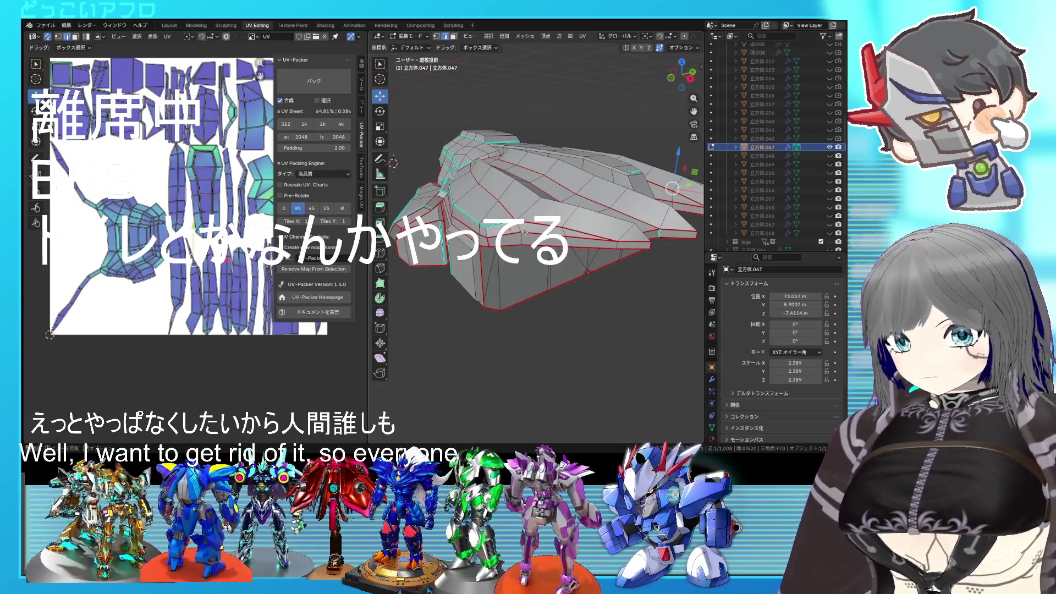
click(520, 228)
right_click(519, 228)
click(519, 228)
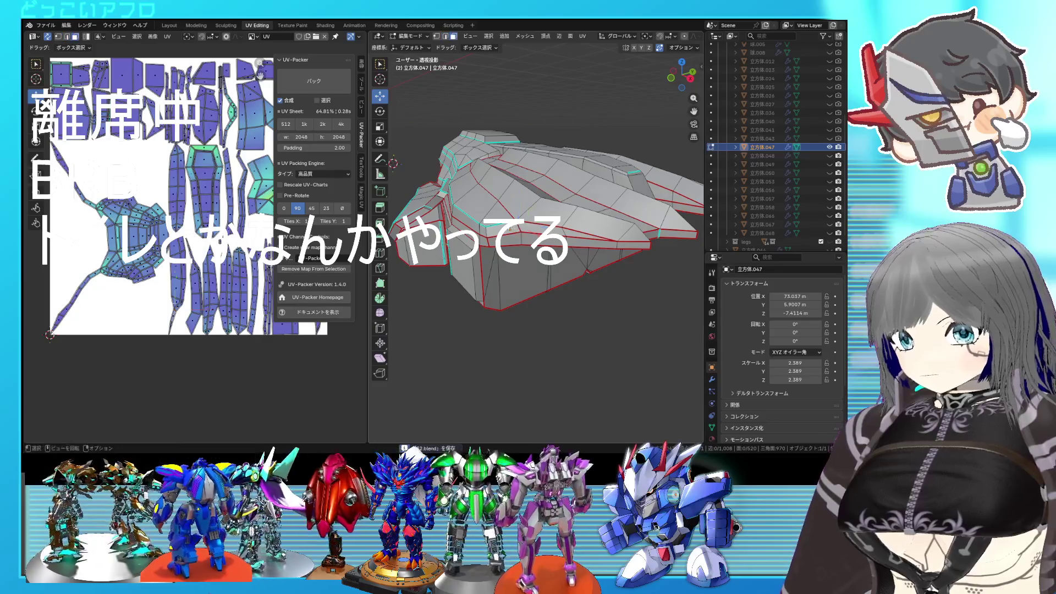
key(a)
key(u)
click(166, 210)
Review the ridge edges from several angles, then select every face and re-unwrap into new UV islands
click(470, 163)
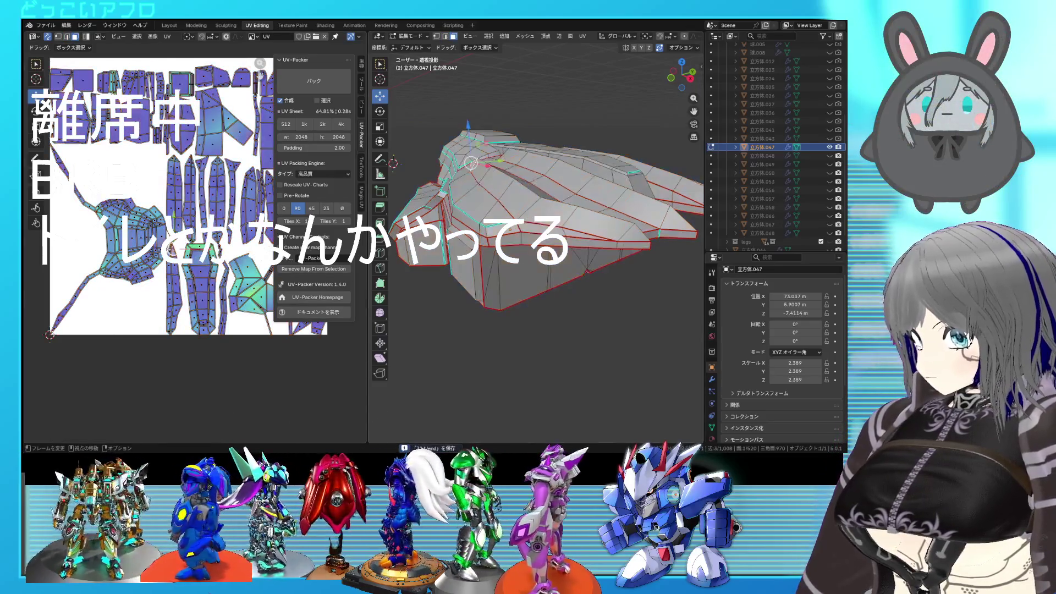
middle_drag(494, 264, 592, 308)
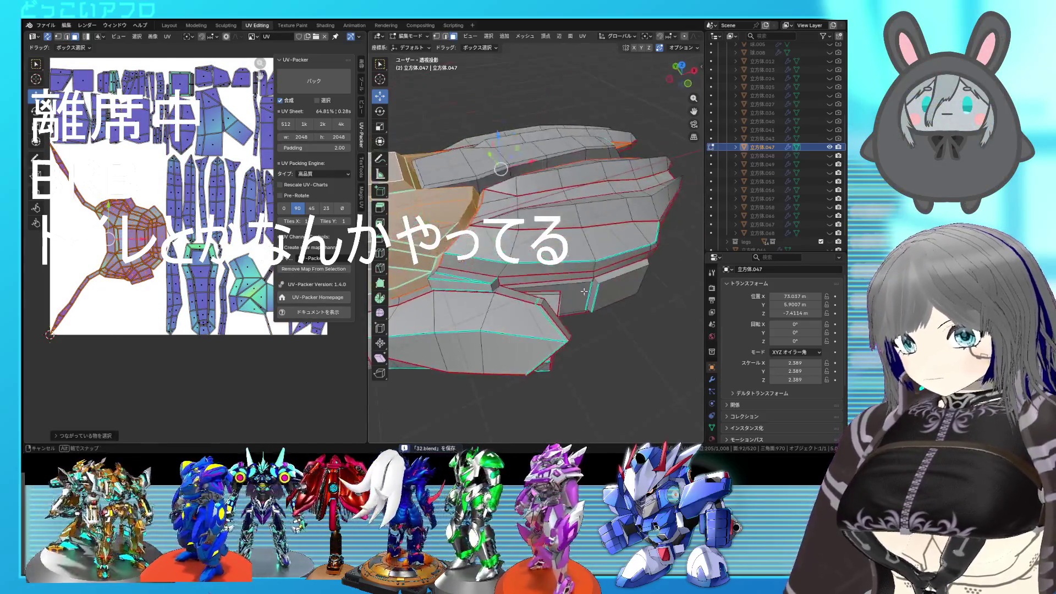
scroll(578, 290, up, 2)
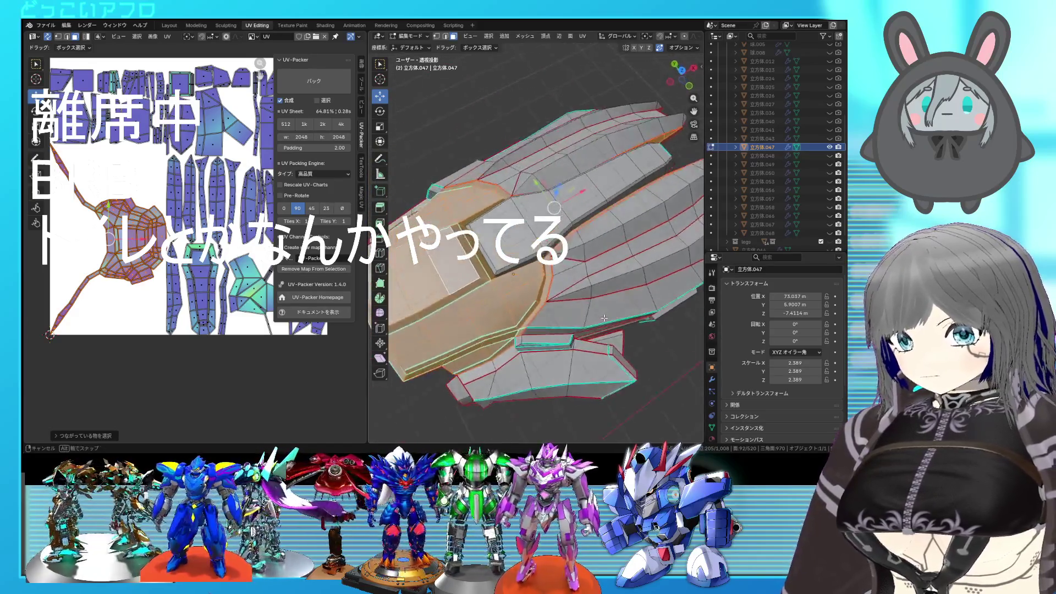
scroll(561, 272, up, 3)
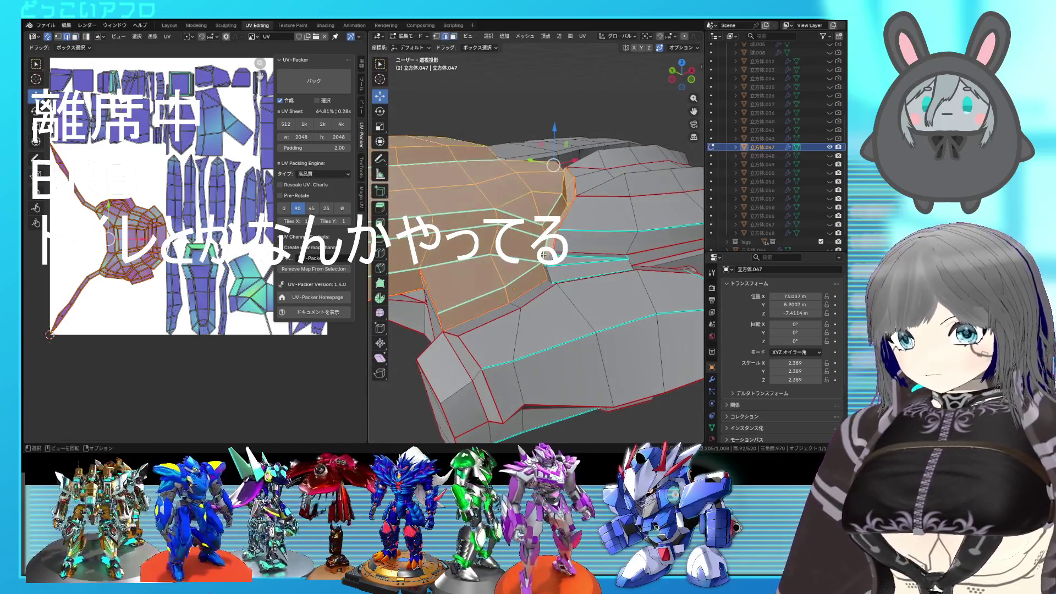
click(544, 254)
mouse_move(557, 230)
middle_down()
mouse_move(532, 237)
mouse_move(560, 223)
middle_up()
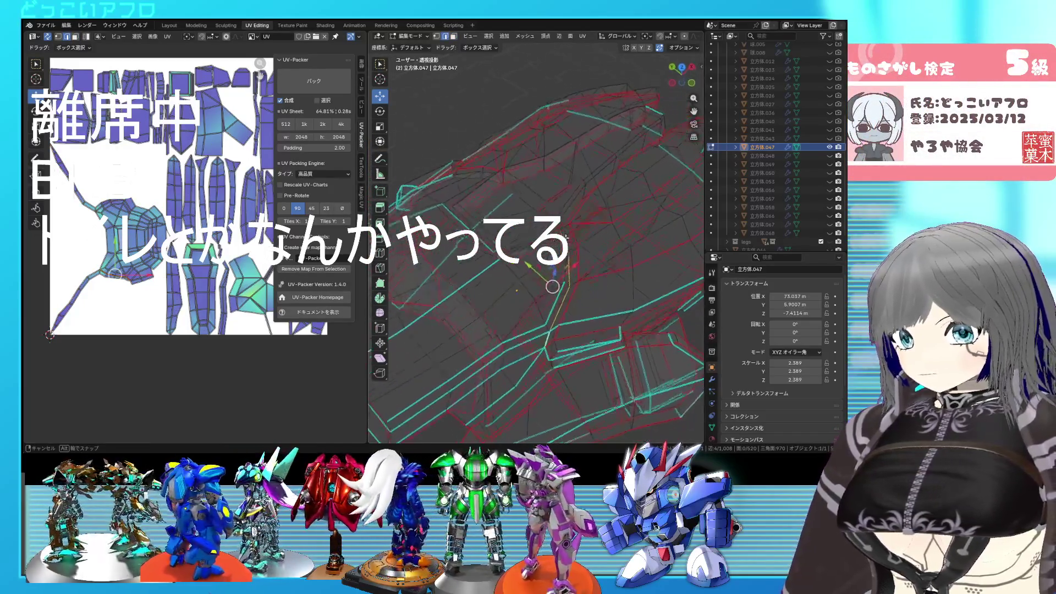
scroll(556, 228, up, 4)
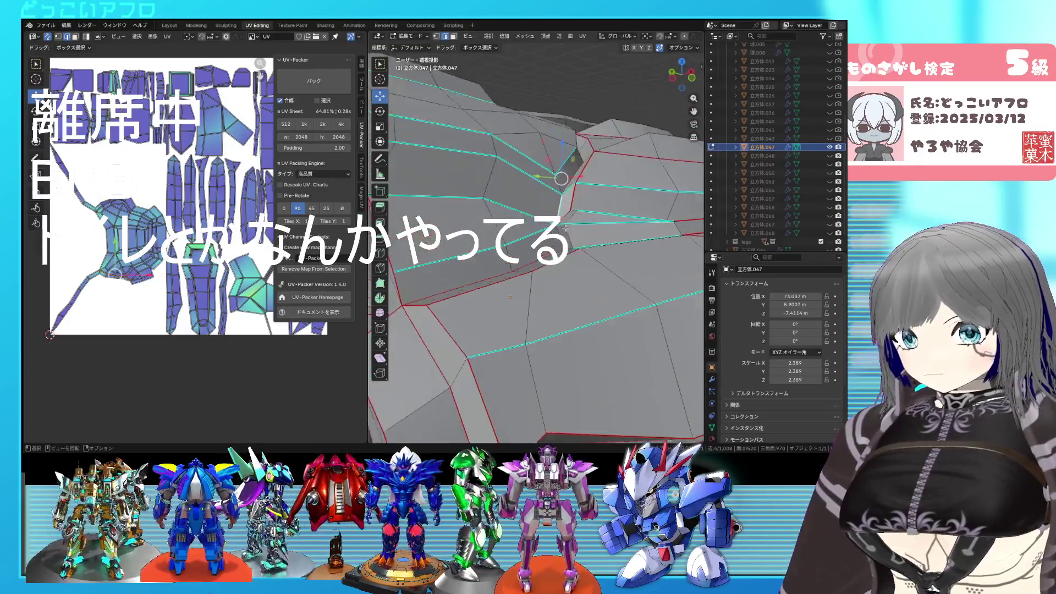
middle_drag(555, 228, 596, 264)
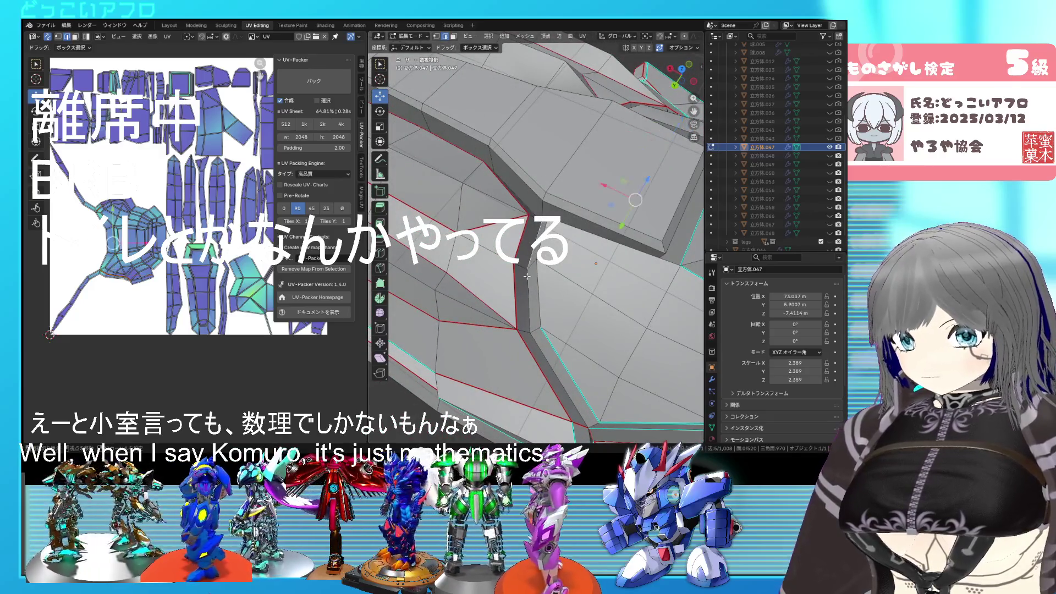
middle_drag(526, 276, 534, 272)
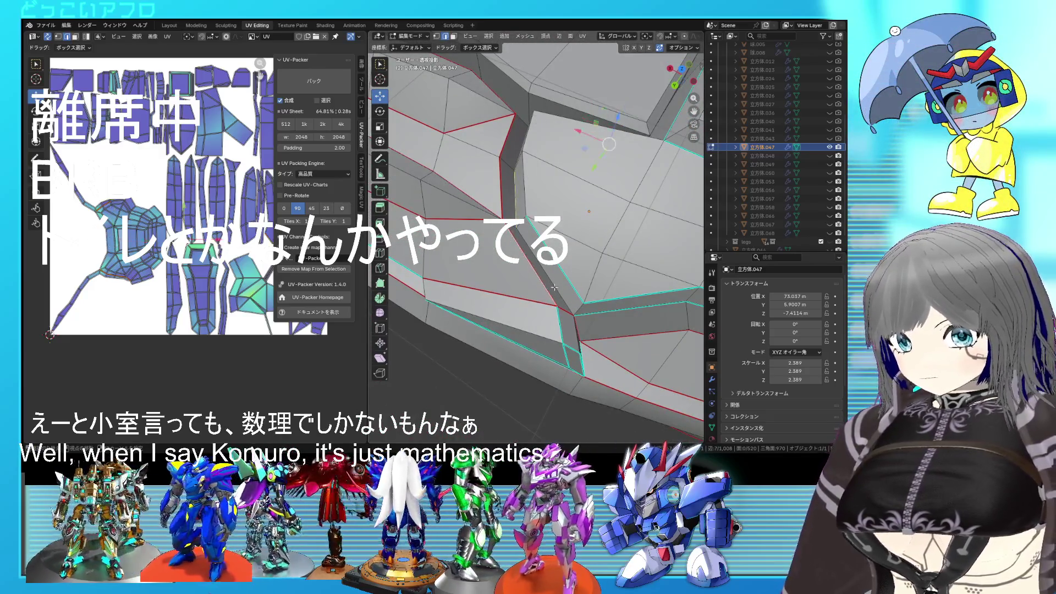
mouse_move(567, 296)
middle_down()
mouse_move(532, 270)
mouse_move(550, 240)
middle_up()
right_click(532, 270)
key(Escape)
key(a)
key(u)
click(174, 252)
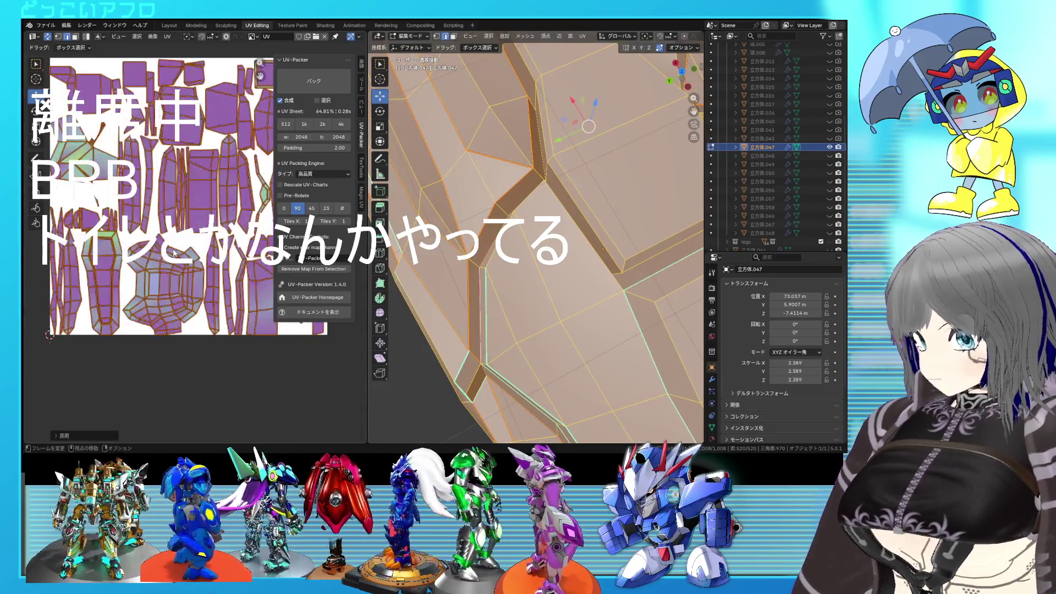
Select a face's linked region to check its island, orbit the piece, then select all to show every UV island
click(653, 423)
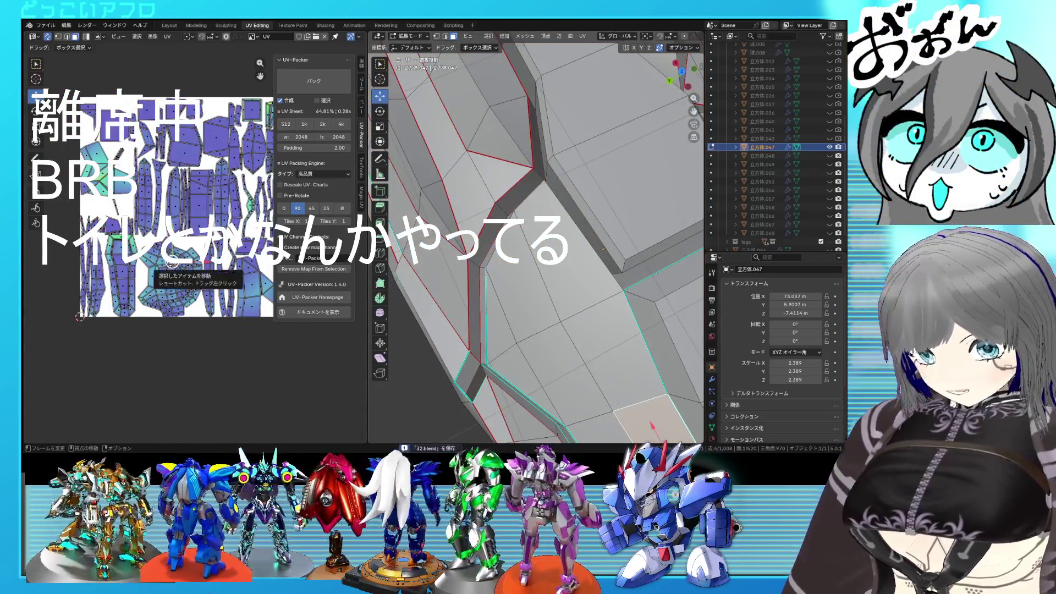
key(ctrl+l)
scroll(655, 342, down, 6)
middle_drag(654, 342, 512, 269)
scroll(537, 275, up, 5)
key(2)
click(494, 202)
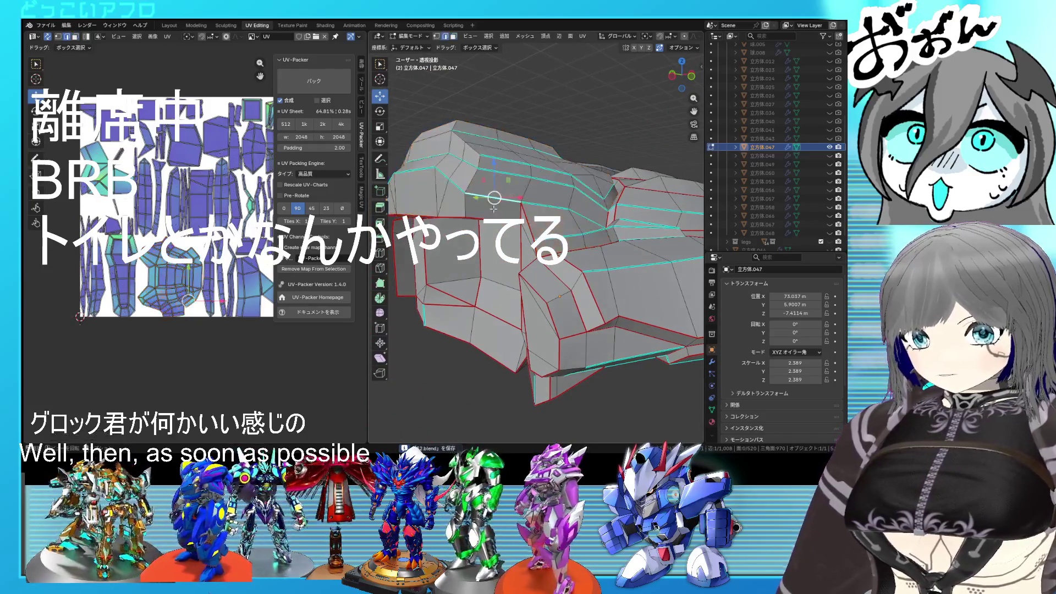
middle_drag(482, 217, 514, 240)
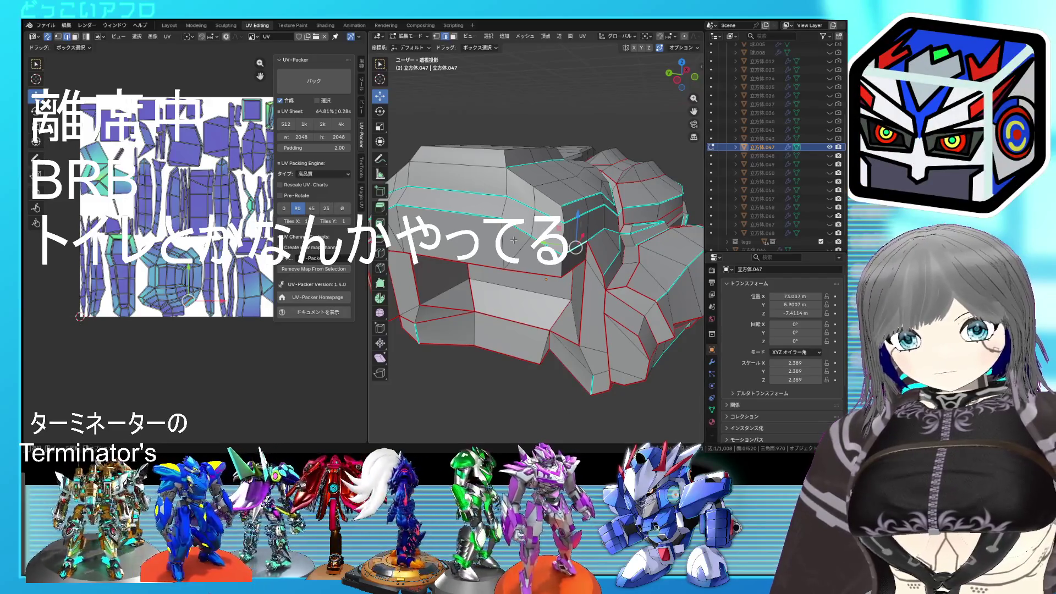
middle_drag(505, 243, 495, 231)
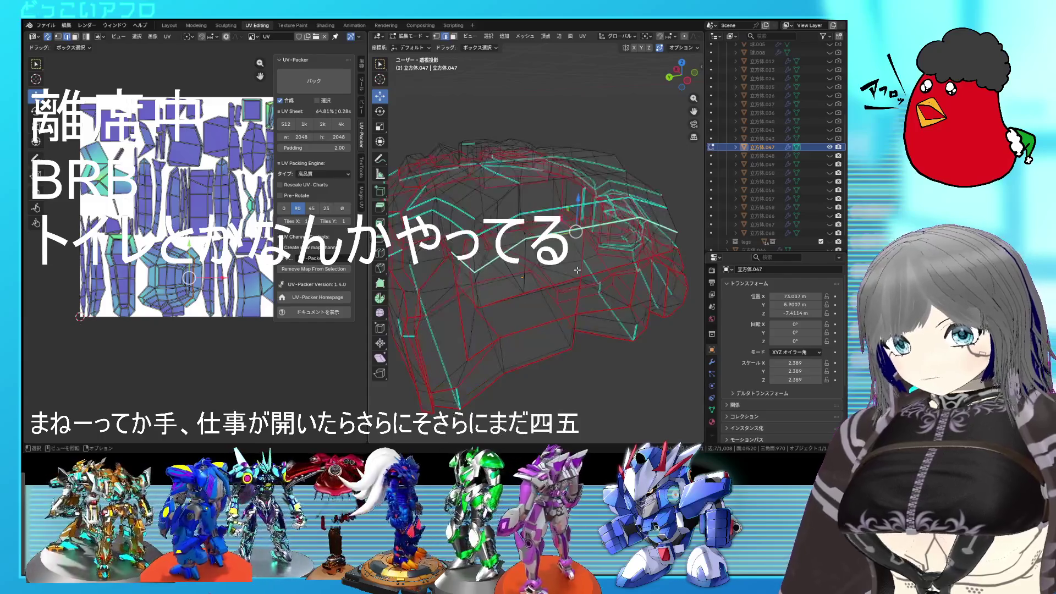
middle_drag(523, 247, 545, 269)
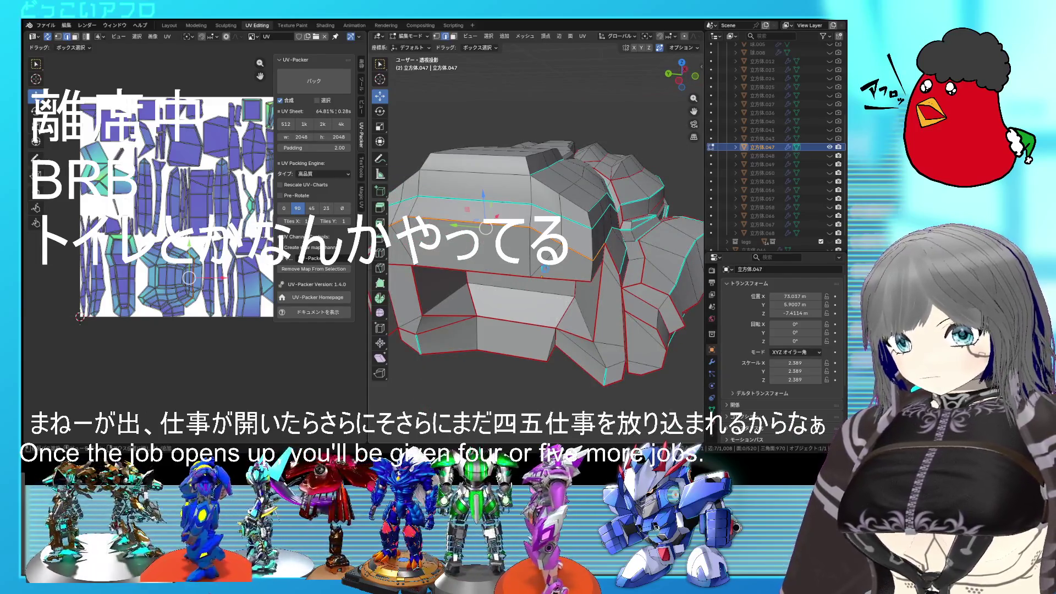
key(a)
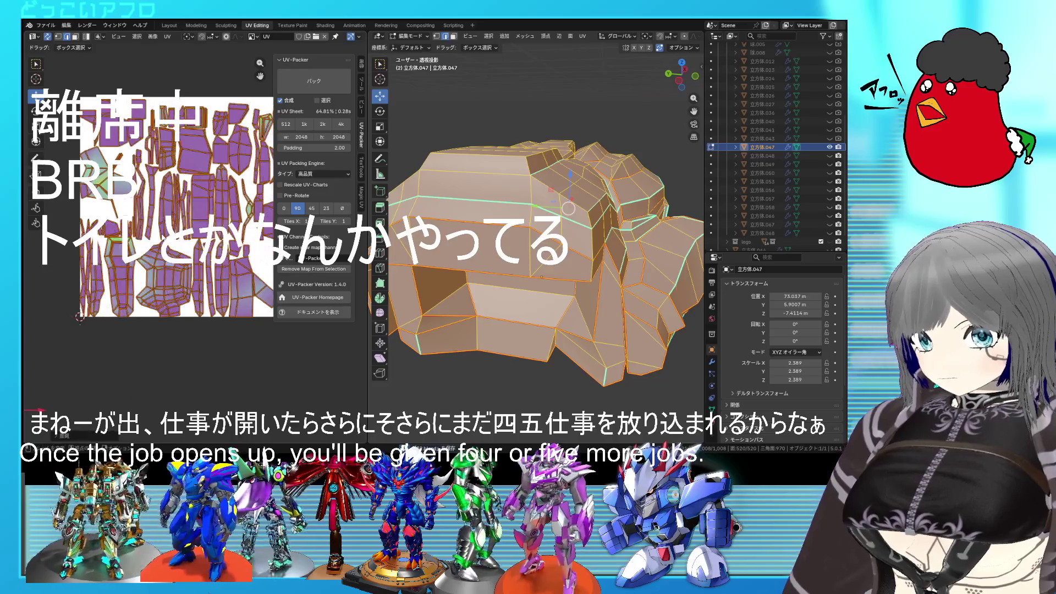
key(alt+a)
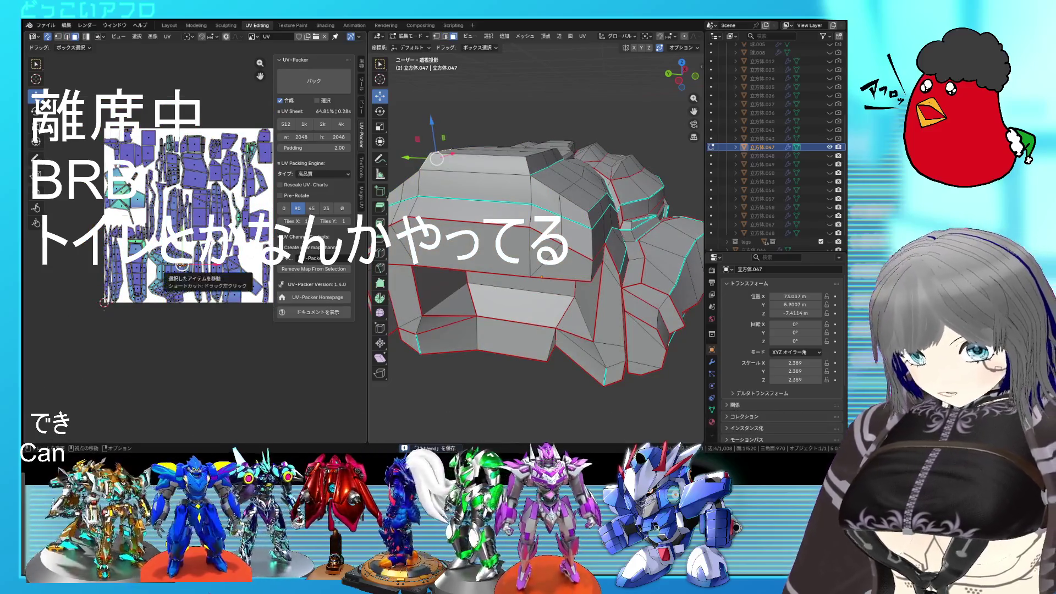
key(l)
key(KP_Decimal)
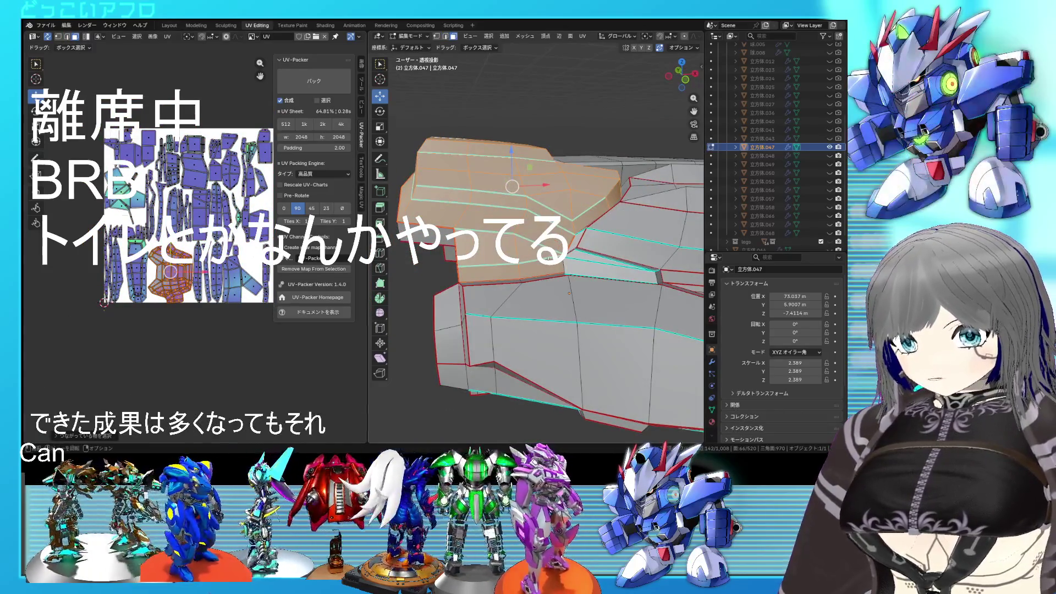
middle_drag(570, 292, 594, 248)
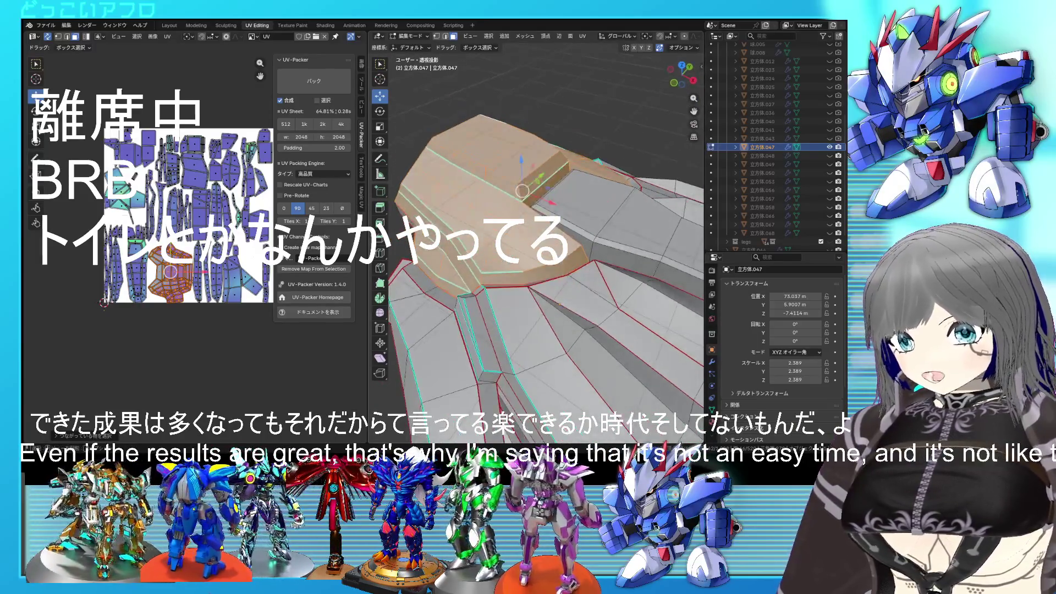
middle_drag(530, 225, 485, 231)
click(507, 188)
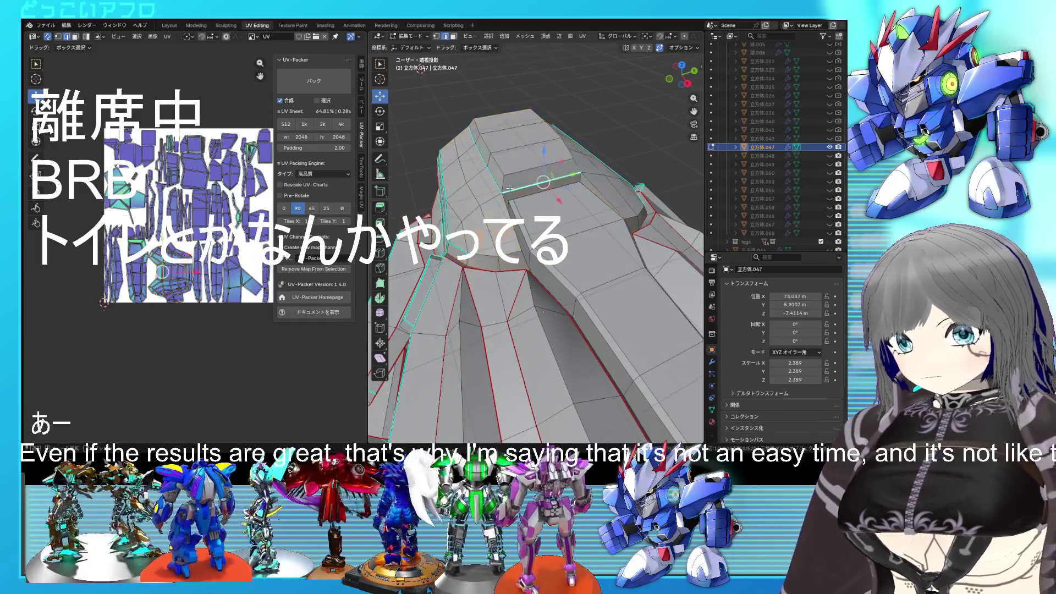
mouse_move(506, 253)
middle_down()
mouse_move(561, 273)
mouse_move(524, 238)
mouse_move(526, 264)
mouse_move(536, 223)
mouse_move(508, 216)
mouse_move(510, 196)
mouse_move(531, 273)
mouse_move(553, 246)
mouse_move(573, 243)
mouse_move(577, 273)
mouse_move(553, 248)
mouse_move(570, 232)
mouse_move(598, 259)
middle_up()
right_click(495, 83)
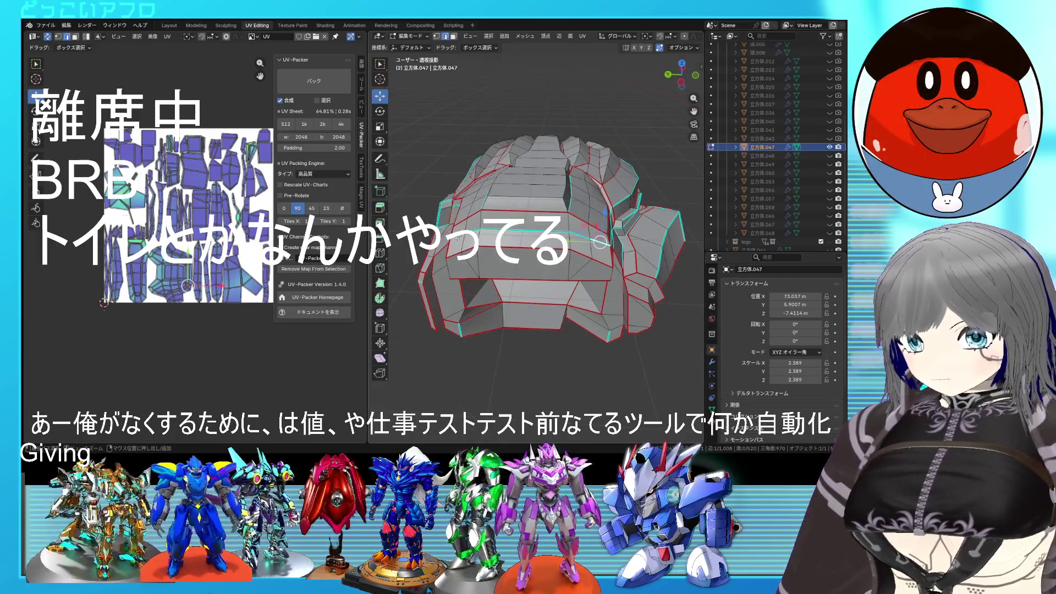
mouse_move(489, 243)
middle_down()
mouse_move(578, 282)
mouse_move(603, 260)
middle_up()
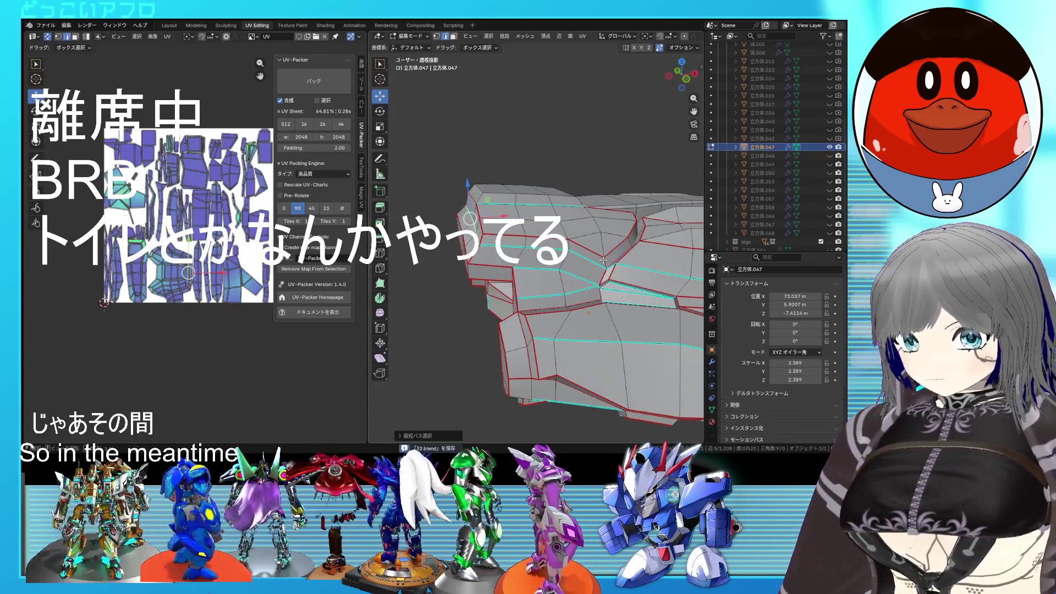
right_click(569, 258)
key(Escape)
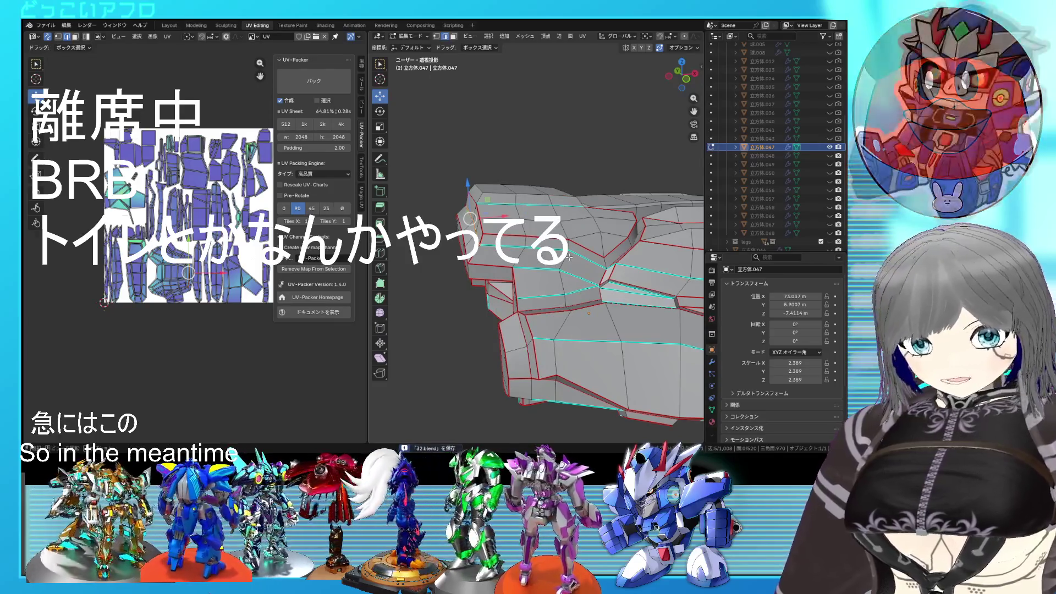
mouse_move(570, 258)
middle_down()
mouse_move(528, 264)
mouse_move(511, 252)
middle_up()
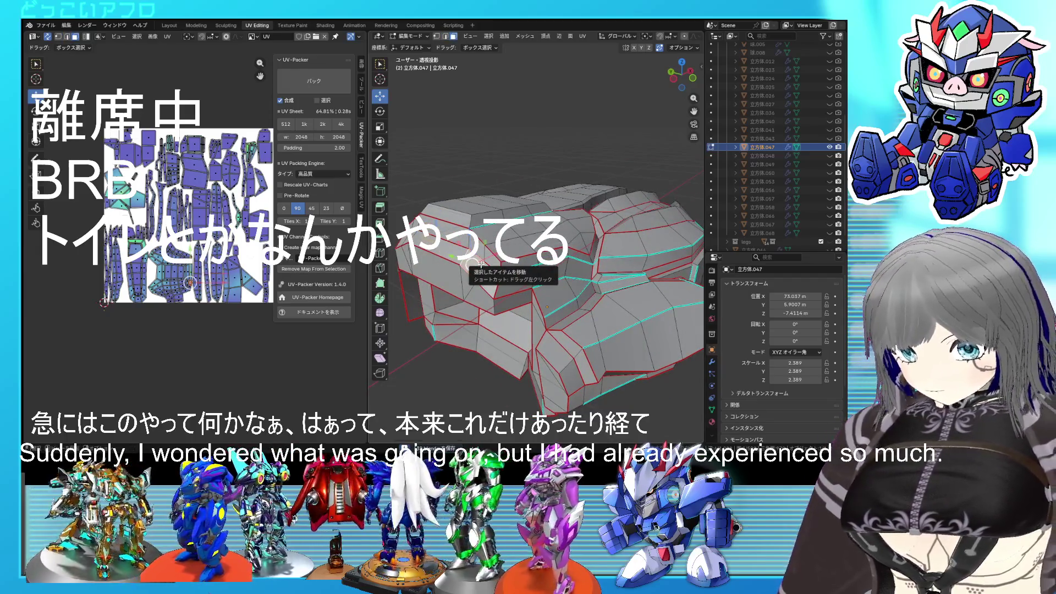
Select linked seam-bounded regions to check them, clear the selection and save the blend file
key(l)
key(l)
key(ctrl+z)
key(l)
mouse_move(514, 242)
middle_down()
mouse_move(563, 285)
mouse_move(652, 259)
mouse_move(648, 272)
mouse_move(559, 296)
mouse_move(647, 295)
middle_up()
key(alt+a)
right_click(598, 277)
key(Escape)
key(ctrl+s)
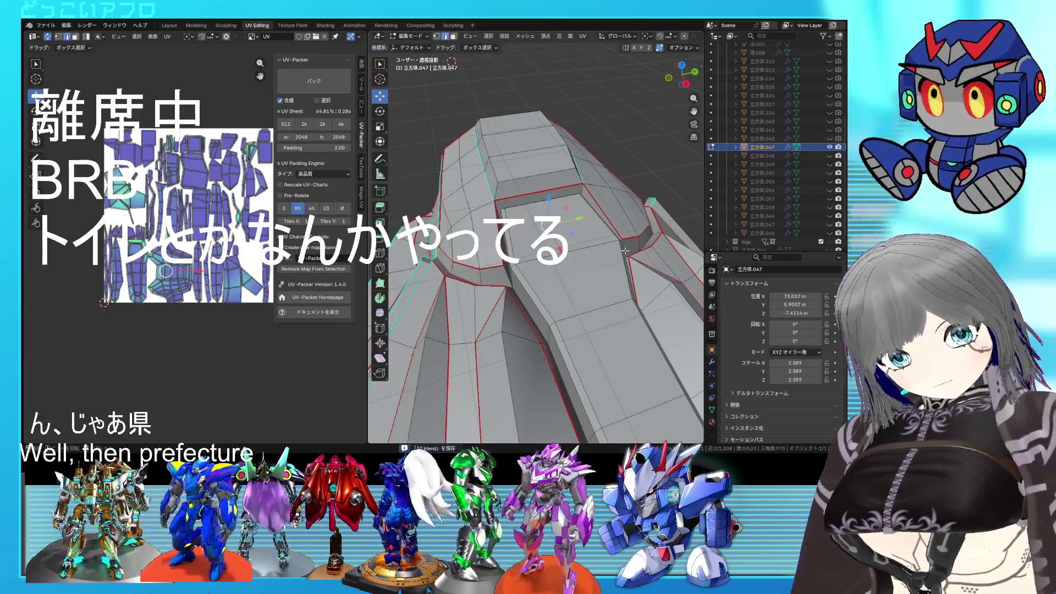
Check several more linked regions of the piece from different angles, then save again
middle_drag(589, 280, 526, 280)
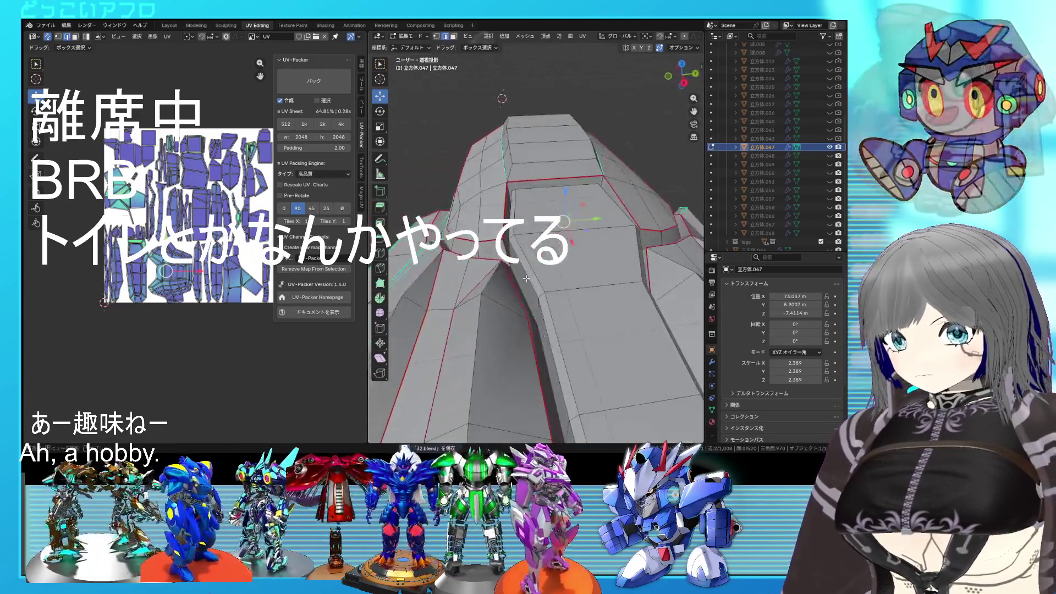
key(ctrl+l)
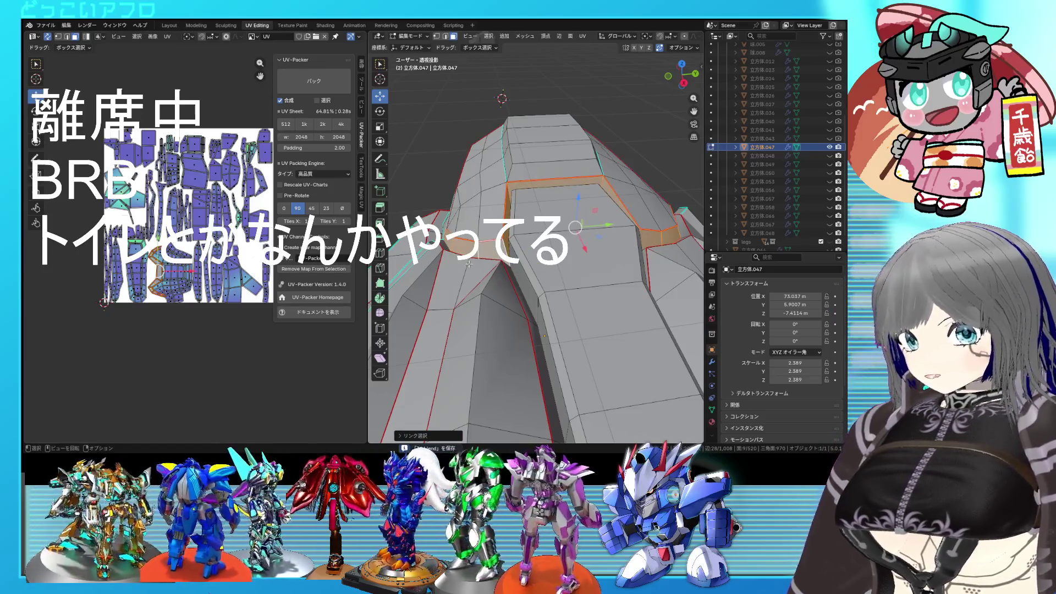
middle_drag(492, 228, 619, 239)
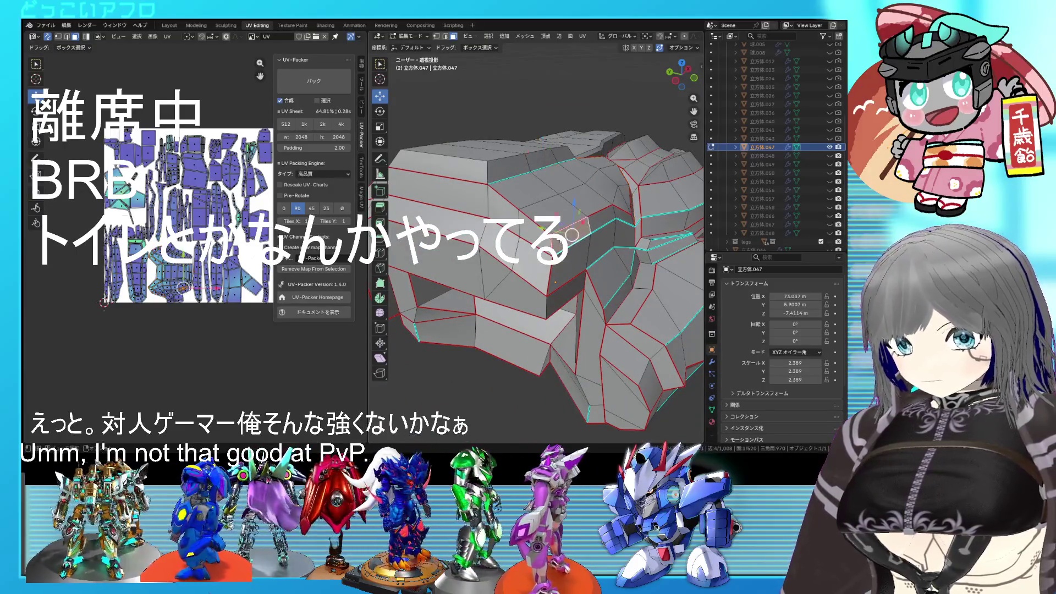
key(ctrl+l)
mouse_move(571, 235)
middle_down()
mouse_move(598, 241)
mouse_move(556, 278)
mouse_move(499, 275)
middle_up()
key(ctrl+l)
right_click(479, 254)
key(Escape)
key(ctrl+s)
Inspect one more linked region and a single face, then select the entire mesh
middle_drag(478, 254, 534, 258)
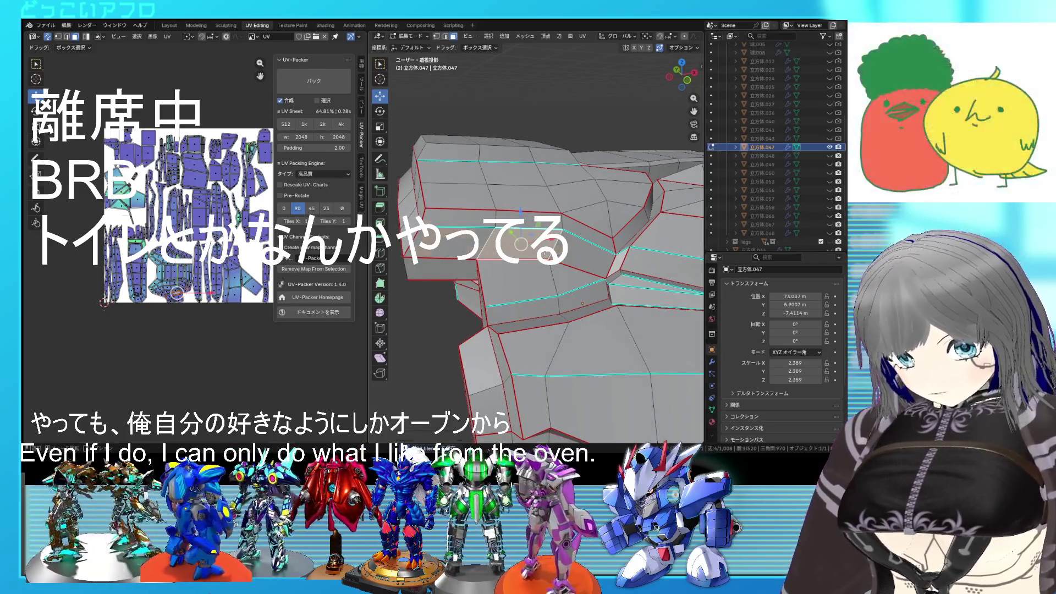
key(ctrl+l)
middle_drag(582, 303, 537, 289)
click(570, 227)
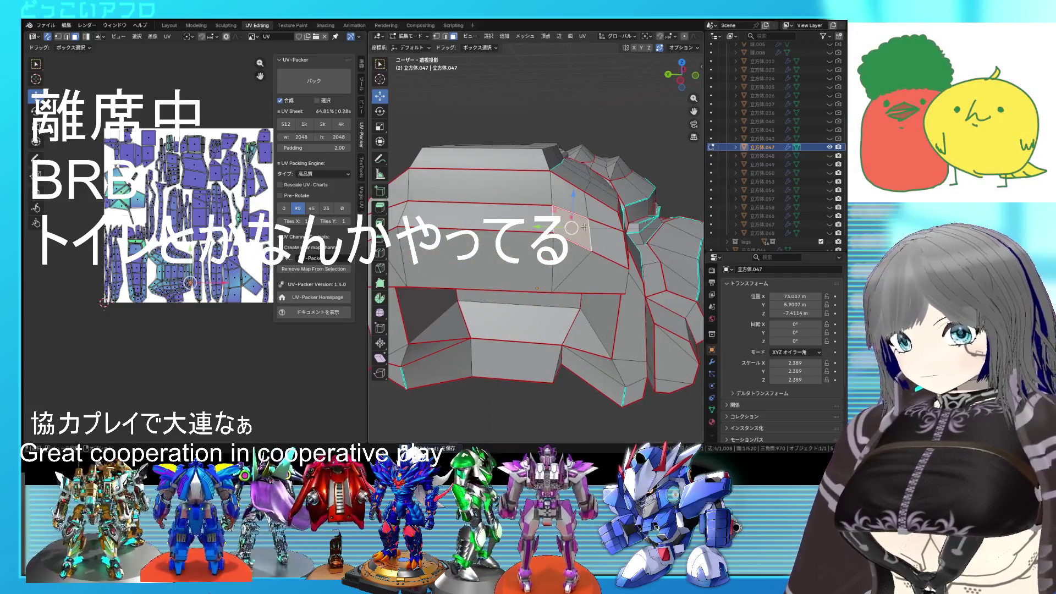
mouse_move(611, 225)
middle_down()
mouse_move(617, 234)
mouse_move(577, 247)
middle_up()
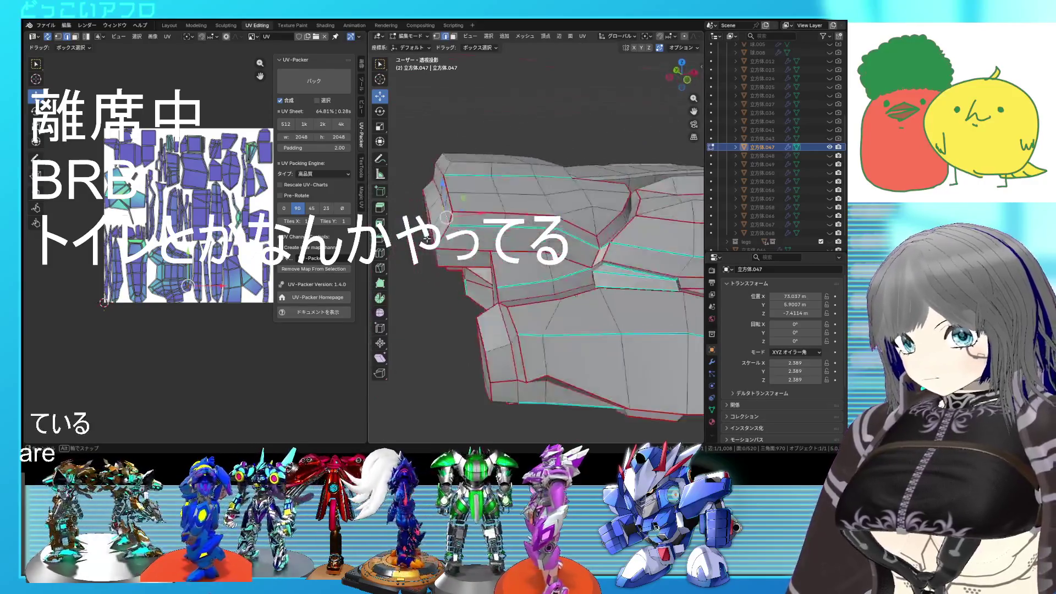
middle_drag(528, 216, 520, 240)
key(a)
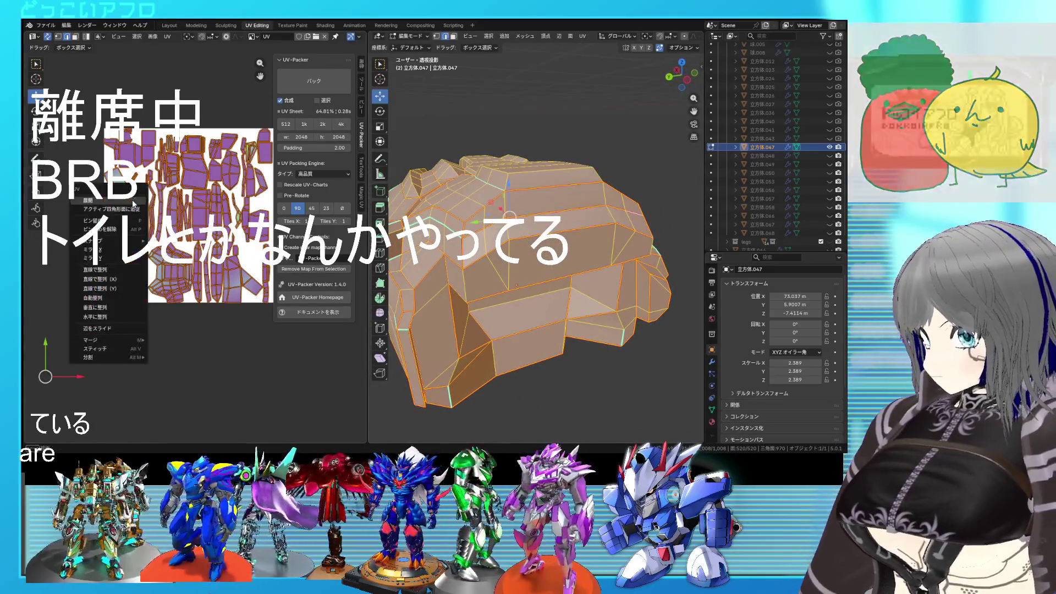
scroll(198, 266, down, 4)
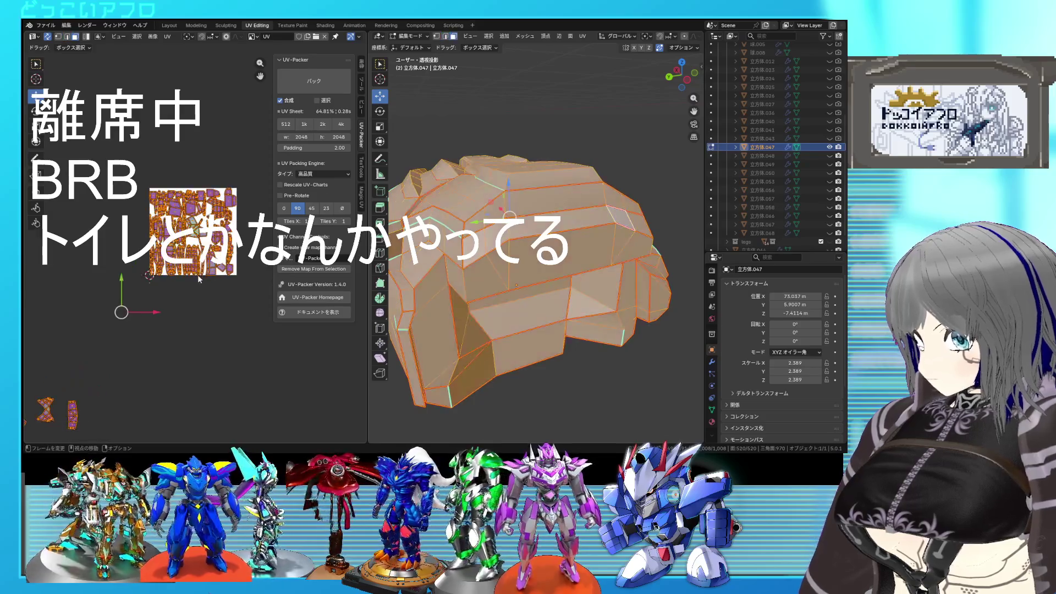
key(alt+a)
scroll(197, 275, up, 3)
scroll(197, 275, up, 3)
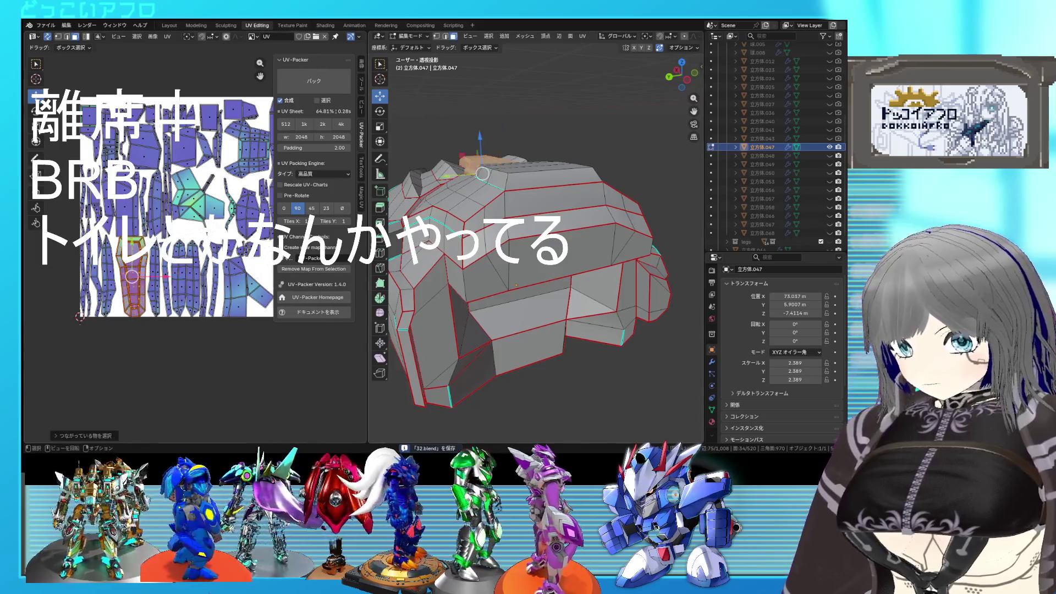
scroll(564, 270, up, 5)
middle_drag(562, 269, 536, 296)
key(alt+a)
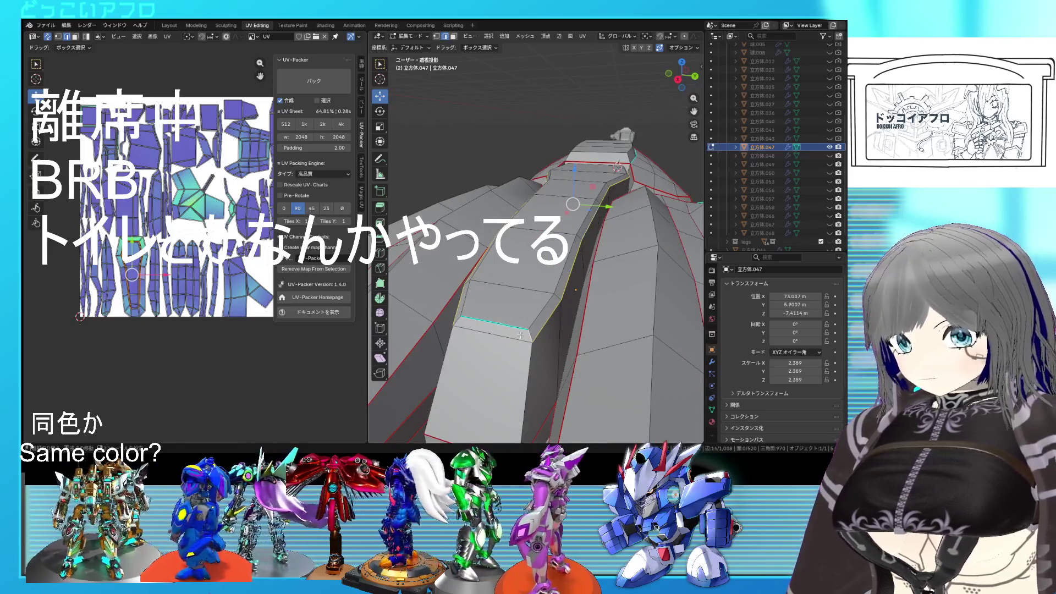
right_click(516, 329)
Mark the selected edge of the raised top block as a seam via the Edge menu
click(538, 331)
middle_drag(538, 331, 543, 328)
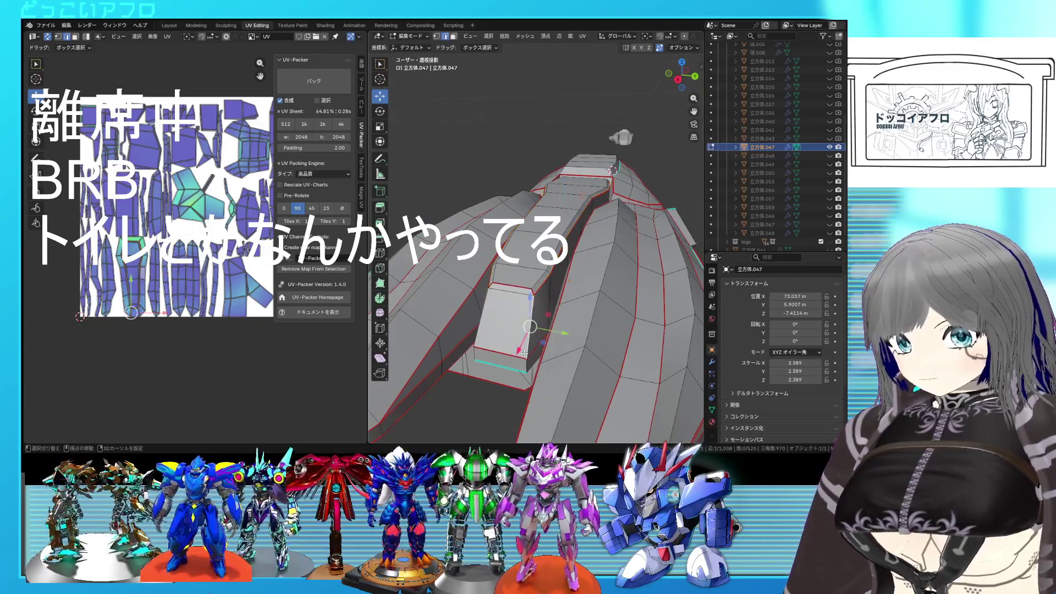
key(ctrl+e)
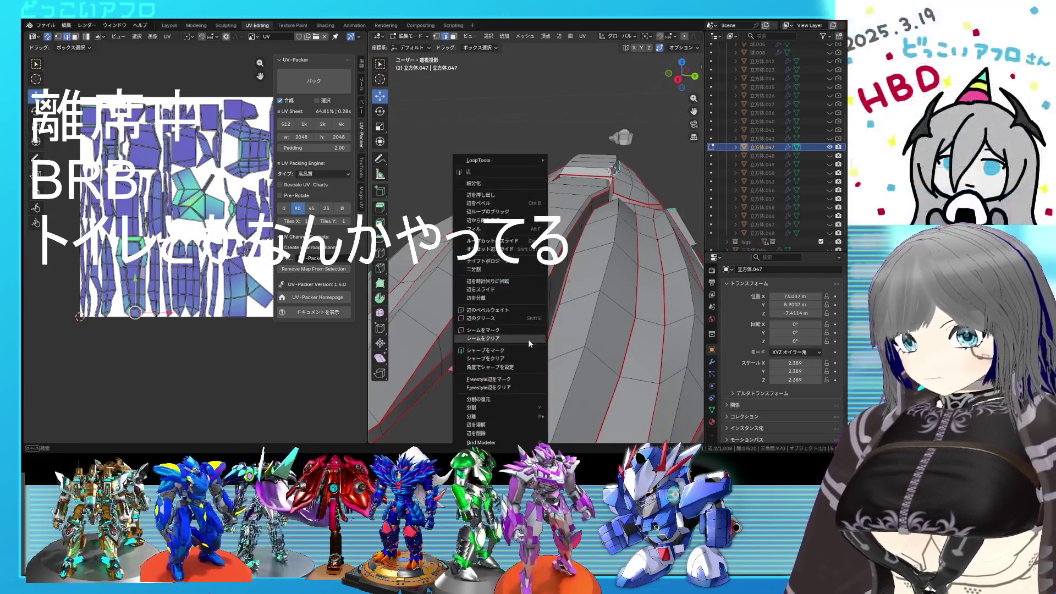
click(512, 332)
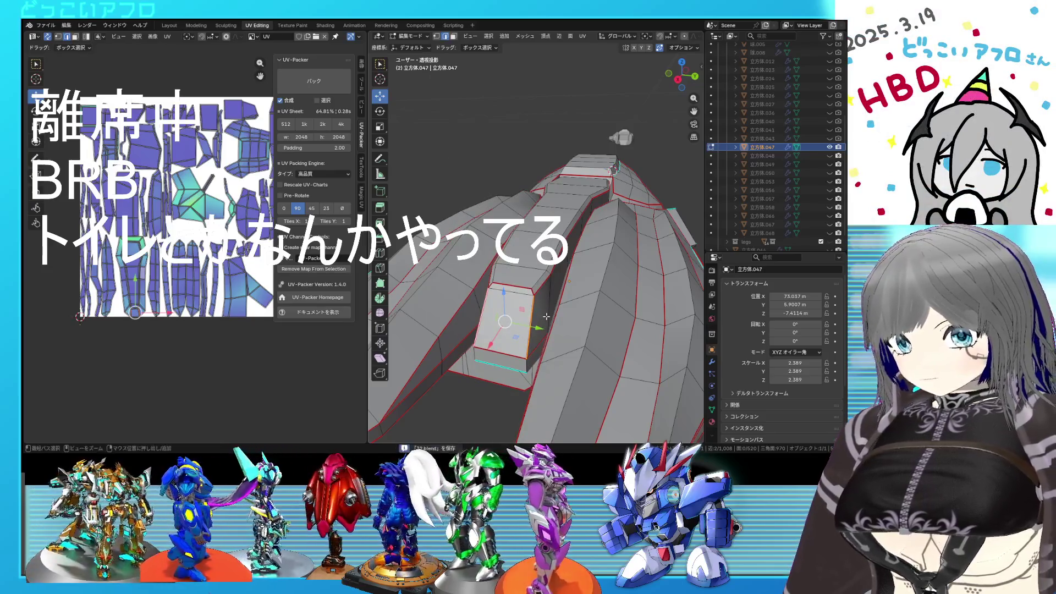
Select all to check the UV islands, deselect, then select one seam-bounded region
key(a)
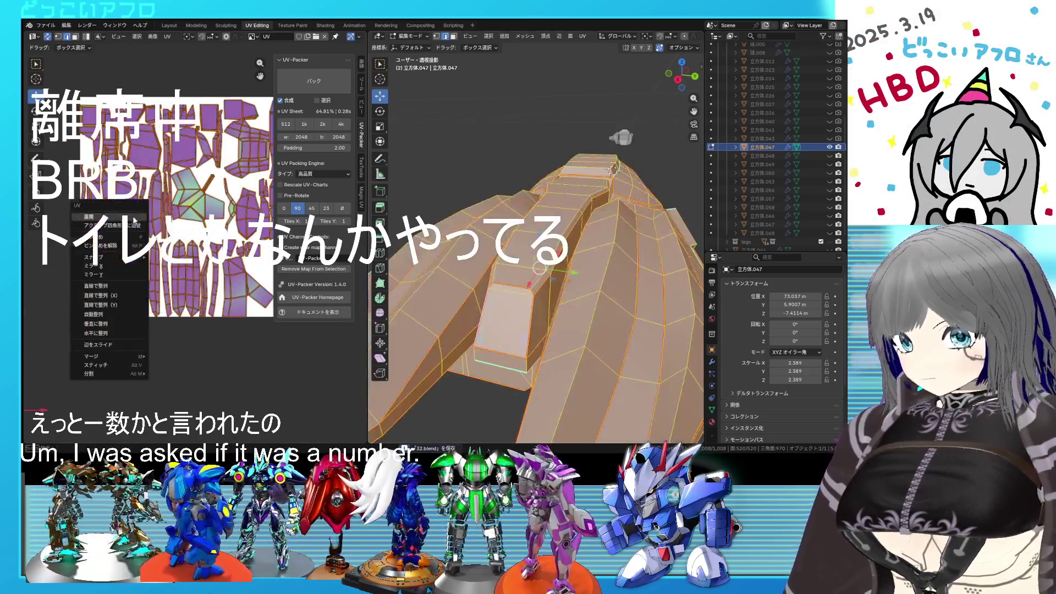
key(alt+a)
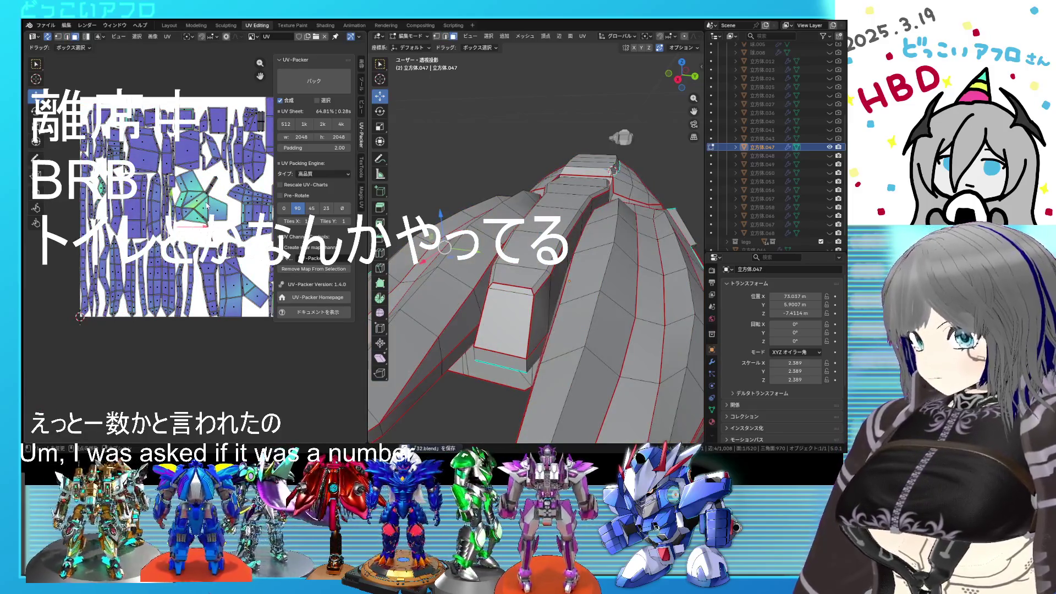
mouse_move(595, 325)
middle_down()
mouse_move(494, 265)
mouse_move(577, 251)
middle_up()
key(l)
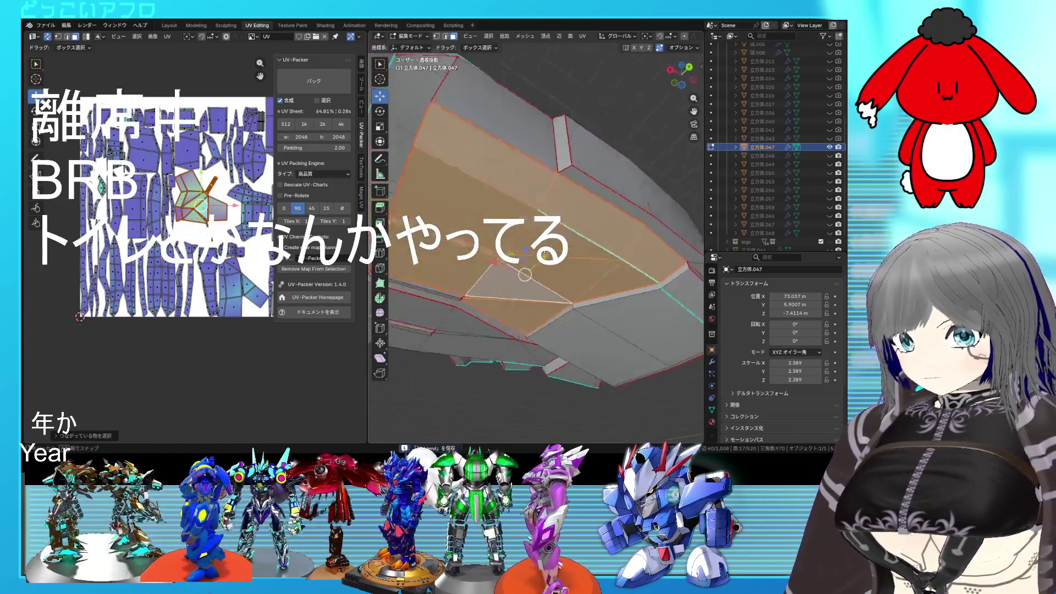
Select the faces linked to one region, view them from a flatter angle, then clear the selection
key(alt+a)
mouse_move(528, 220)
middle_down()
mouse_move(563, 270)
mouse_move(582, 214)
mouse_move(532, 290)
mouse_move(564, 234)
middle_up()
right_click(527, 206)
key(Escape)
key(ctrl+l)
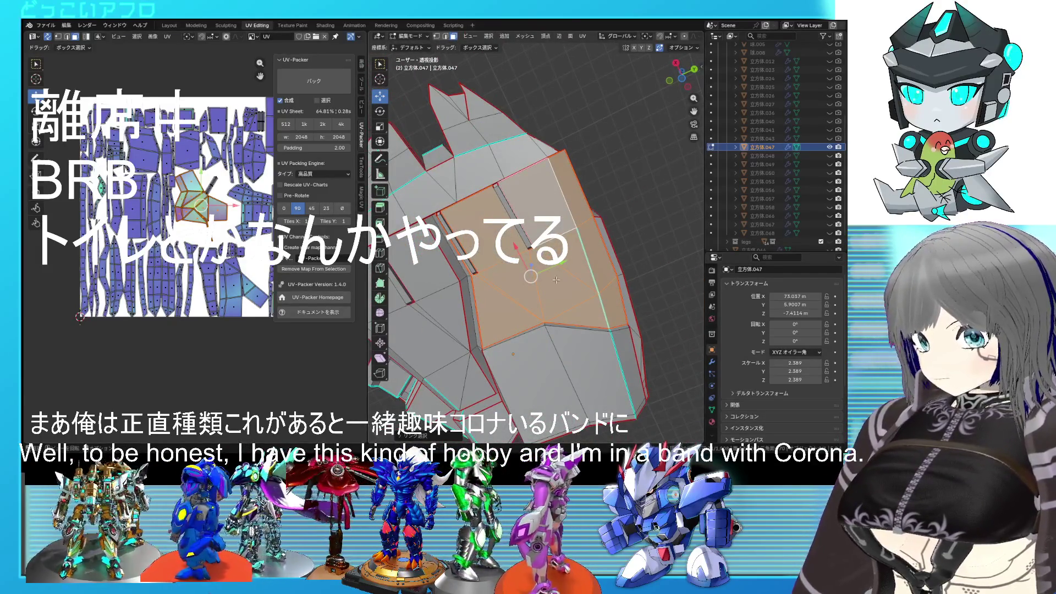
mouse_move(556, 281)
middle_down()
mouse_move(577, 267)
mouse_move(584, 208)
mouse_move(586, 265)
middle_up()
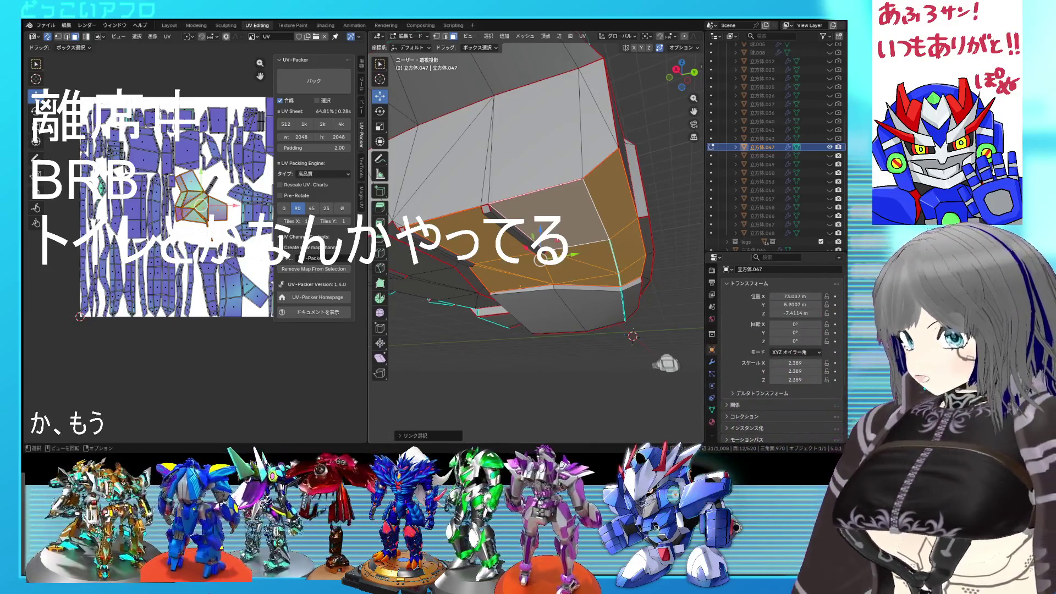
key(alt+a)
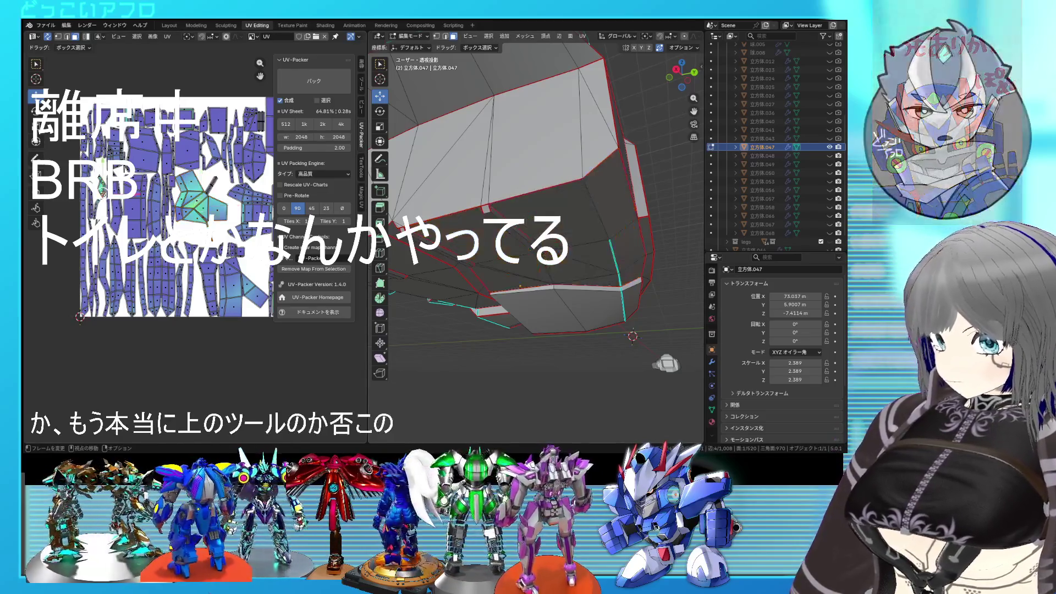
Select every face of the piece and frame it in view to show the packed UV layout
middle_drag(578, 229, 605, 256)
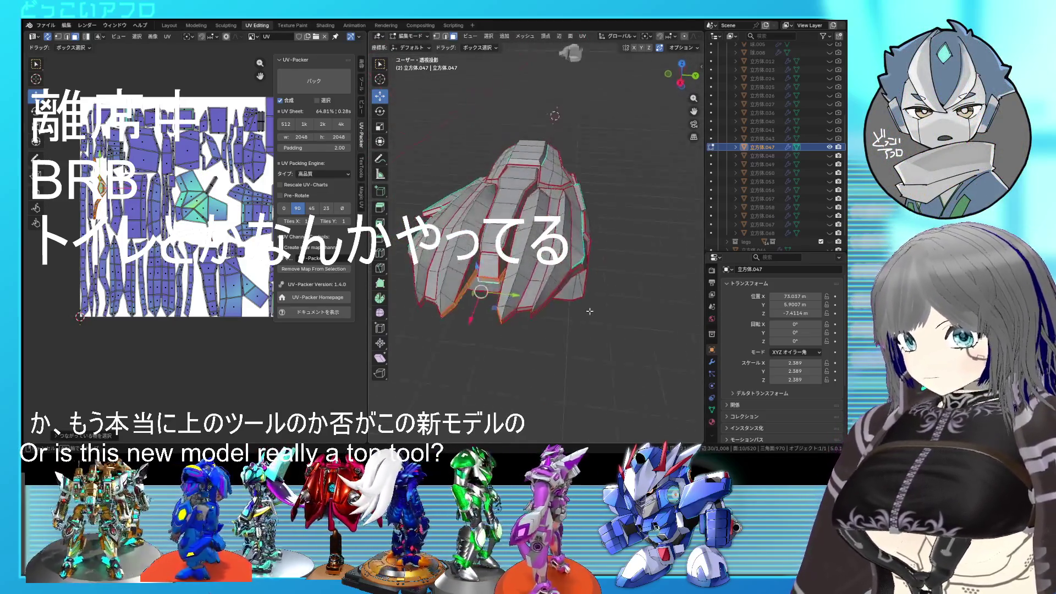
scroll(604, 256, up, 3)
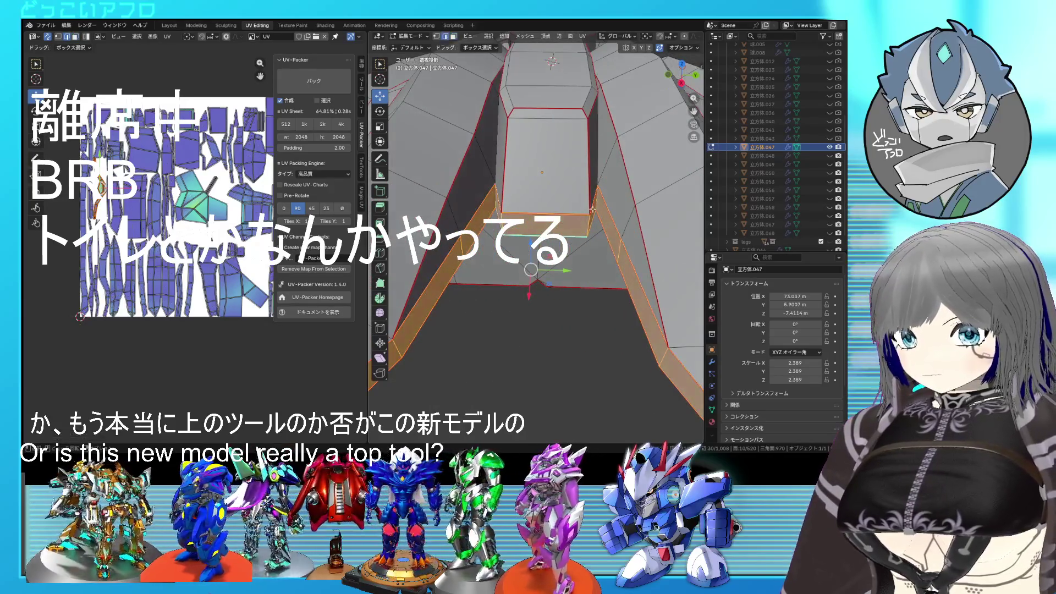
middle_drag(592, 210, 605, 203)
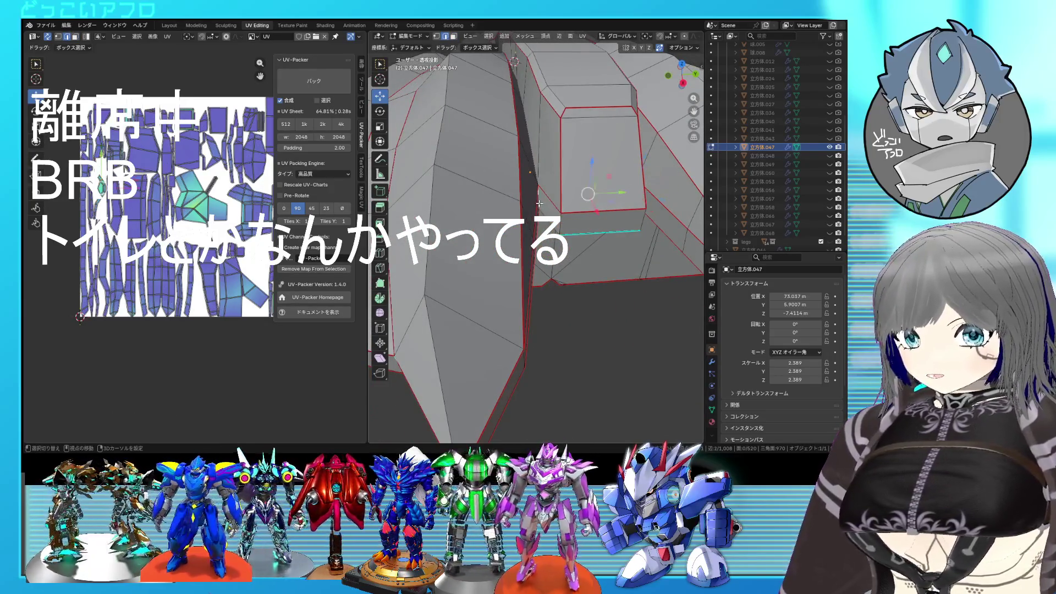
right_click(586, 227)
key(Escape)
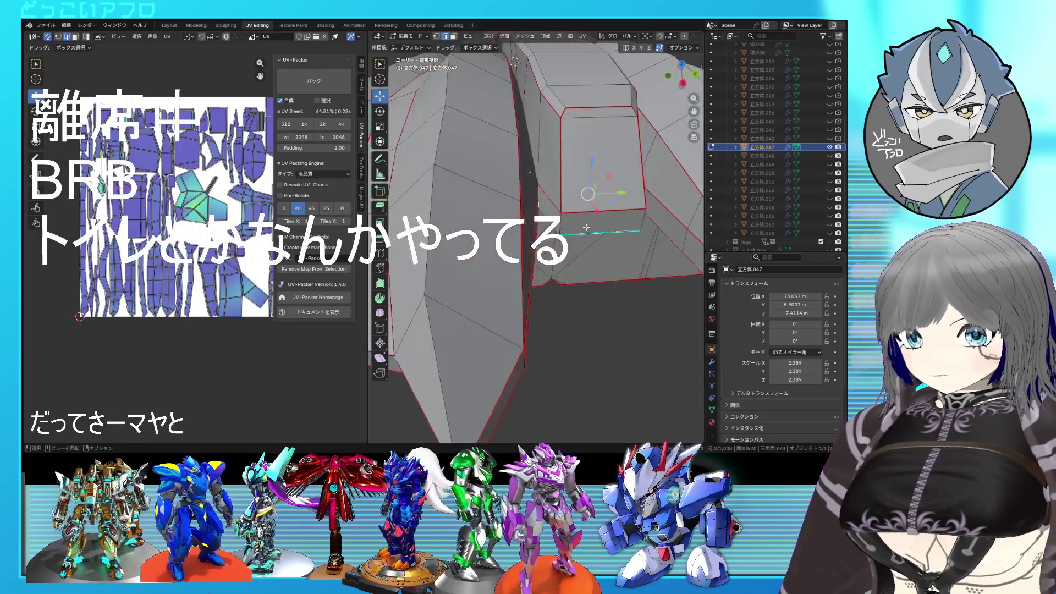
key(a)
key(KP_Decimal)
middle_drag(586, 227, 583, 242)
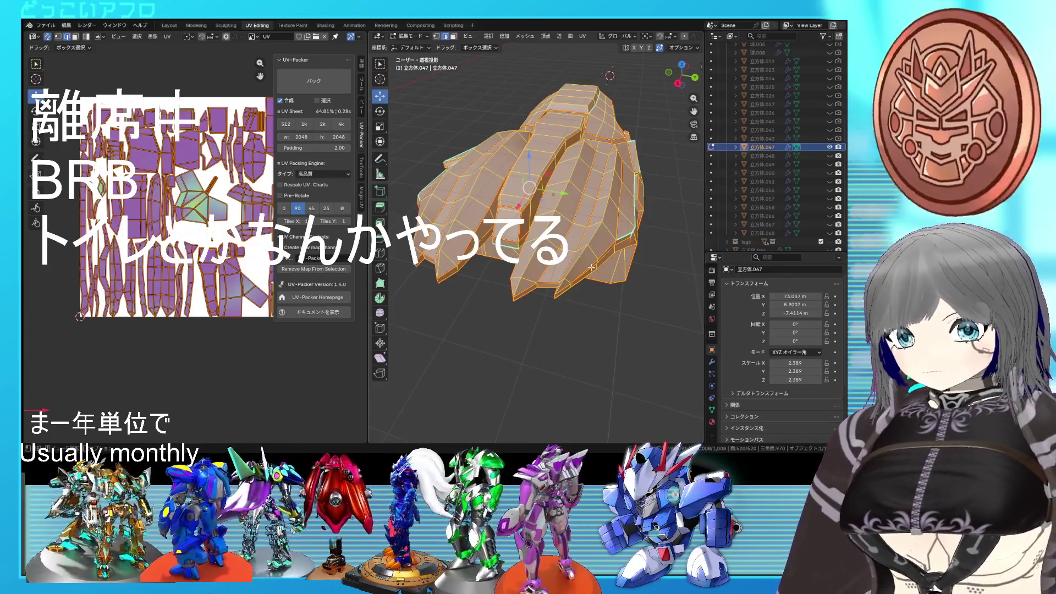
Look over the piece's seams from several angles, deselect its faces and toggle its visibility
middle_drag(592, 267, 599, 255)
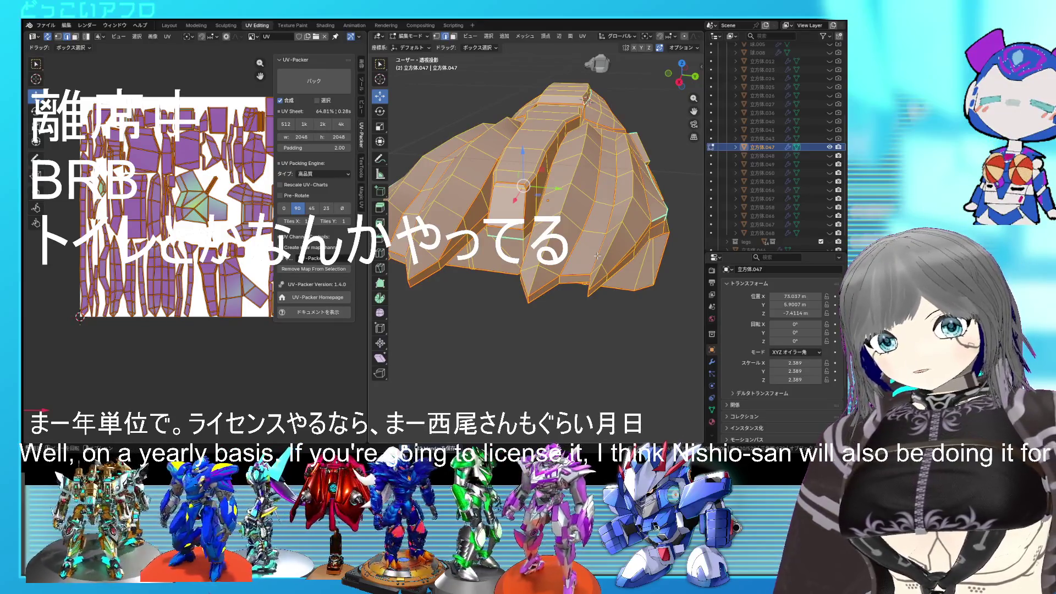
mouse_move(596, 256)
middle_down()
mouse_move(577, 253)
mouse_move(599, 257)
middle_up()
scroll(598, 257, down, 2)
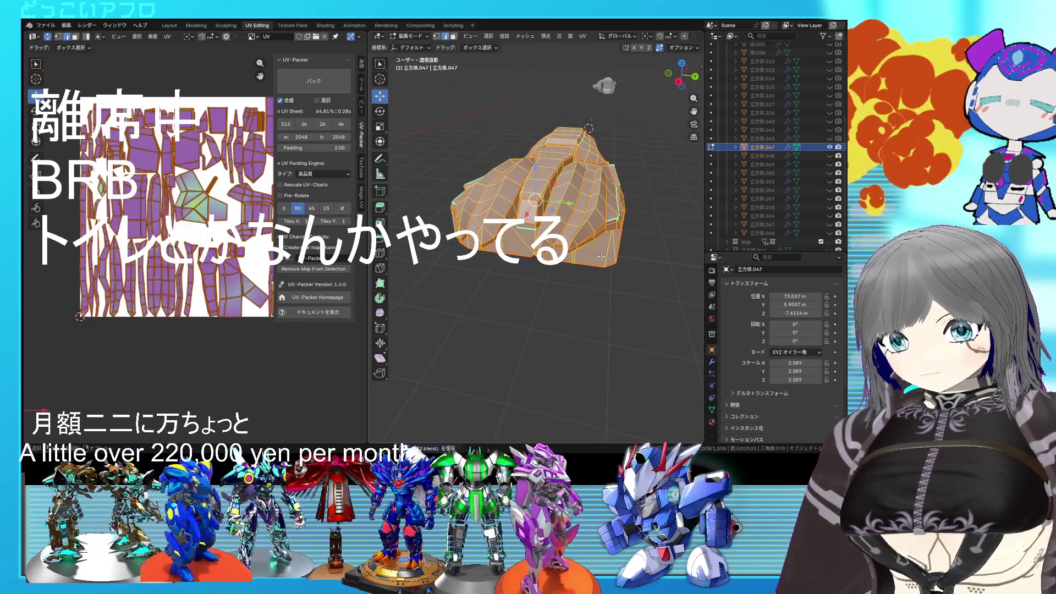
scroll(237, 199, up, 1)
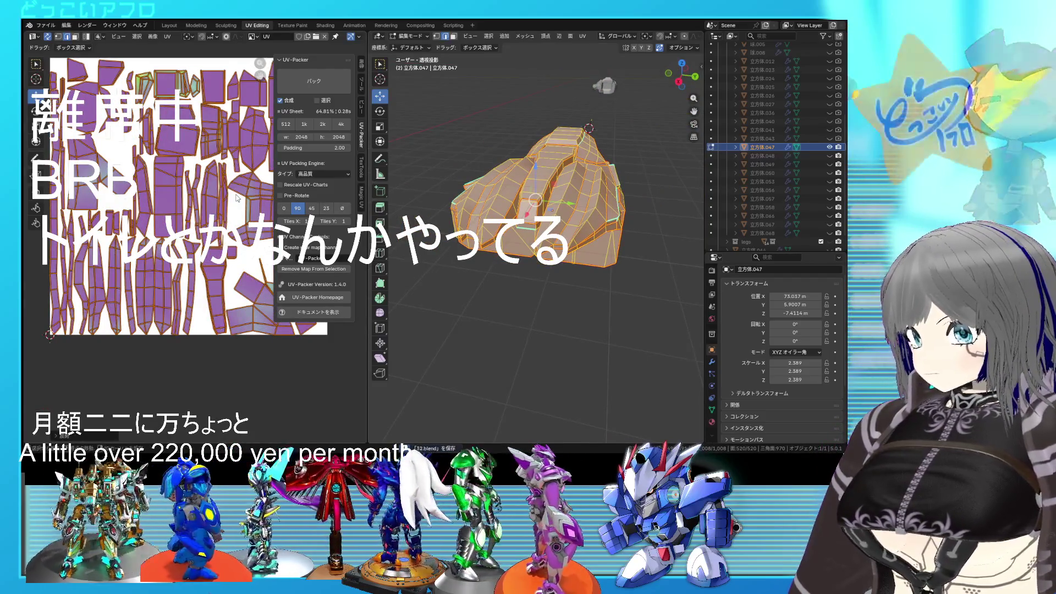
scroll(237, 200, up, 1)
mouse_move(386, 219)
middle_down()
mouse_move(553, 247)
mouse_move(568, 413)
middle_up()
scroll(553, 246, up, 3)
scroll(553, 246, up, 2)
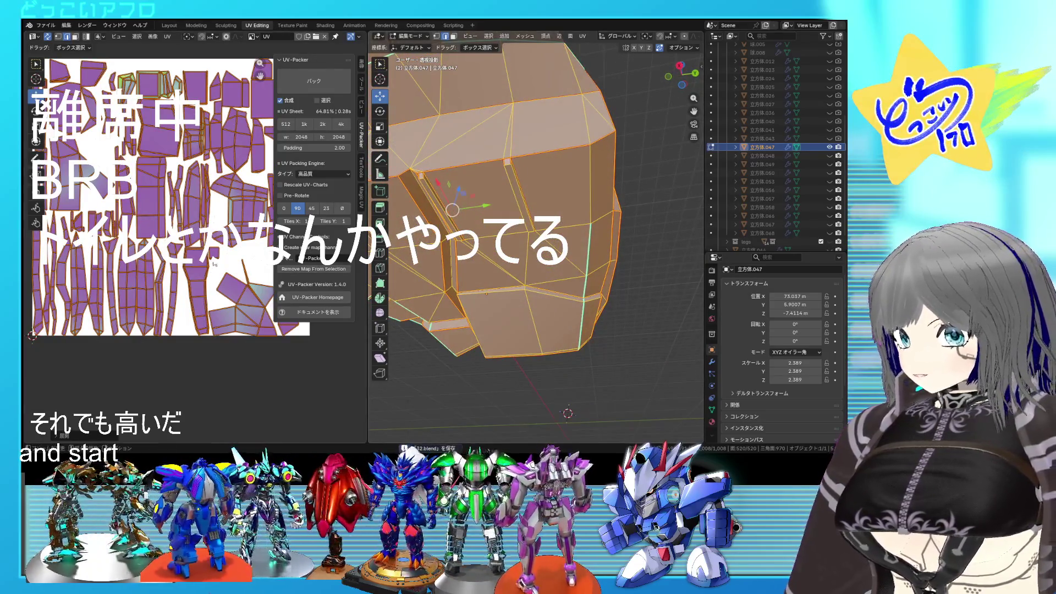
key(alt+a)
key(alt+a)
click(512, 256)
mouse_move(485, 238)
middle_down()
mouse_move(521, 205)
mouse_move(575, 286)
middle_up()
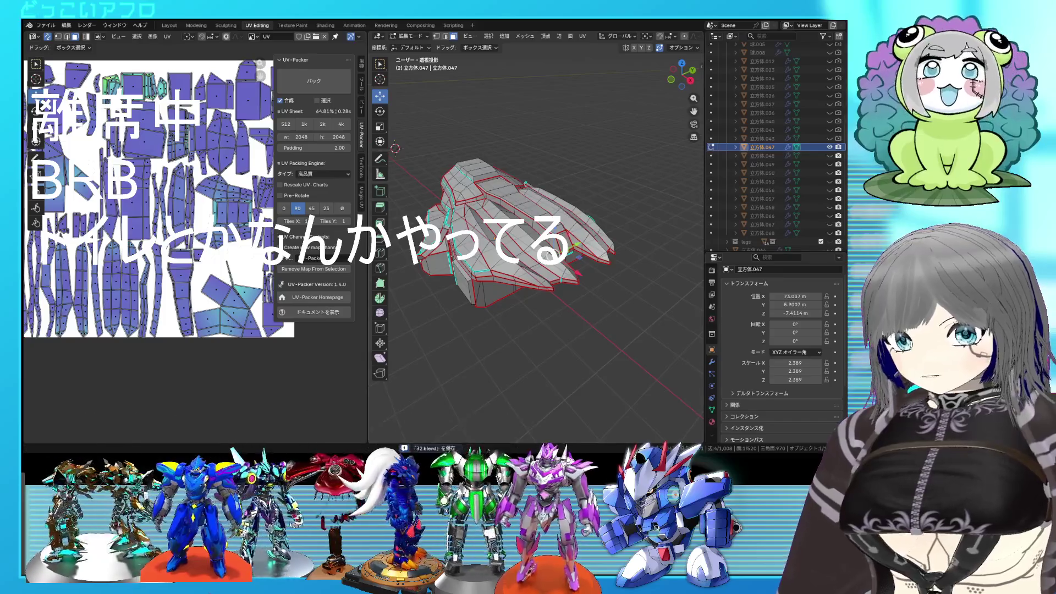
click(830, 147)
Hide 立方体.047, reveal 立方体.048 and enter Edit Mode on its mesh
click(829, 146)
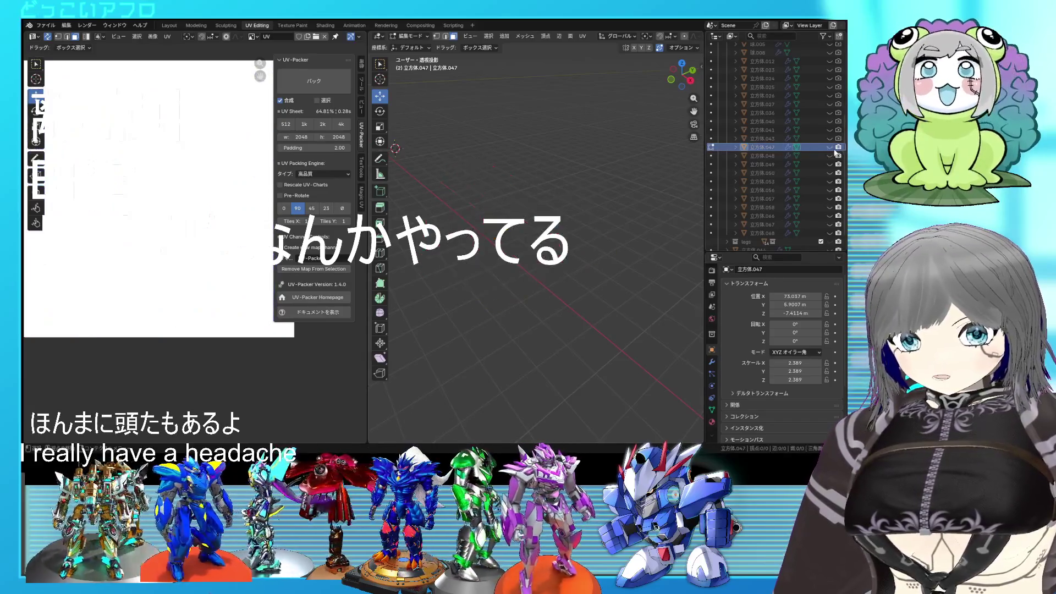
click(829, 156)
key(Tab)
click(463, 190)
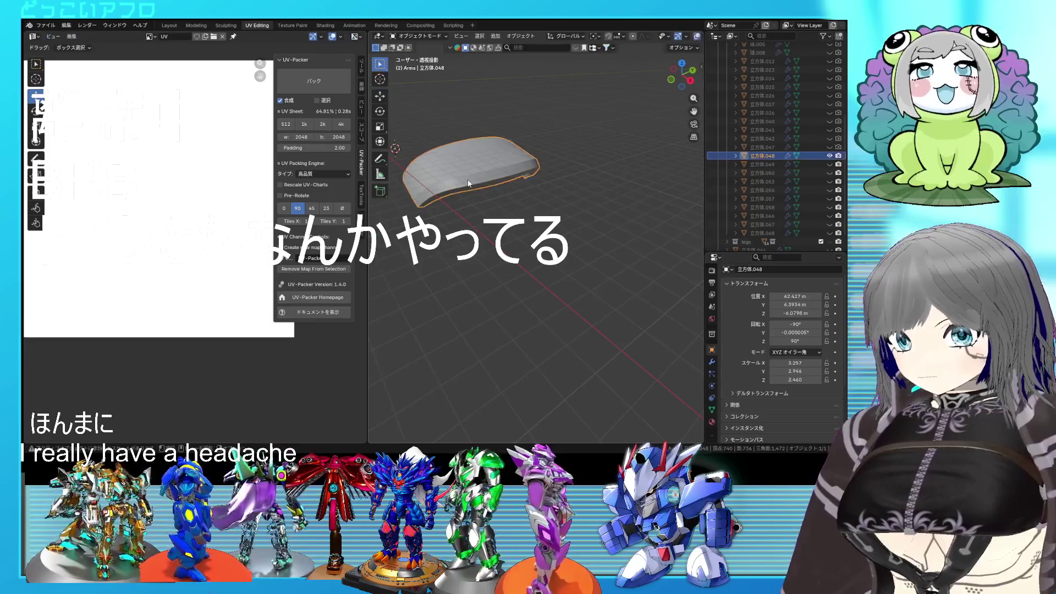
key(Tab)
mouse_move(463, 191)
middle_down()
mouse_move(495, 247)
mouse_move(569, 230)
mouse_move(523, 164)
mouse_move(525, 204)
middle_up()
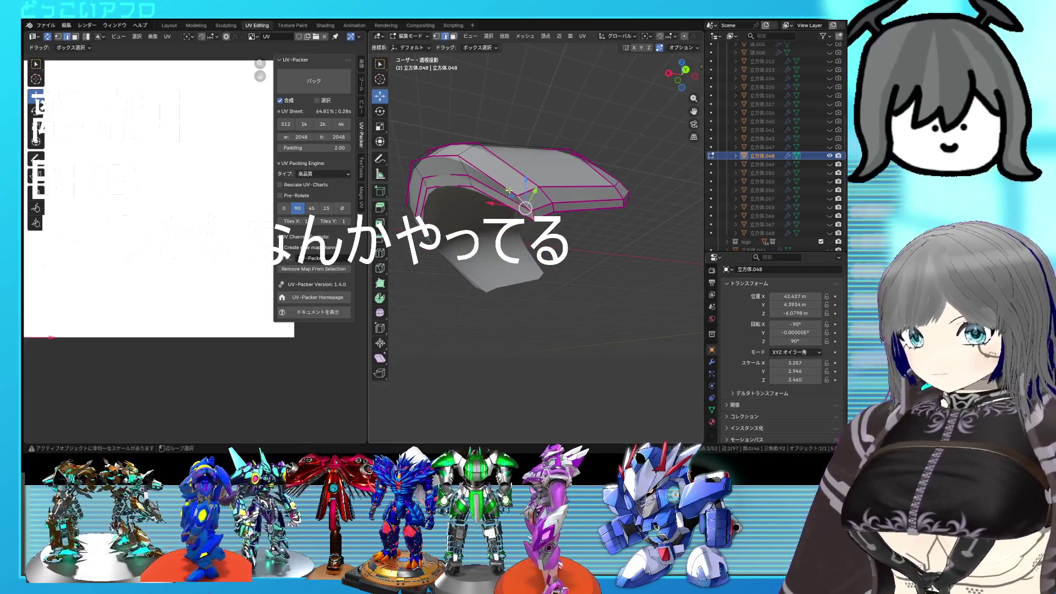
Mark two edge loops of the arched piece as seams and check them from several angles
mouse_move(526, 205)
middle_down()
mouse_move(570, 219)
mouse_move(494, 258)
mouse_move(505, 213)
mouse_move(548, 239)
middle_up()
right_click(615, 246)
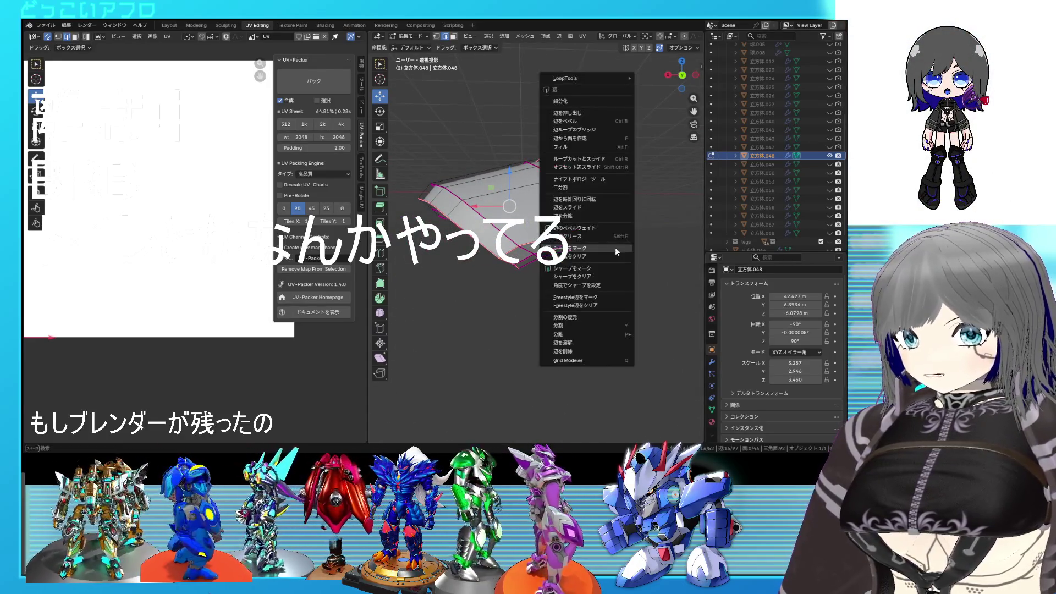
click(615, 247)
mouse_move(602, 247)
middle_down()
mouse_move(547, 272)
mouse_move(578, 248)
middle_up()
right_click(547, 248)
click(548, 255)
mouse_move(548, 255)
middle_down()
mouse_move(485, 311)
mouse_move(525, 283)
mouse_move(578, 285)
mouse_move(611, 306)
mouse_move(614, 328)
mouse_move(587, 331)
mouse_move(508, 279)
middle_up()
key(Tab)
key(Tab)
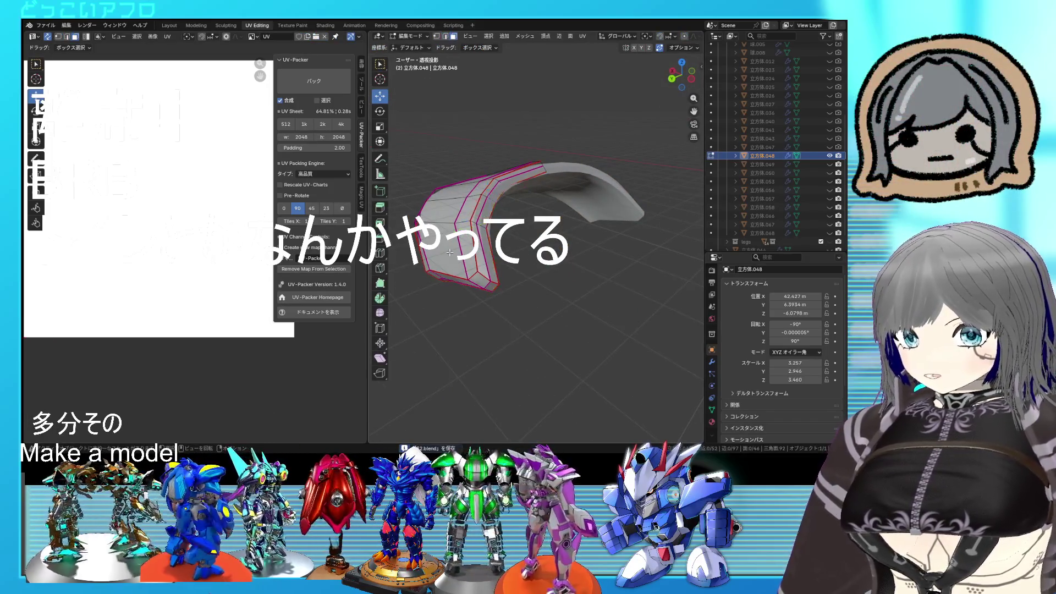
Try grabbing the arch's upper faces, cancel the move, then select the whole mesh
middle_drag(450, 252, 492, 228)
middle_drag(477, 189, 528, 249)
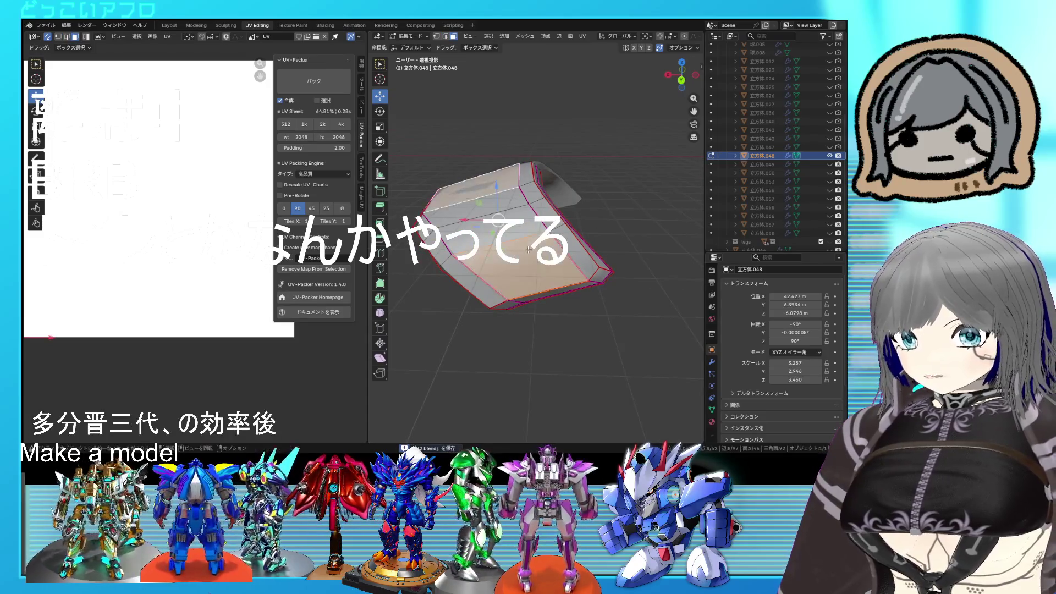
click(482, 188)
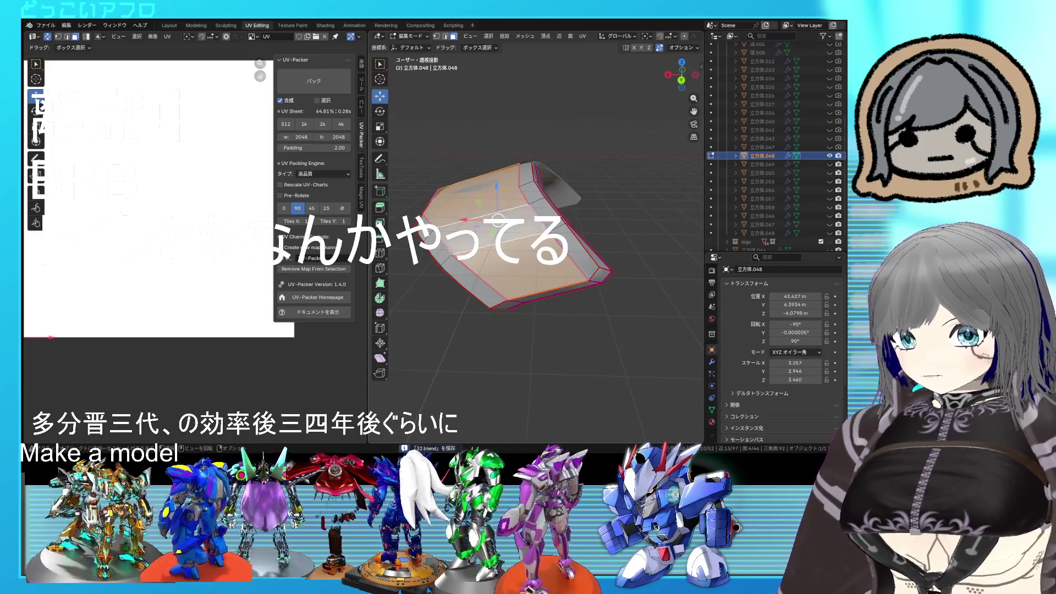
middle_drag(482, 188, 467, 192)
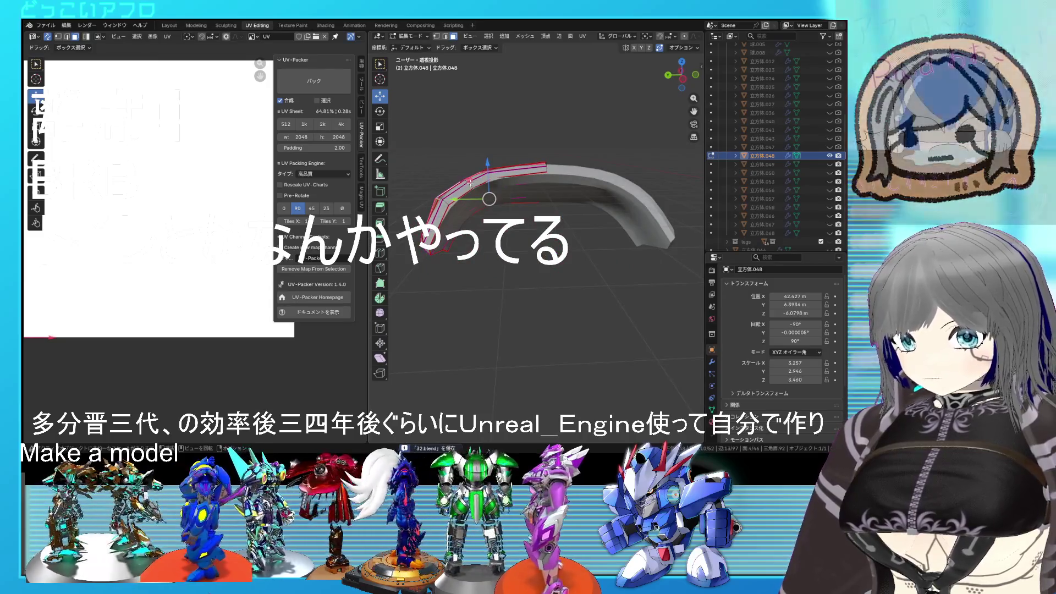
key(g)
key(shift+x)
key(Escape)
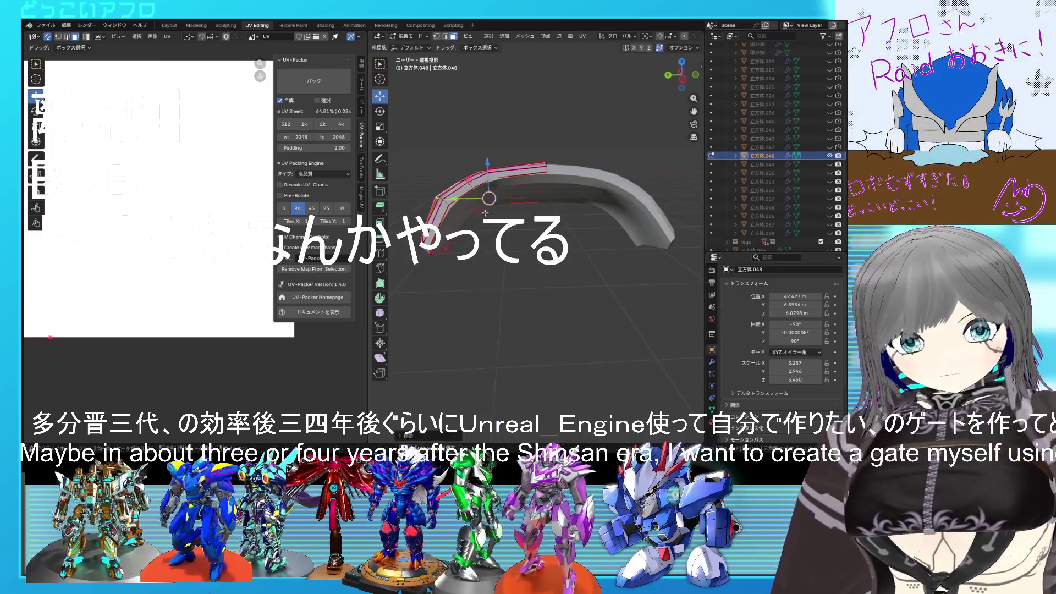
key(a)
middle_drag(467, 178, 591, 221)
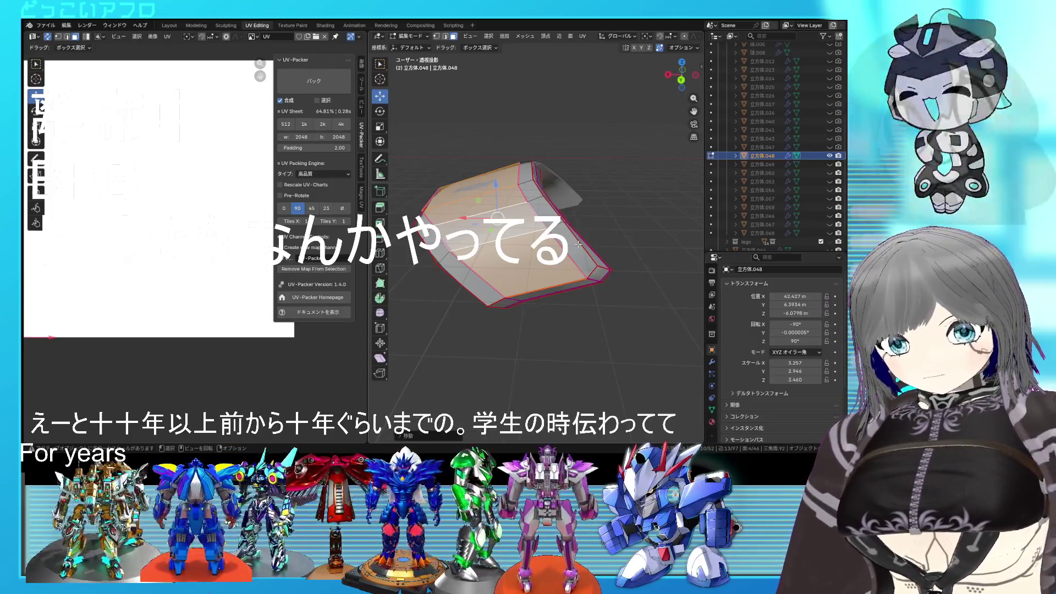
mouse_move(579, 244)
middle_down()
mouse_move(584, 277)
mouse_move(516, 277)
middle_up()
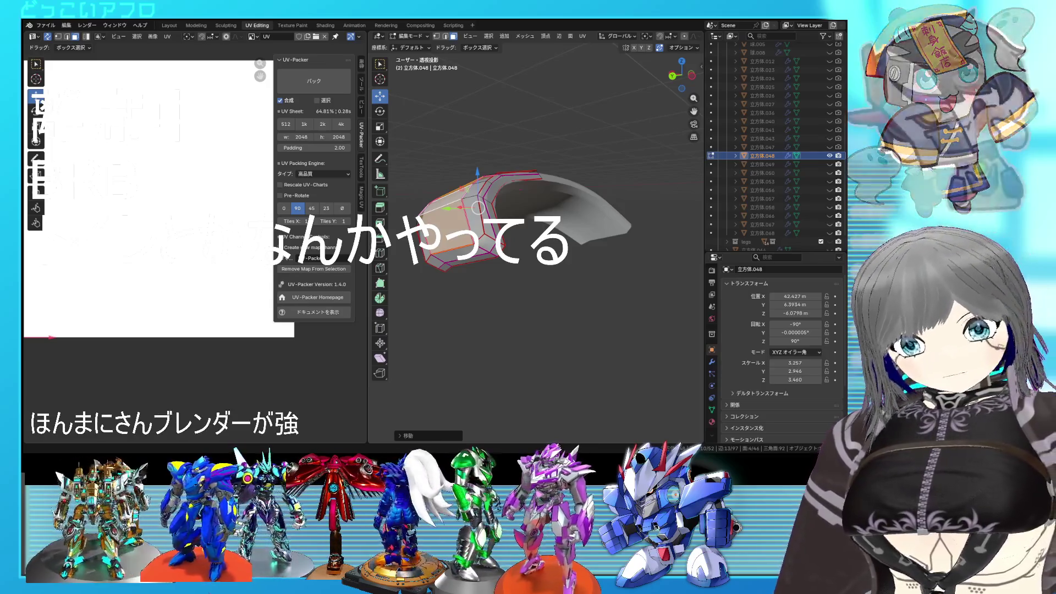
middle_drag(495, 231, 511, 223)
Nudge the selected geometry of the curved piece slightly with a grab move and review the bend
middle_drag(578, 248, 628, 252)
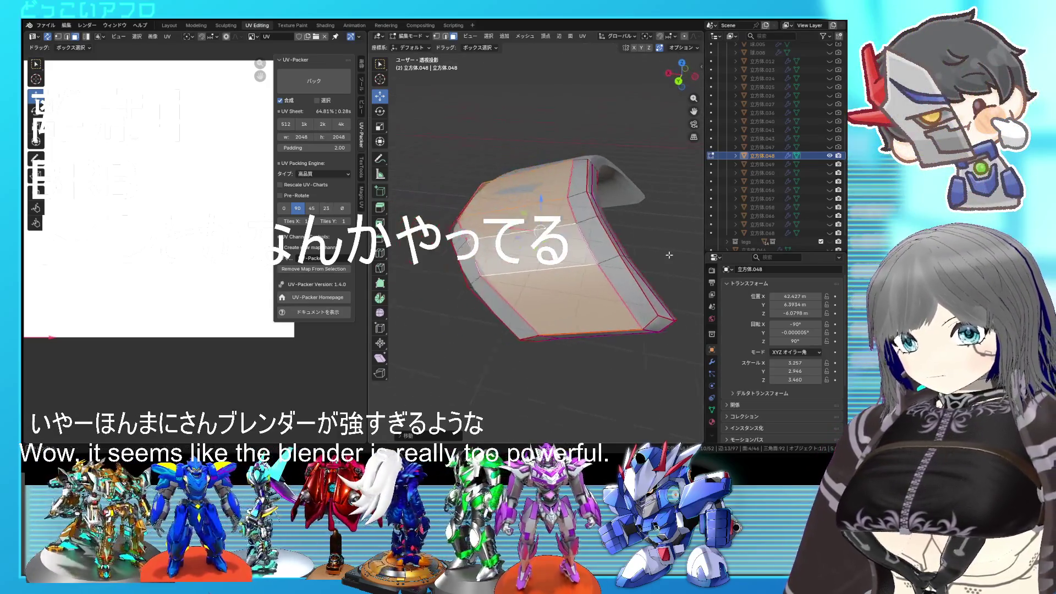
click(628, 253)
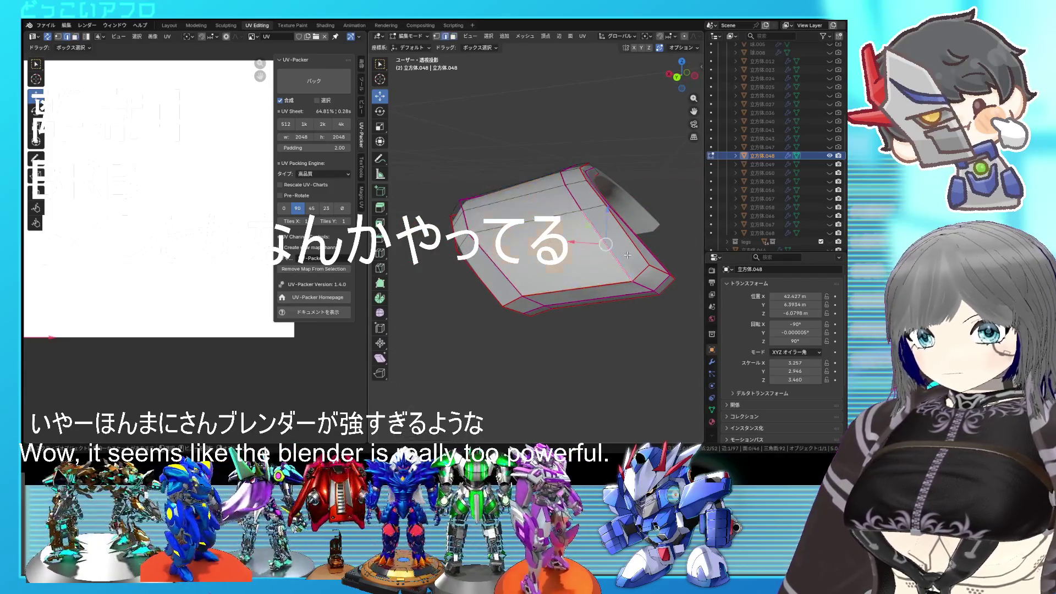
mouse_move(631, 250)
middle_down()
mouse_move(658, 285)
mouse_move(592, 272)
mouse_move(593, 255)
mouse_move(654, 240)
middle_up()
key(Tab)
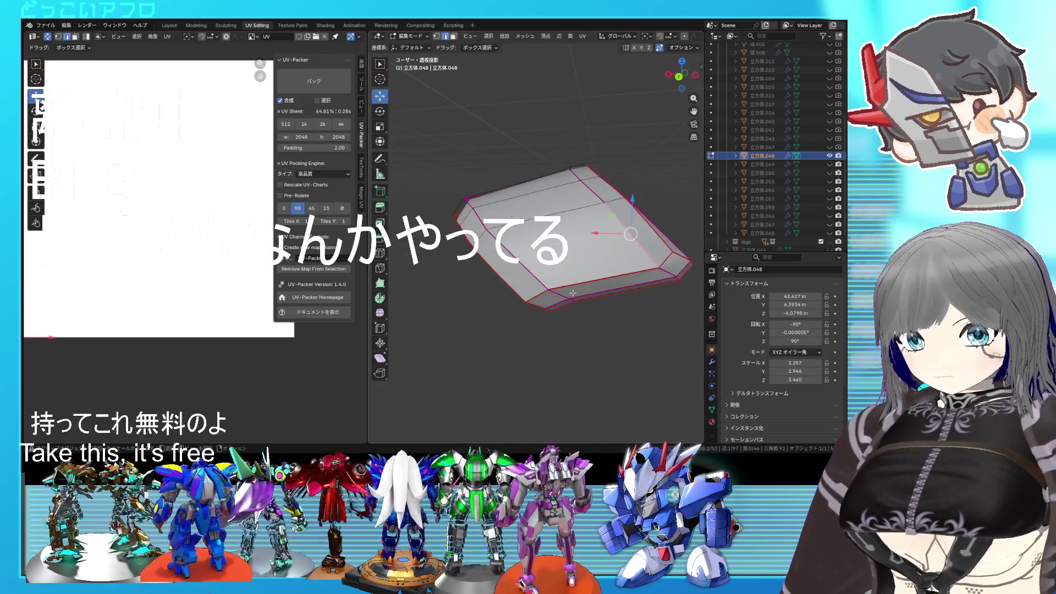
key(g)
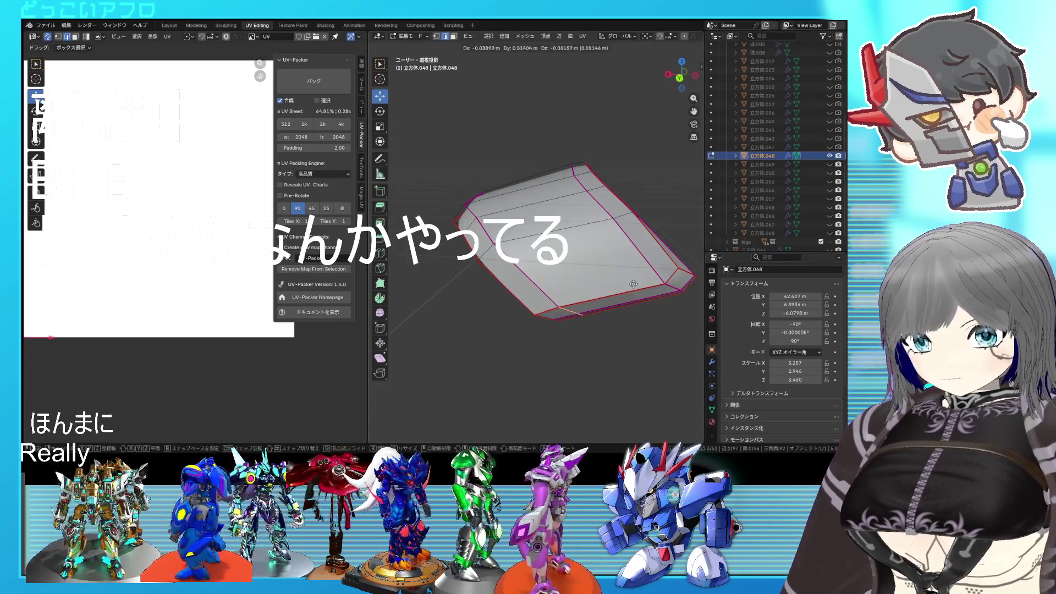
click(634, 286)
key(Tab)
middle_drag(634, 286, 602, 270)
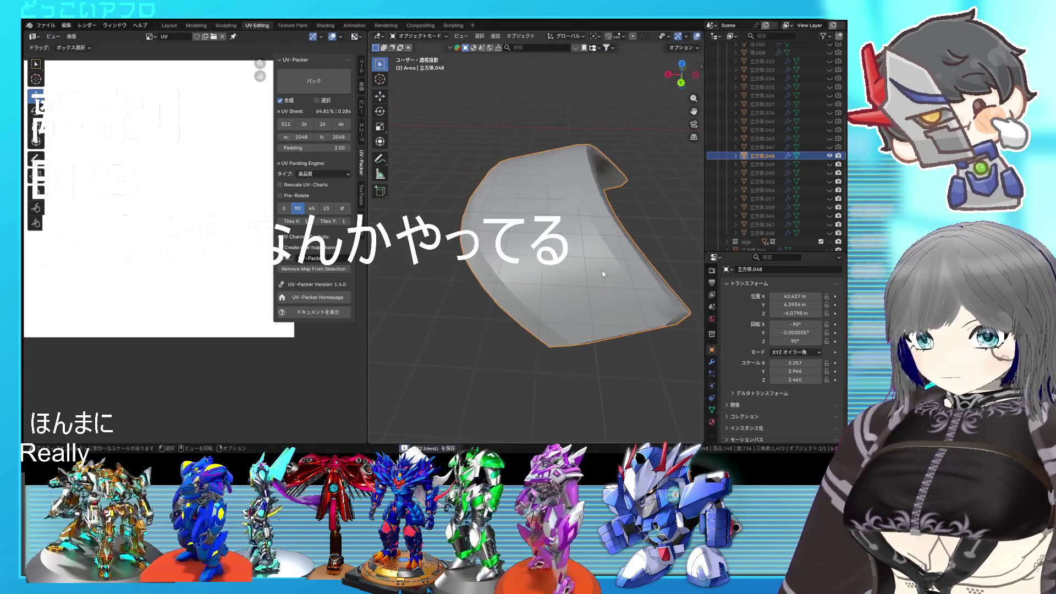
key(Tab)
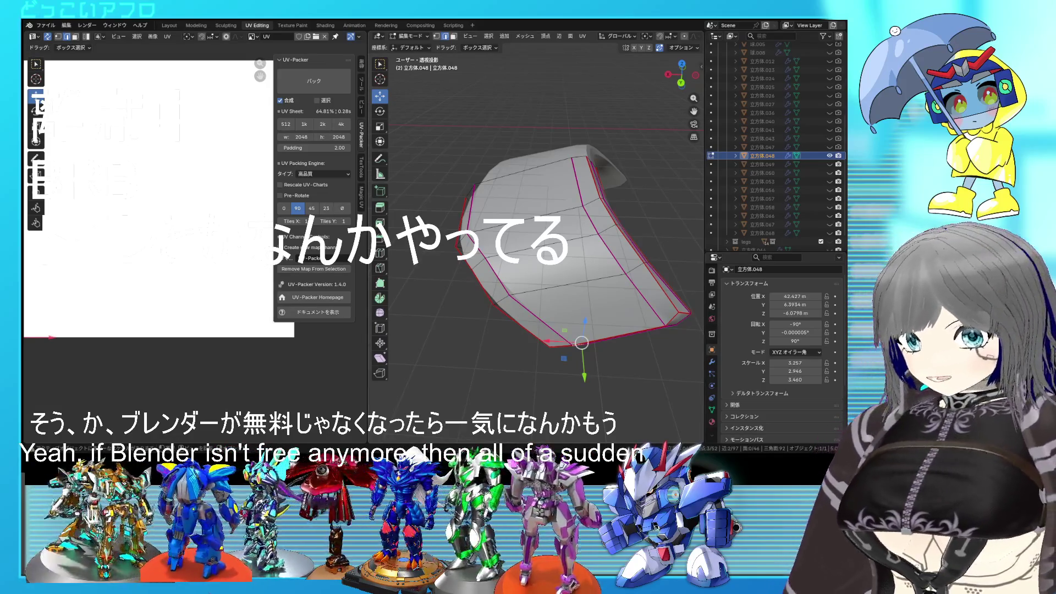
Make a second small grab move on the selection and inspect the curved piece in Object Mode
mouse_move(573, 293)
middle_down()
mouse_move(636, 298)
mouse_move(570, 268)
middle_up()
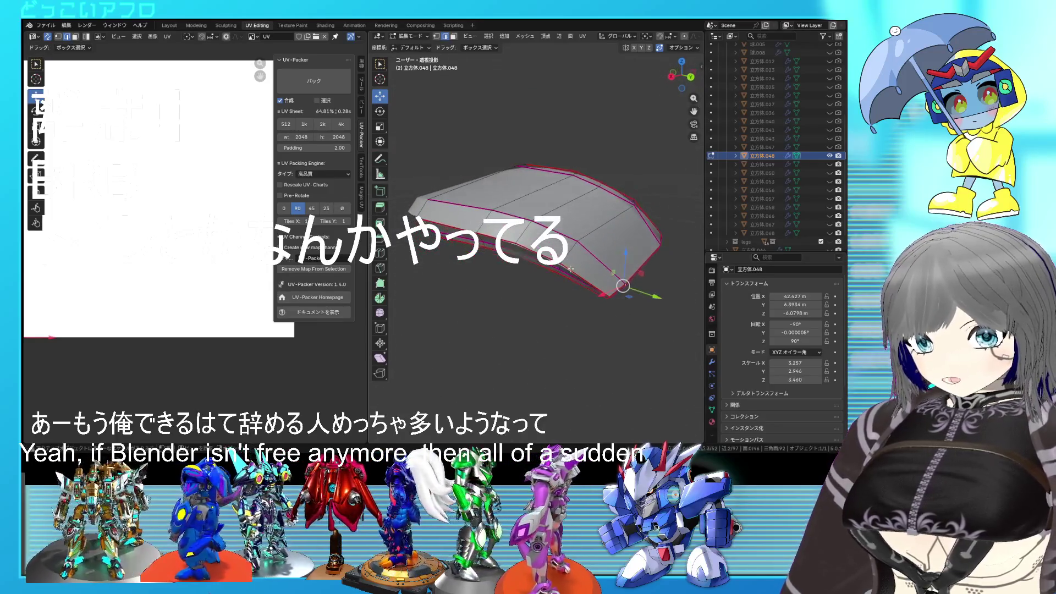
mouse_move(523, 235)
middle_down()
mouse_move(570, 241)
mouse_move(523, 269)
middle_up()
key(g)
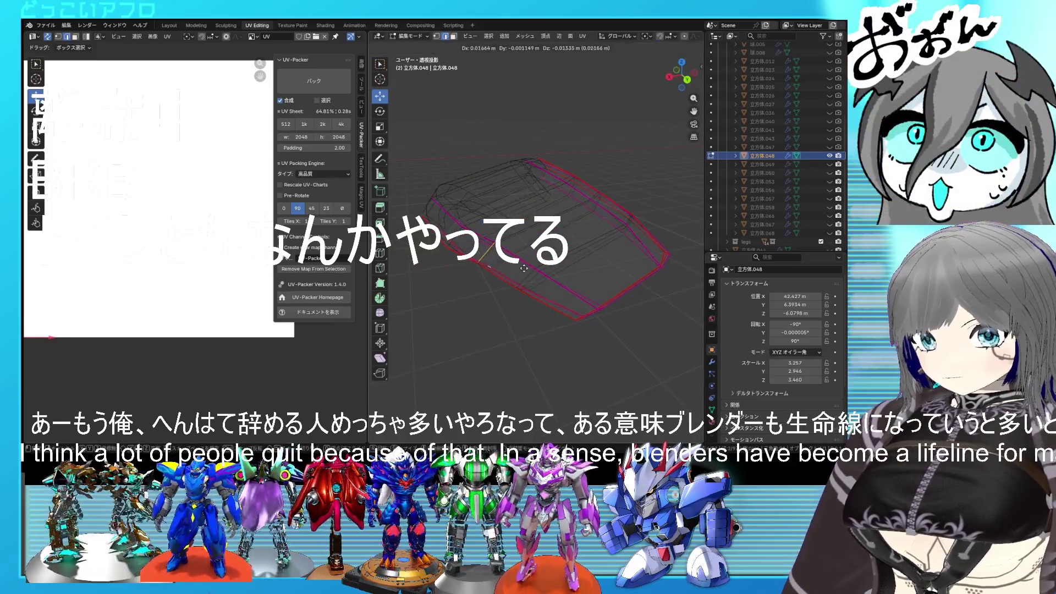
click(504, 280)
key(Tab)
mouse_move(532, 282)
middle_down()
mouse_move(546, 331)
mouse_move(489, 325)
mouse_move(524, 345)
mouse_move(476, 313)
mouse_move(472, 283)
mouse_move(500, 258)
middle_up()
scroll(496, 310, up, 3)
scroll(515, 291, up, 2)
scroll(498, 299, up, 1)
Mark the selected edges as seams and look at the piece from above
key(Tab)
right_click(495, 258)
click(494, 263)
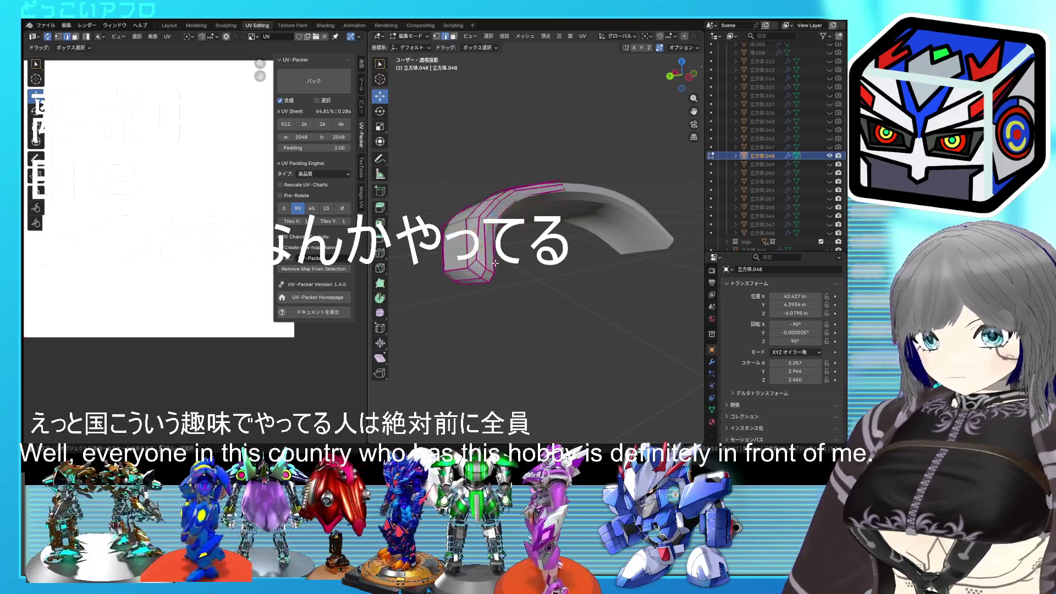
middle_drag(493, 275, 505, 239)
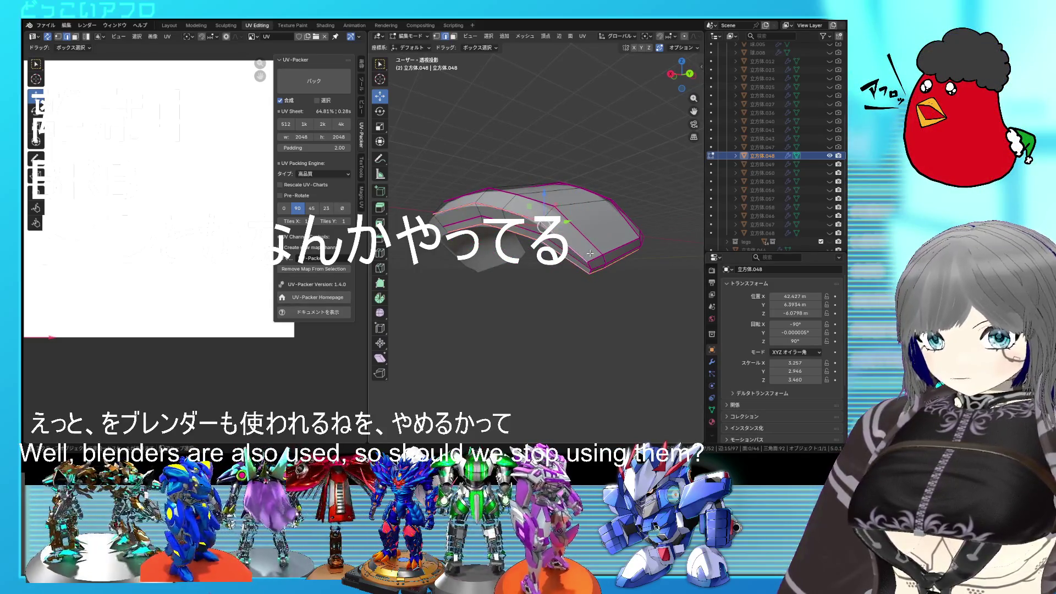
mouse_move(617, 246)
middle_down()
mouse_move(606, 267)
mouse_move(580, 263)
middle_up()
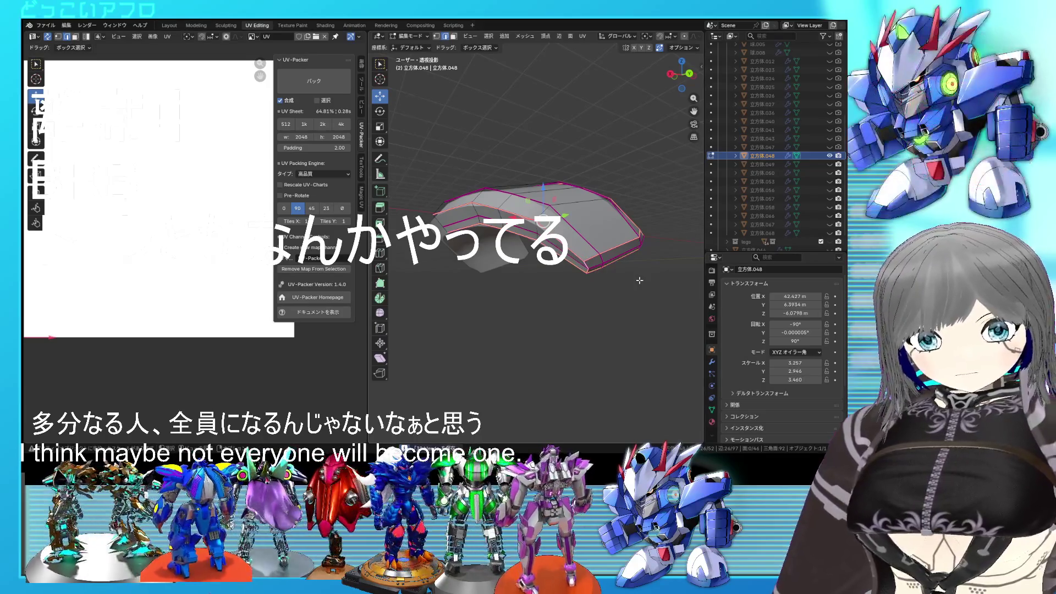
Mark one more seam, select the whole curved piece and unwrap it into UV islands
right_click(640, 280)
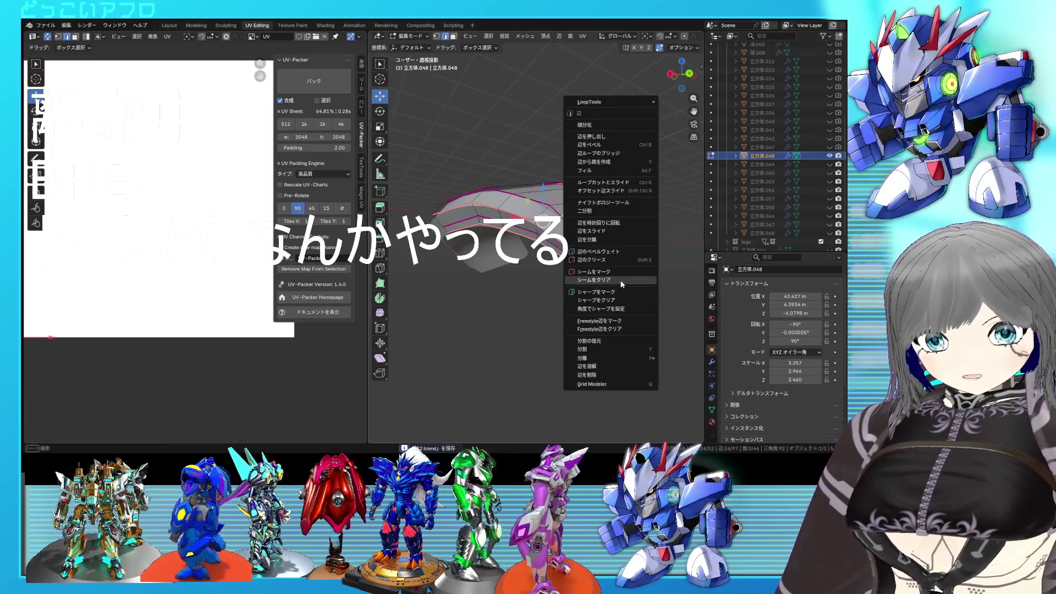
click(620, 275)
mouse_move(620, 274)
middle_down()
mouse_move(545, 294)
mouse_move(593, 284)
middle_up()
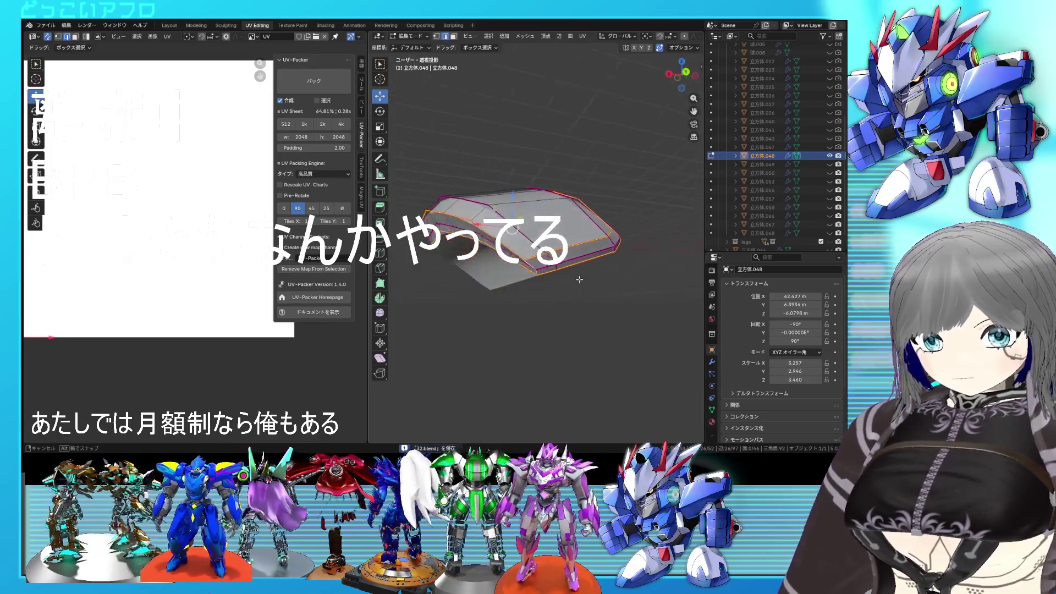
key(a)
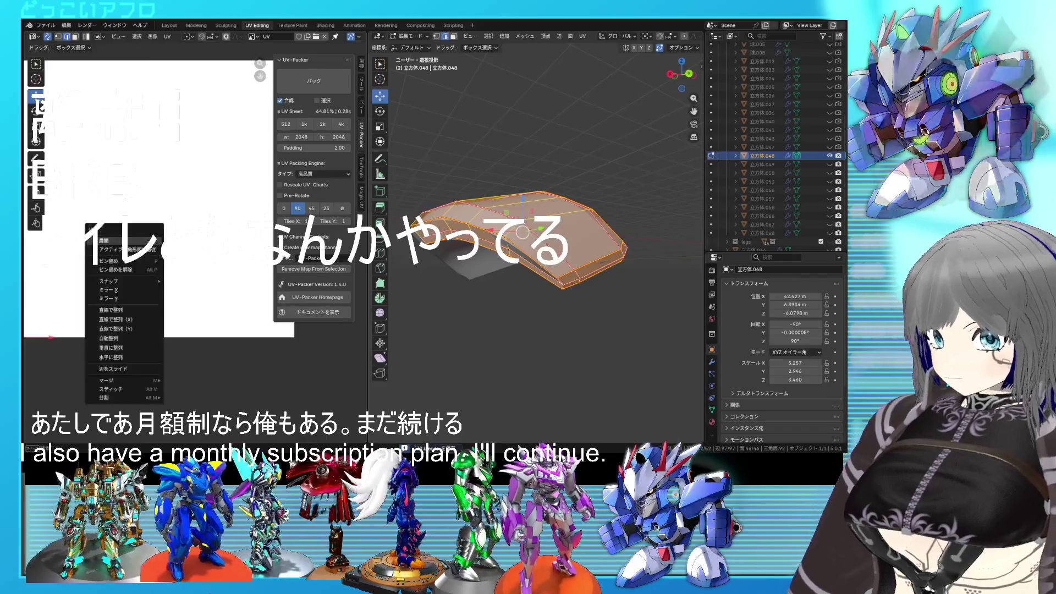
key(u)
key(Return)
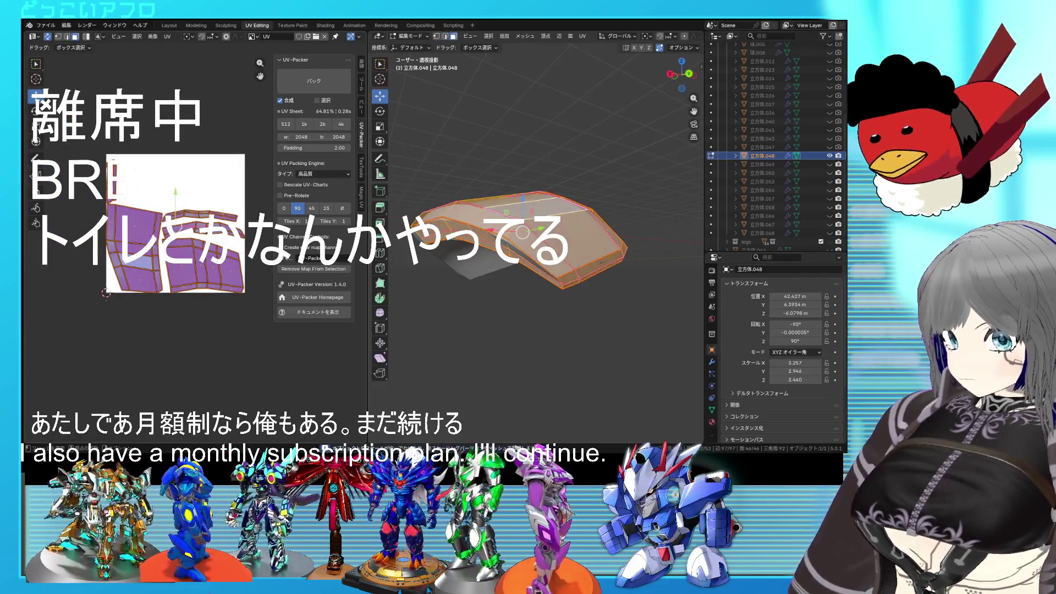
Pack the new UV islands and review the piece in Object Mode before returning to Edit Mode
key(alt+a)
mouse_move(511, 247)
middle_down()
mouse_move(537, 223)
mouse_move(613, 269)
middle_up()
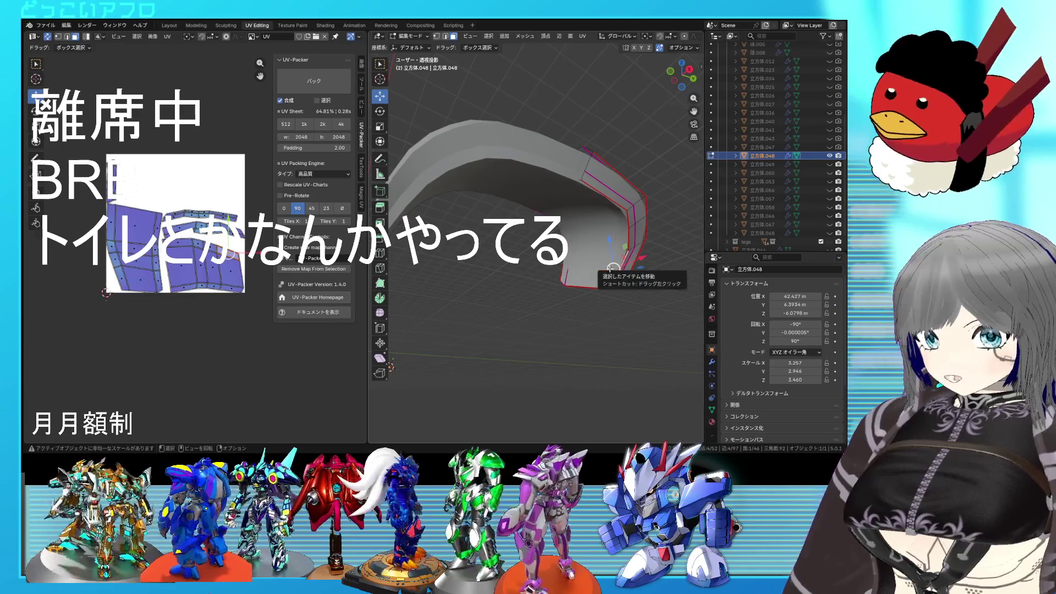
mouse_move(613, 268)
middle_down()
mouse_move(496, 299)
mouse_move(541, 301)
middle_up()
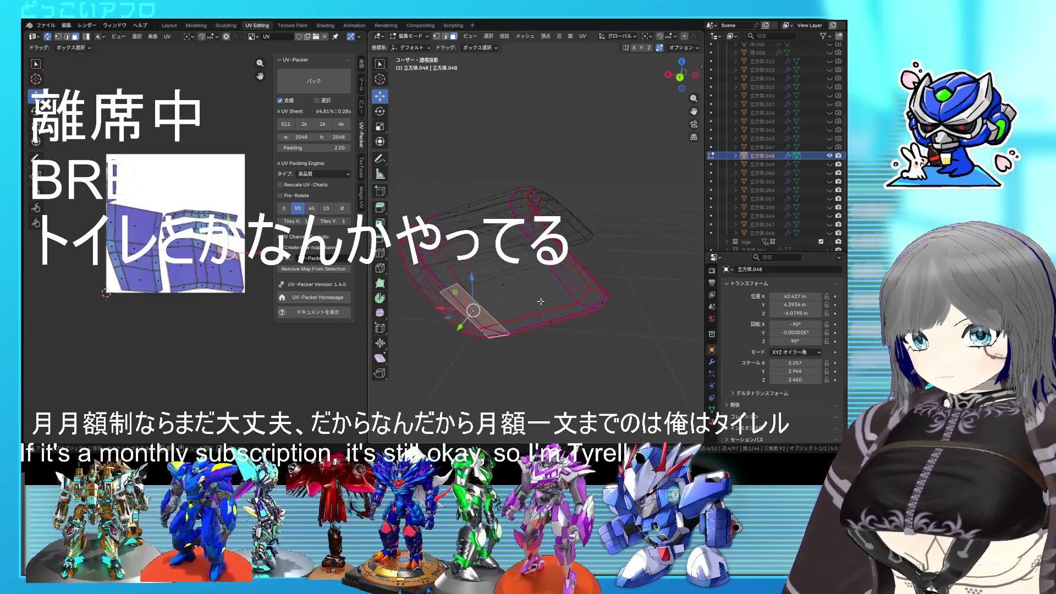
key(Tab)
mouse_move(546, 295)
middle_down()
mouse_move(625, 306)
mouse_move(553, 314)
mouse_move(555, 295)
mouse_move(504, 282)
middle_up()
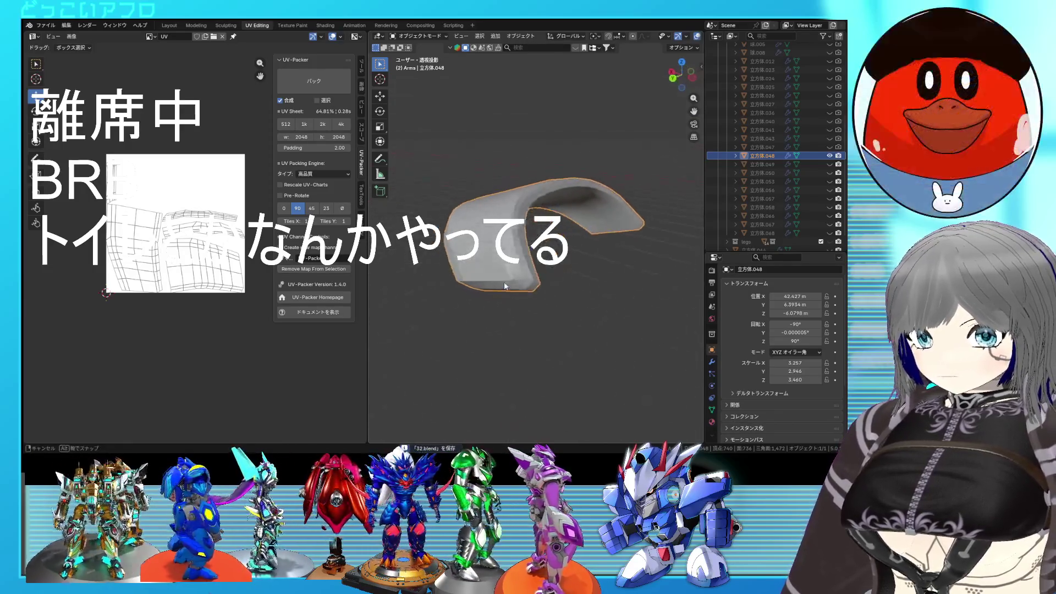
key(Tab)
scroll(502, 280, up, 2)
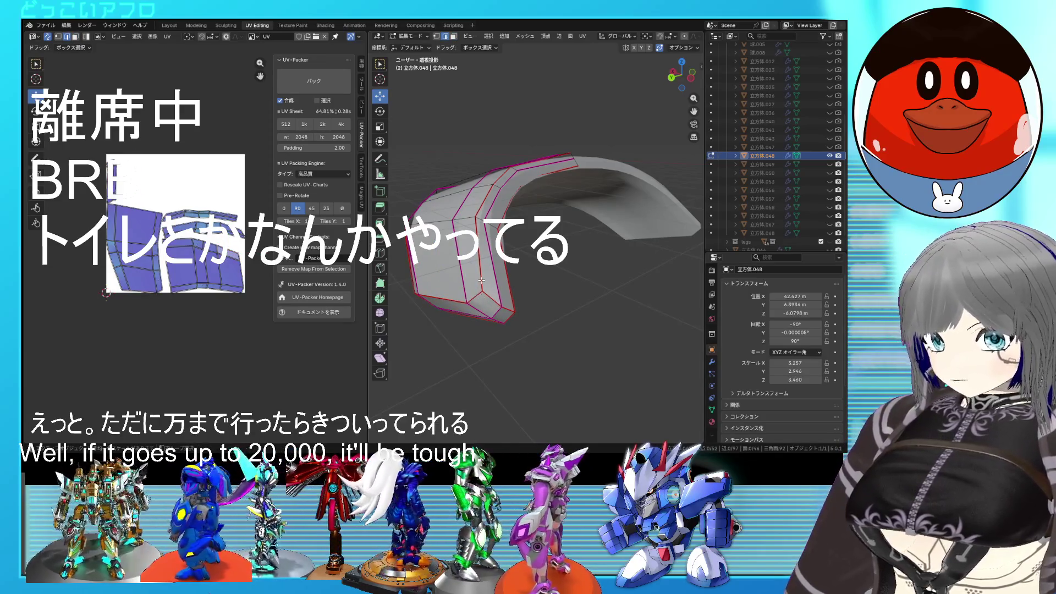
Mark the selected edges as sharp, return to Object Mode and save the project
mouse_move(481, 281)
middle_down()
mouse_move(555, 293)
mouse_move(566, 216)
middle_up()
mouse_move(559, 270)
middle_down()
mouse_move(591, 286)
mouse_move(565, 266)
middle_up()
right_click(576, 284)
click(567, 294)
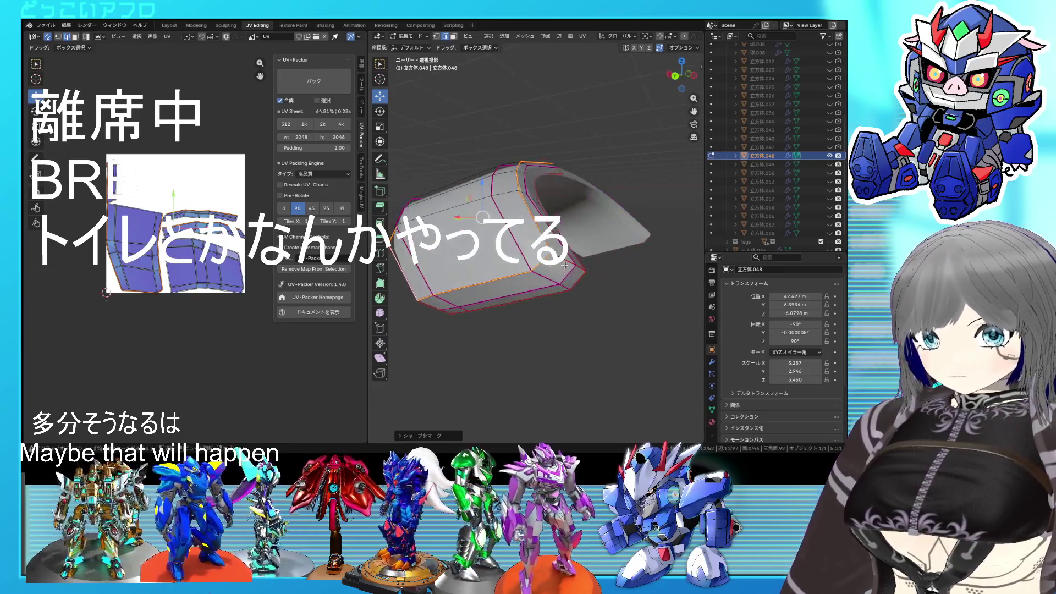
right_click(563, 261)
key(Escape)
key(Tab)
key(ctrl+s)
mouse_move(591, 292)
middle_down()
mouse_move(658, 309)
mouse_move(633, 308)
middle_up()
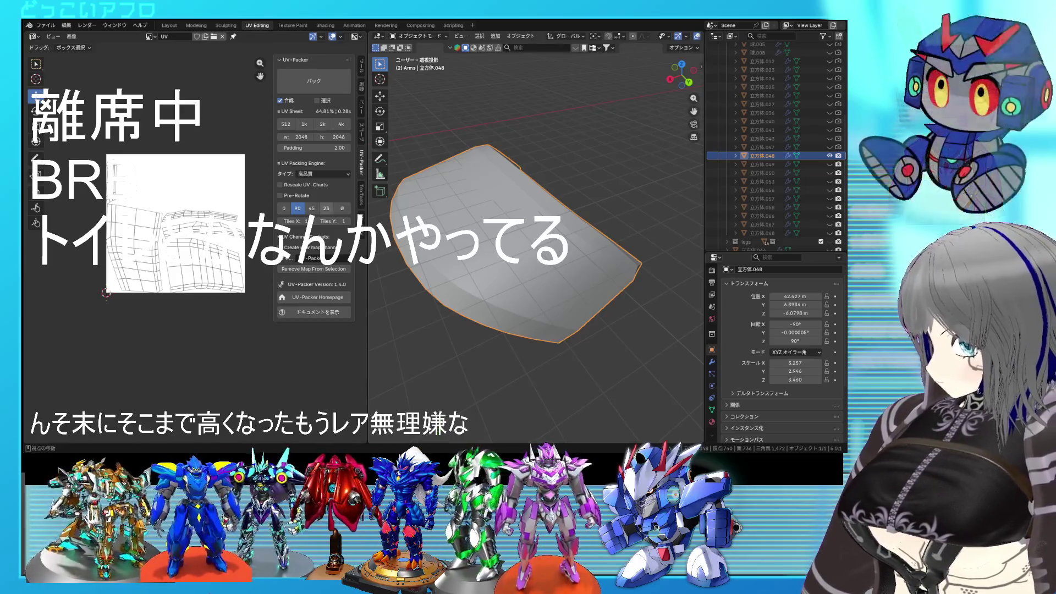
scroll(528, 240, down, 2)
scroll(528, 240, down, 1)
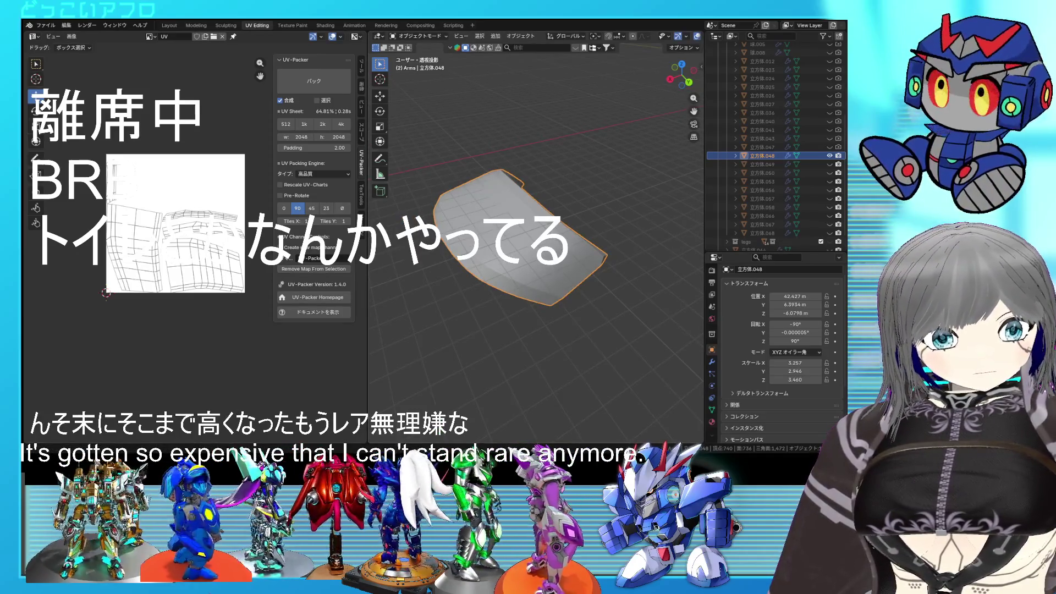
Orbit the curved piece for a closer look and re-enter Edit Mode on its mesh
mouse_move(545, 272)
middle_down()
mouse_move(586, 304)
mouse_move(590, 284)
mouse_move(574, 286)
mouse_move(584, 281)
middle_up()
scroll(584, 282, down, 1)
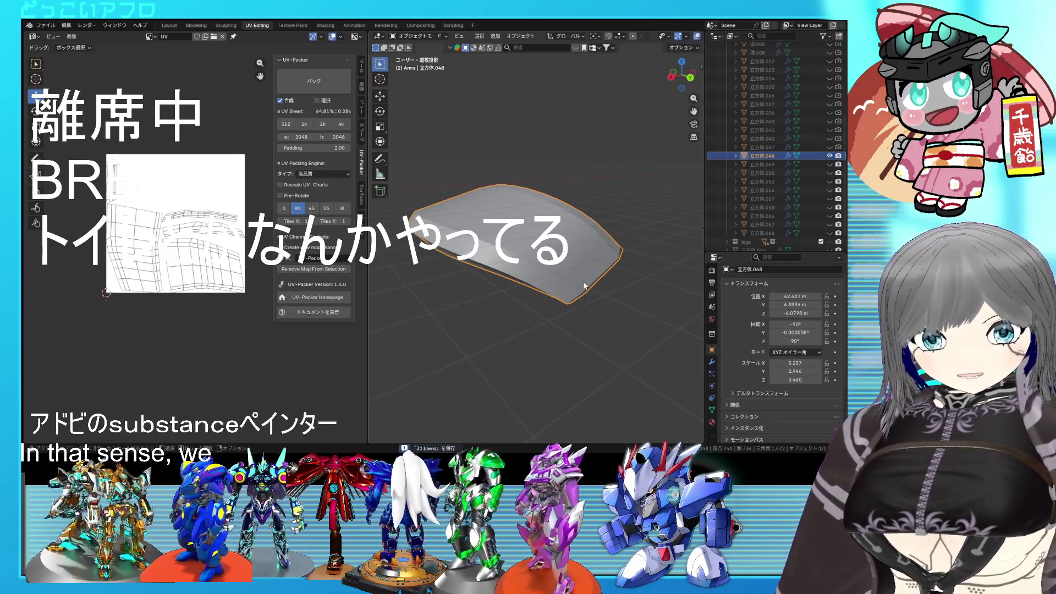
mouse_move(583, 281)
middle_down()
mouse_move(550, 287)
mouse_move(580, 287)
mouse_move(575, 294)
middle_up()
key(Tab)
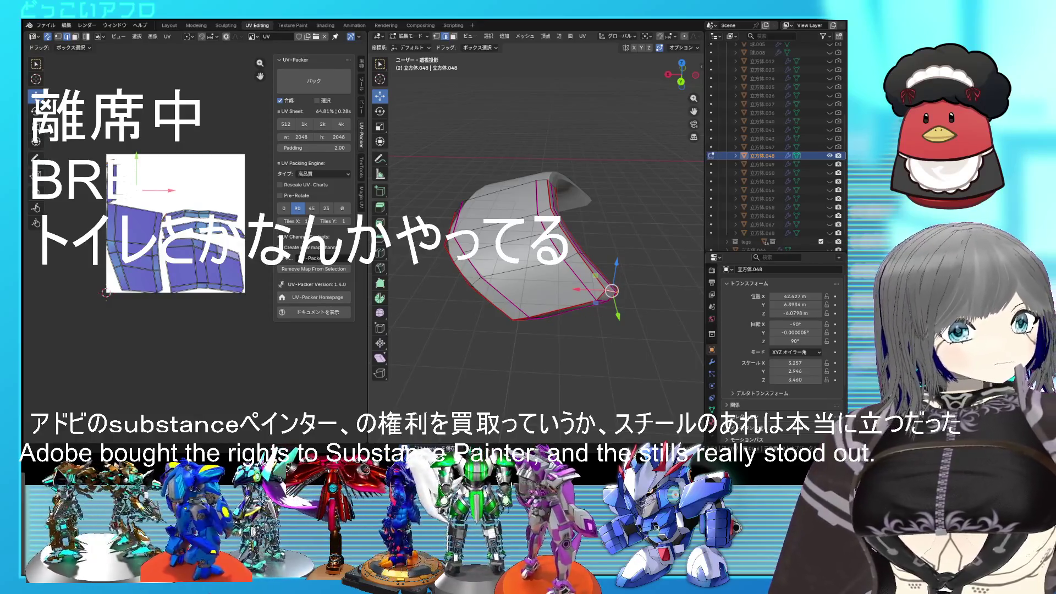
Save the project, leave Edit Mode on the curved armor piece and hide it
key(ctrl+s)
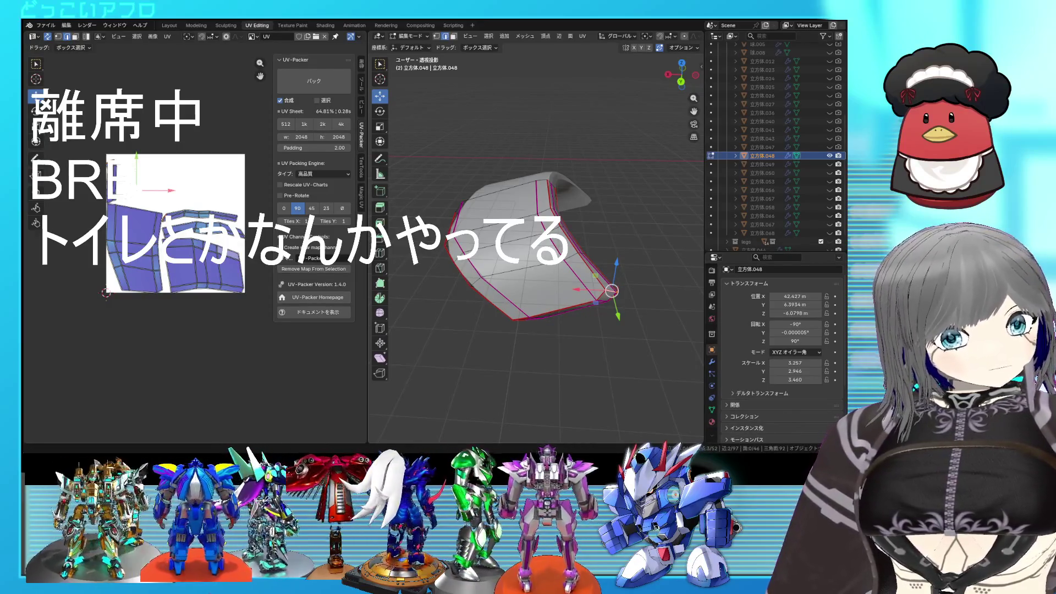
middle_drag(612, 290, 606, 238)
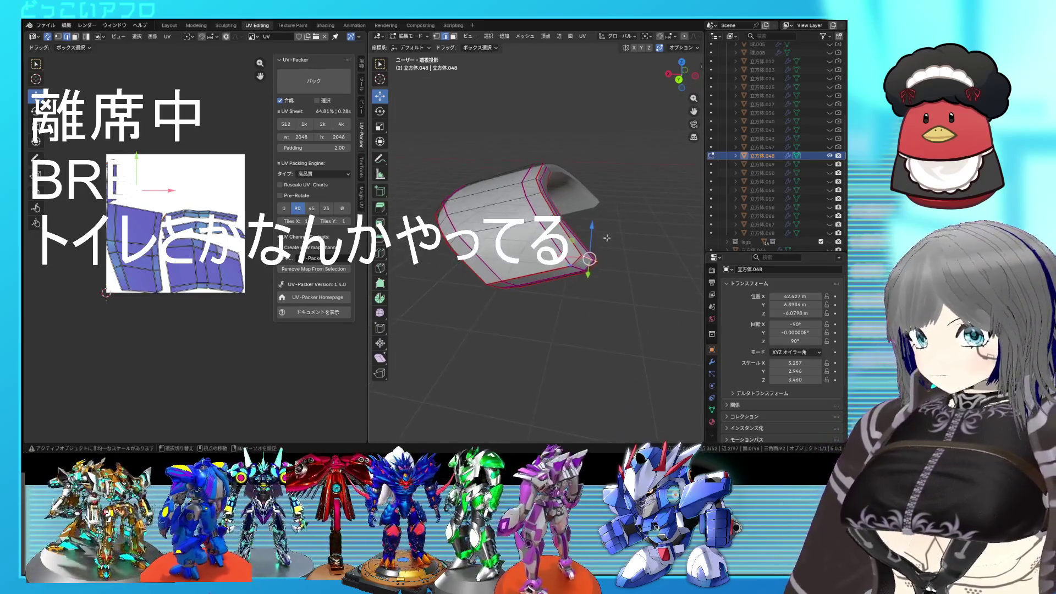
key(Tab)
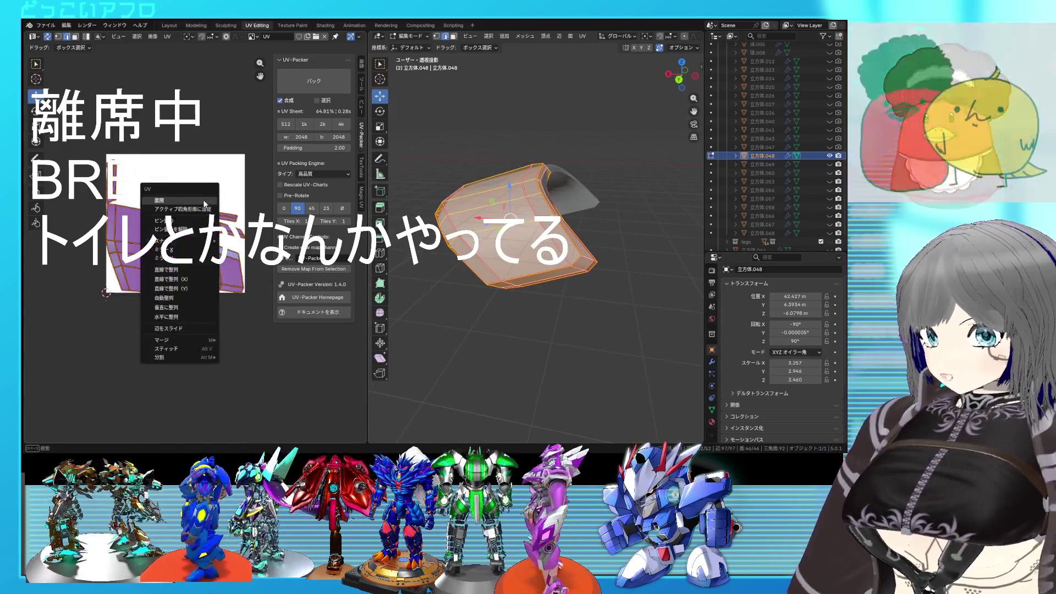
key(h)
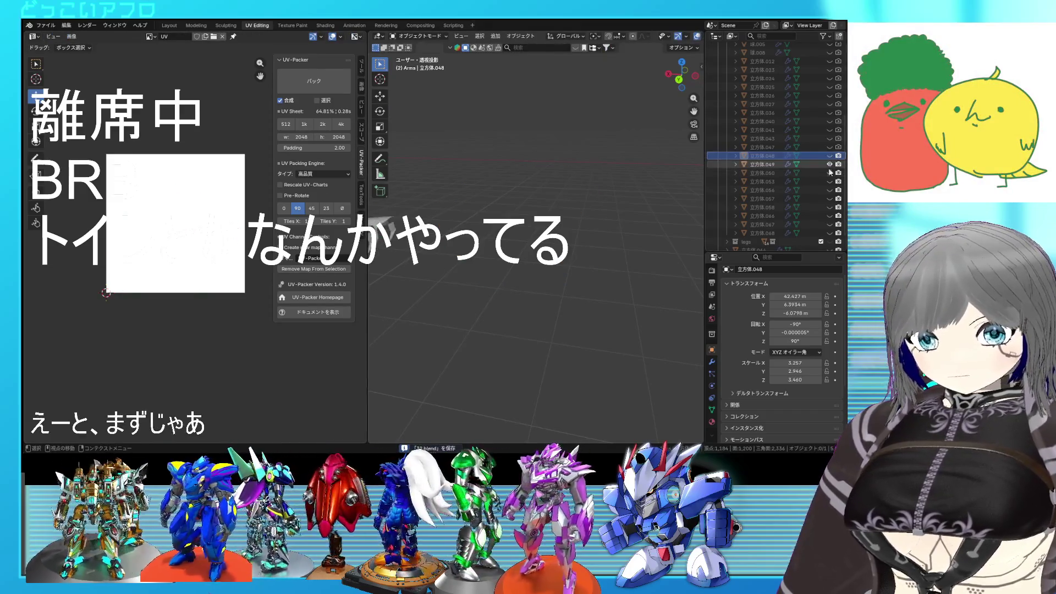
scroll(532, 284, down, 5)
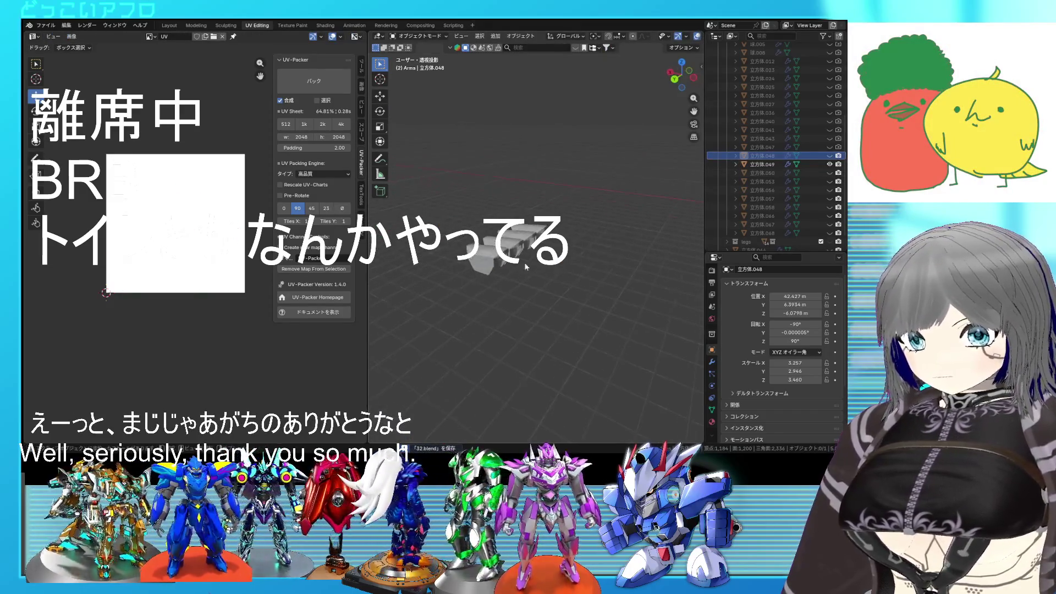
Select the next armor piece 立方体.049 in the Outliner and enter Edit Mode on it
click(524, 262)
key(Tab)
scroll(663, 247, up, 5)
mouse_move(663, 247)
middle_down()
mouse_move(473, 306)
mouse_move(402, 198)
middle_up()
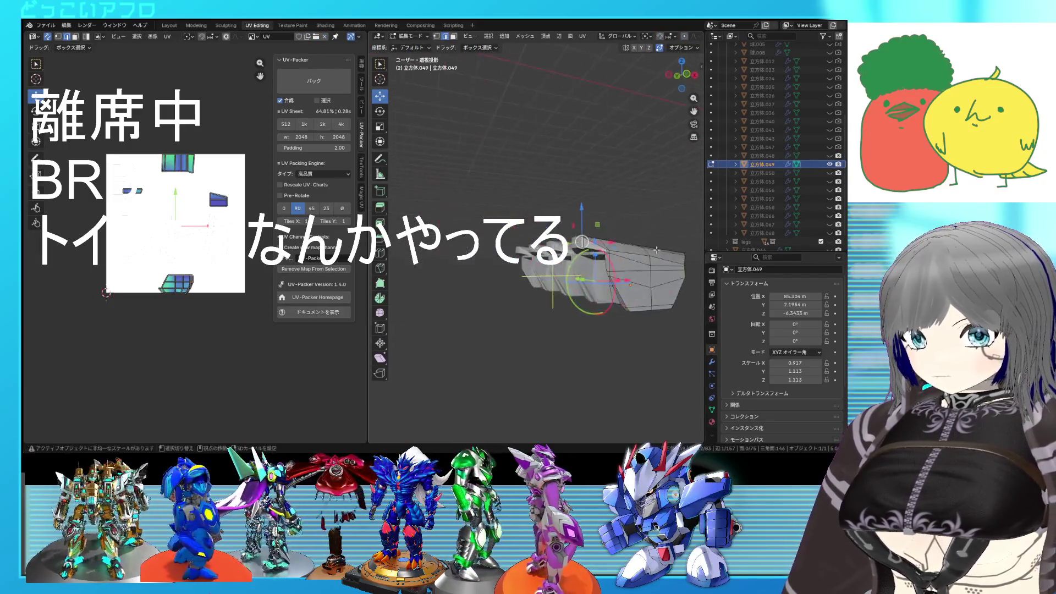
Dissolve the selected unneeded edges on 立方体.049, redoing it once after an undo
key(x)
click(502, 262)
key(ctrl+z)
key(x)
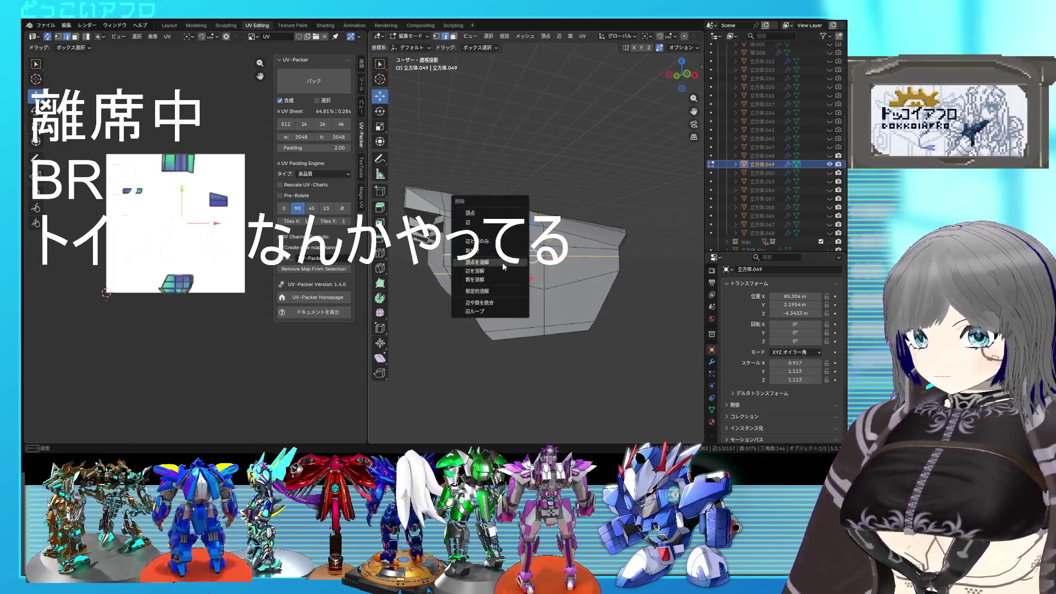
click(502, 271)
mouse_move(502, 272)
middle_down()
mouse_move(576, 260)
mouse_move(633, 270)
mouse_move(470, 263)
mouse_move(517, 251)
mouse_move(568, 287)
middle_up()
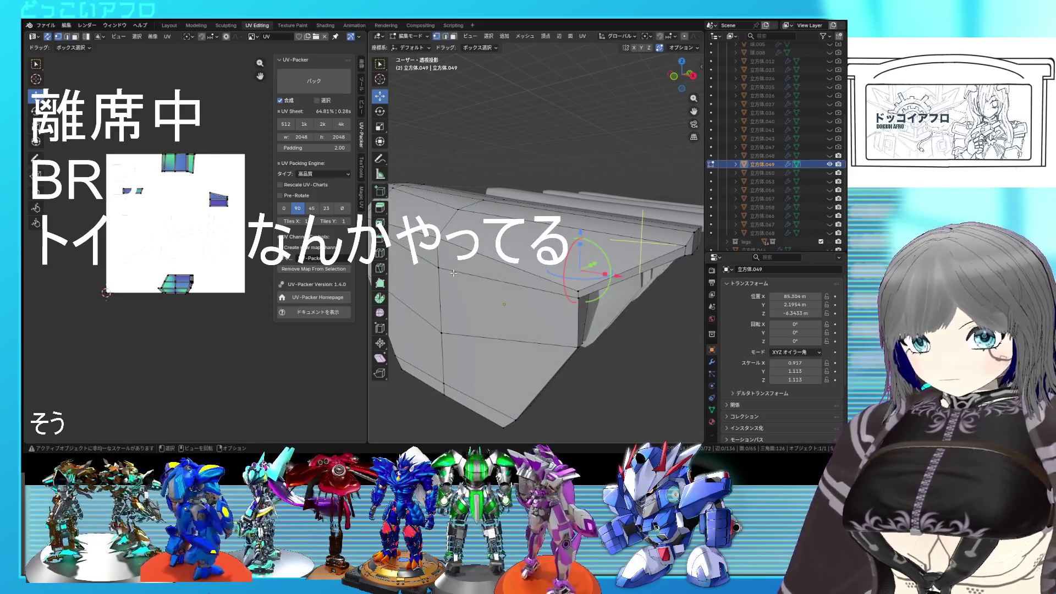
Slide a vertex and then the selected edges along the shell to adjust its shape
middle_drag(453, 273, 584, 292)
key(g)
click(584, 223)
mouse_move(584, 223)
middle_down()
mouse_move(592, 350)
mouse_move(565, 213)
mouse_move(626, 266)
middle_up()
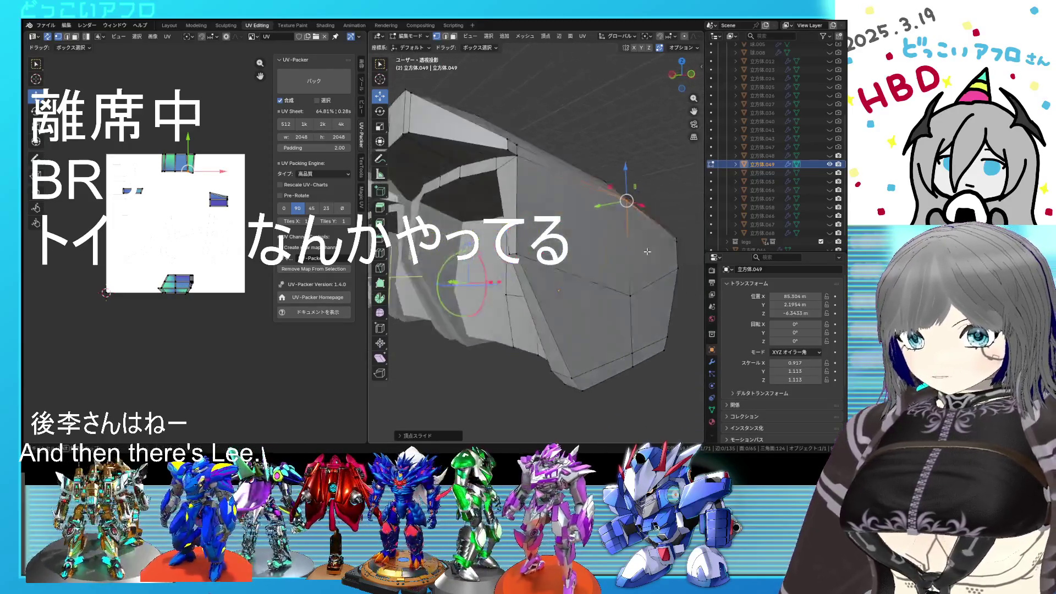
middle_drag(627, 266, 470, 216)
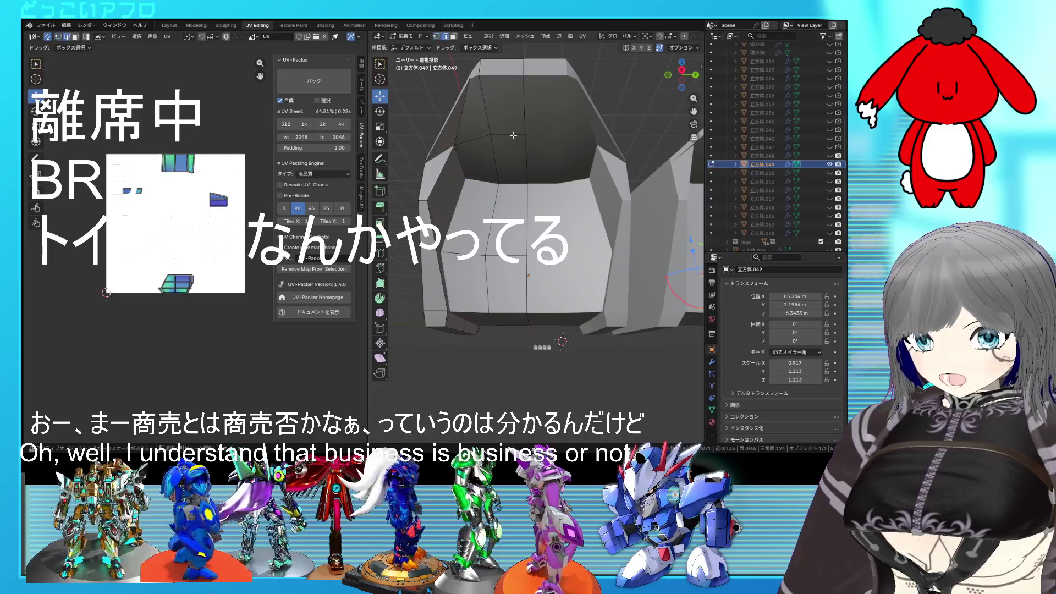
key(g)
key(g)
click(513, 62)
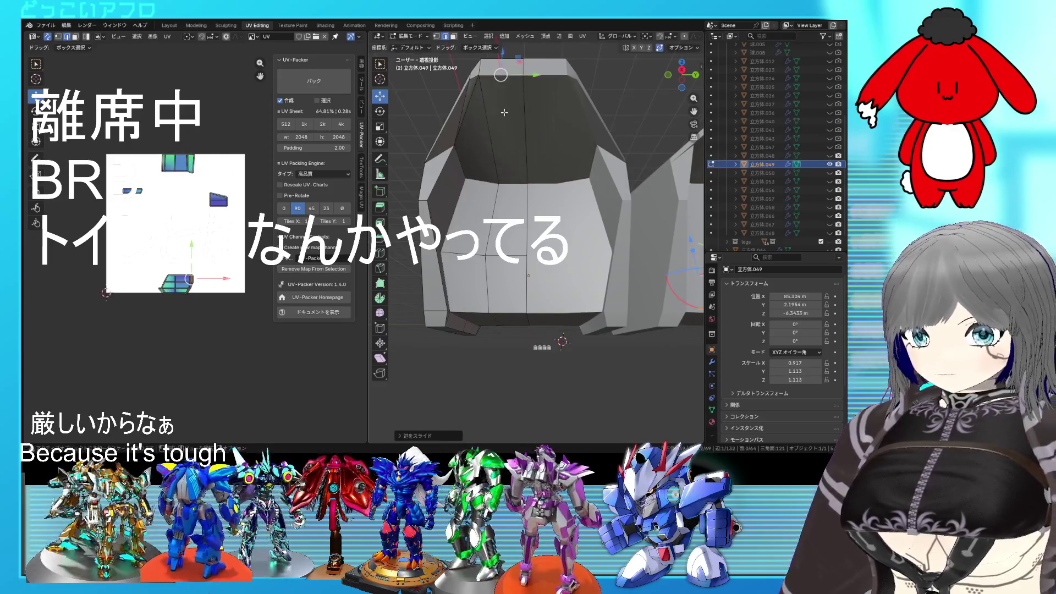
middle_drag(512, 63, 518, 260)
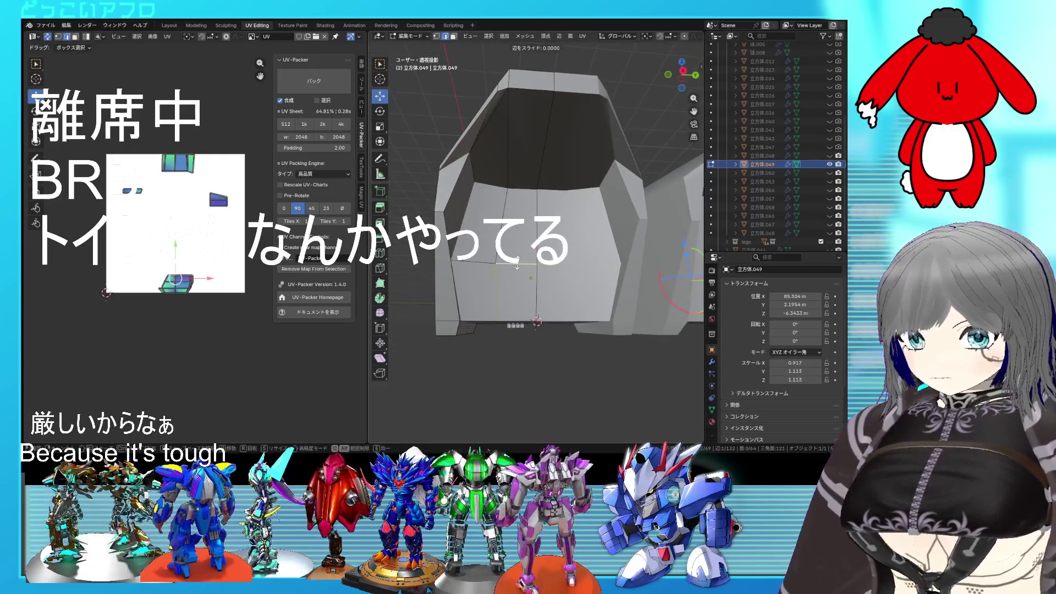
Select a shortest path across the shell, reshape it and knife-cut a new edge into the side face
middle_drag(515, 343, 564, 271)
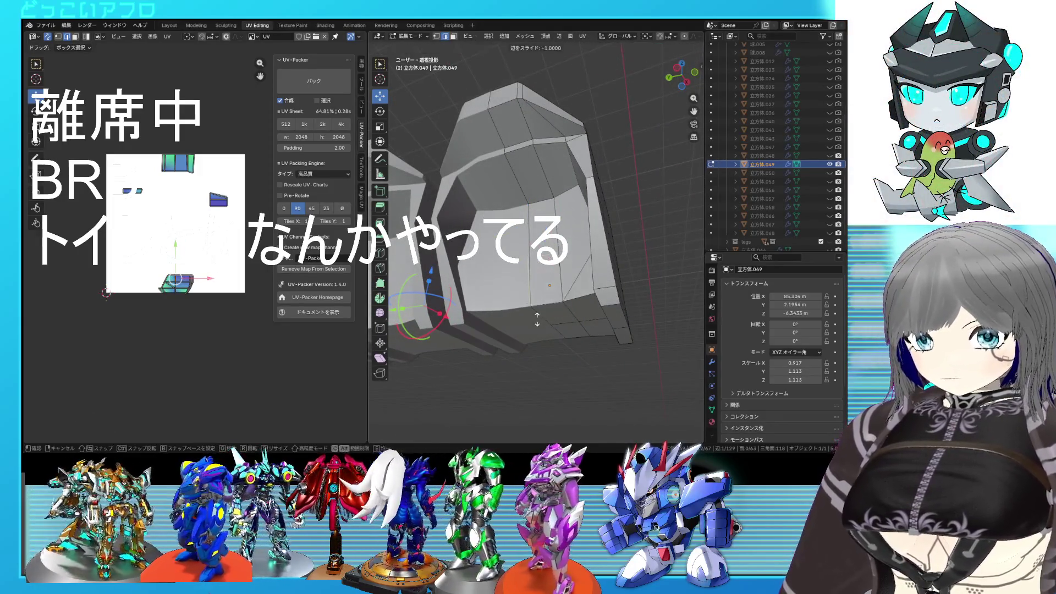
mouse_move(603, 330)
middle_down()
mouse_move(539, 287)
mouse_move(562, 287)
middle_up()
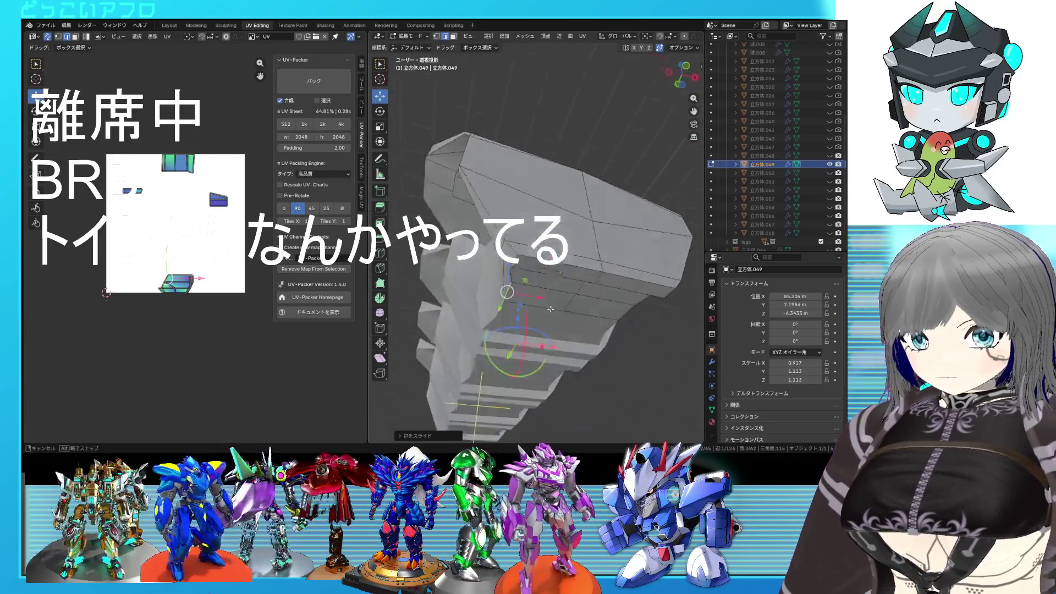
mouse_move(616, 258)
middle_down()
mouse_move(667, 262)
mouse_move(612, 302)
mouse_move(591, 291)
middle_up()
ctrl+click(580, 326)
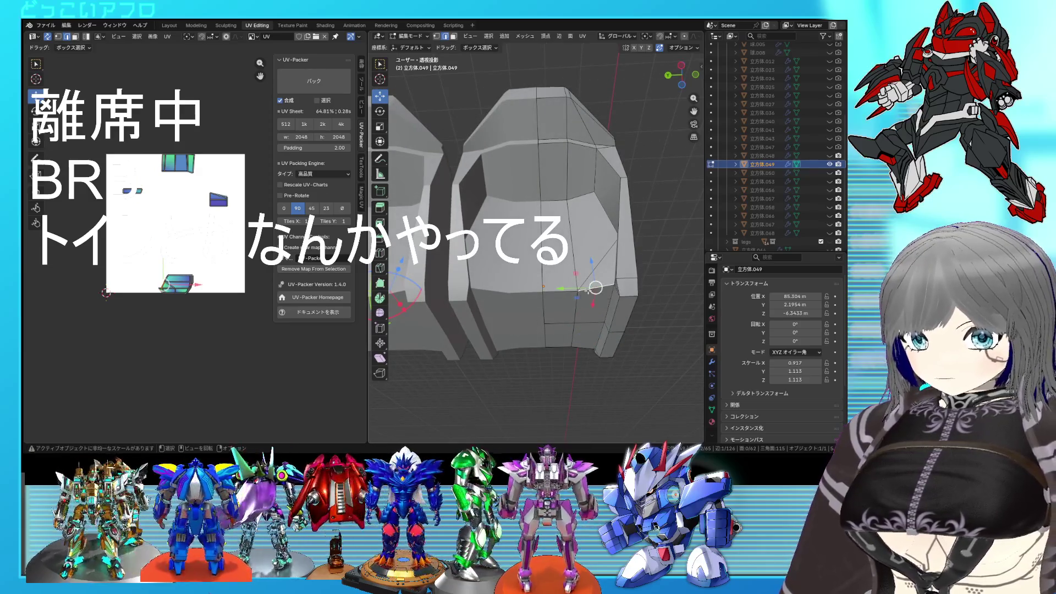
click(627, 268)
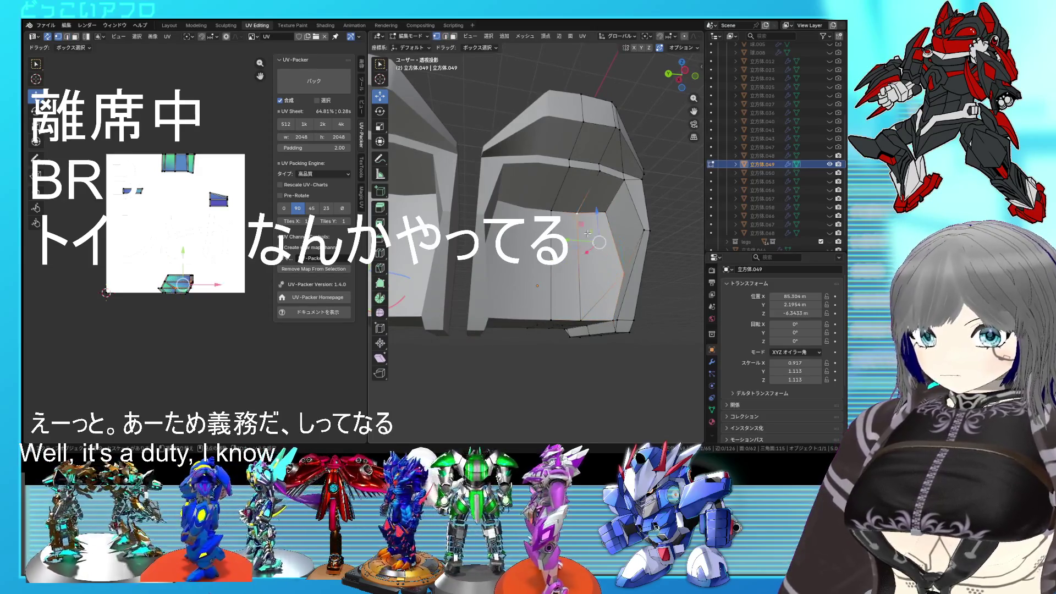
click(598, 322)
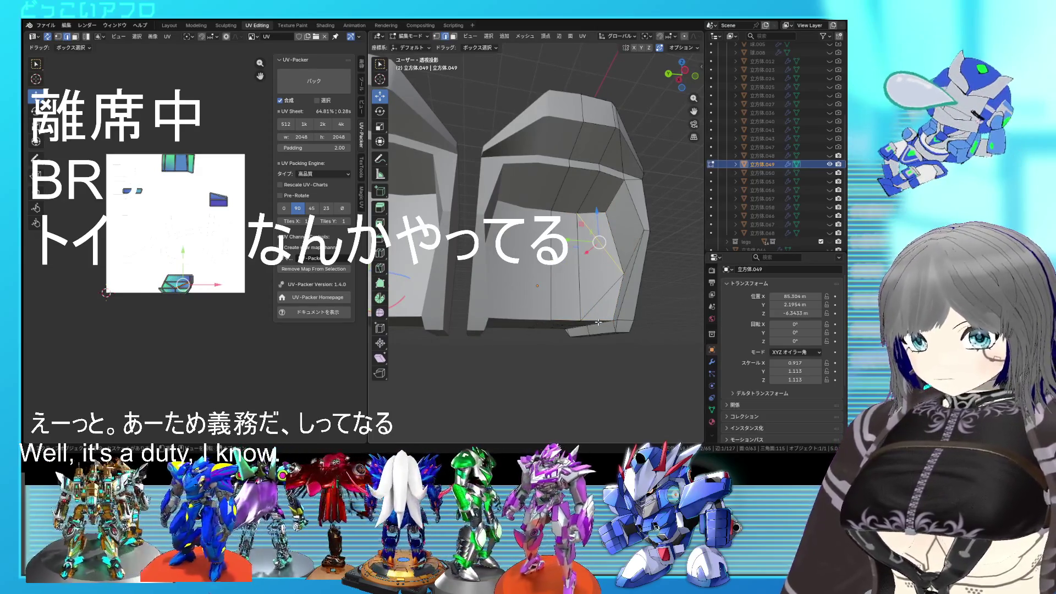
shift+click(594, 214)
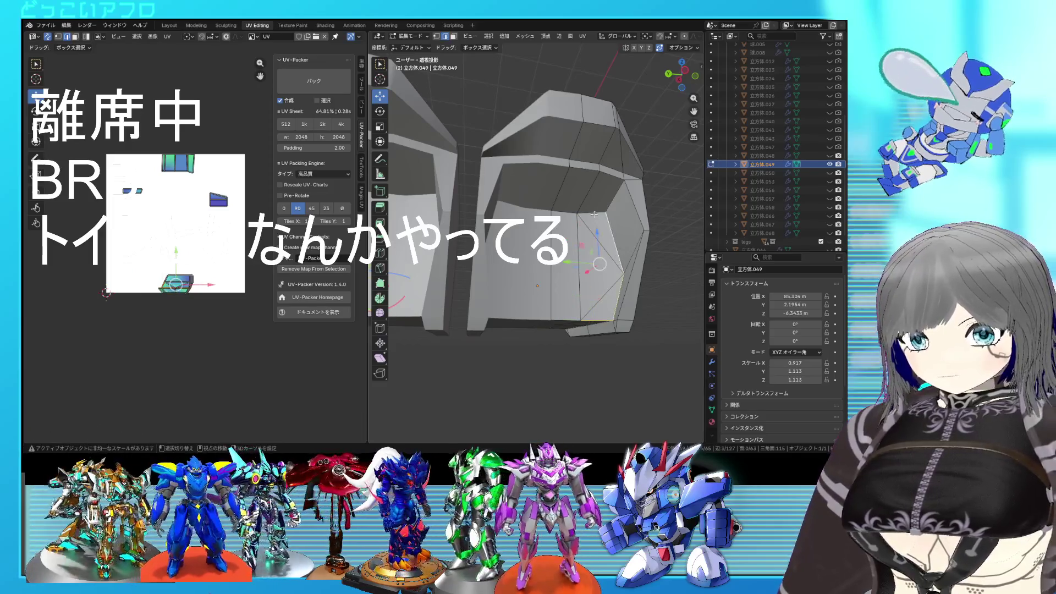
middle_drag(594, 215, 590, 295)
key(ctrl+e)
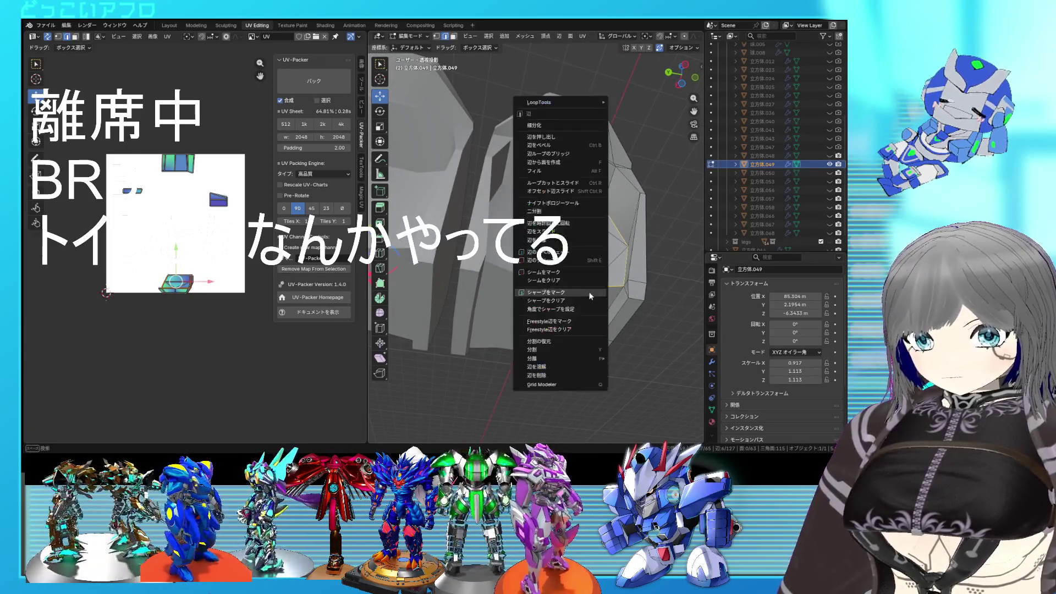
Mark the chosen lower front rim edges as a UV seam and select neighbouring faces to check it
click(577, 273)
middle_drag(575, 273, 457, 224)
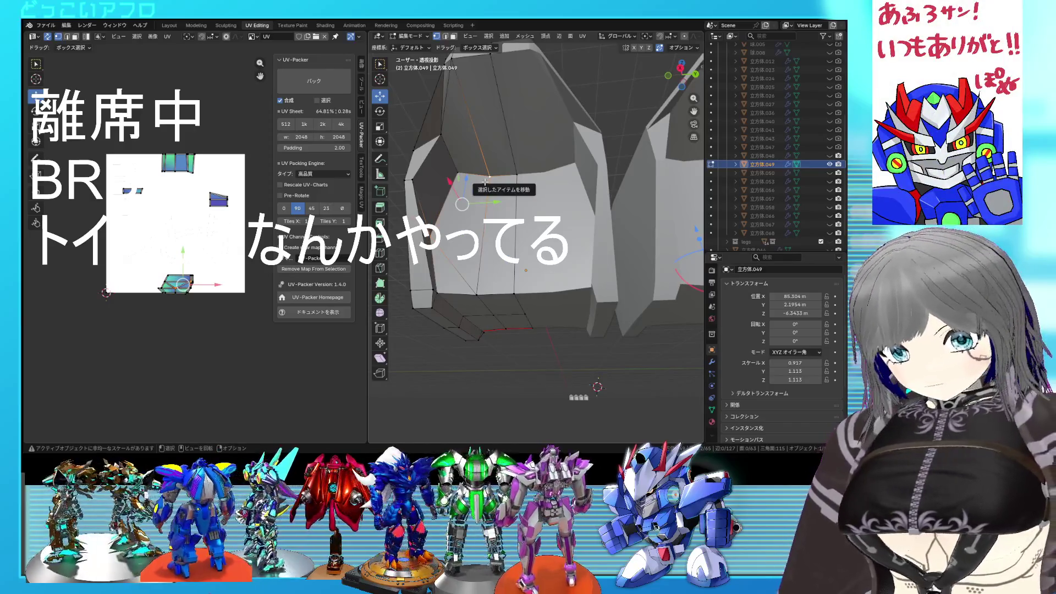
click(476, 189)
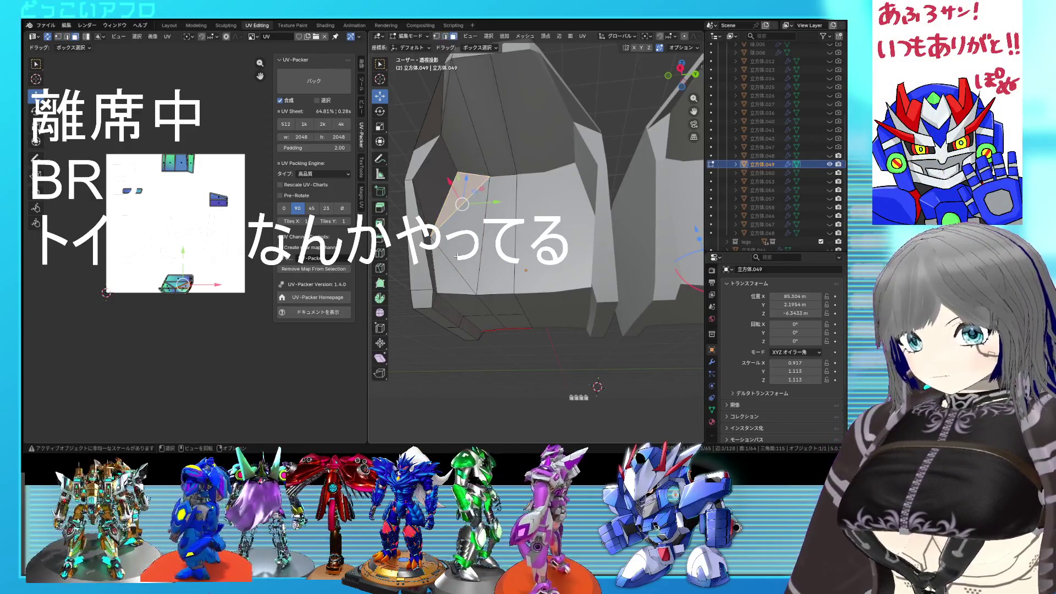
shift+click(499, 240)
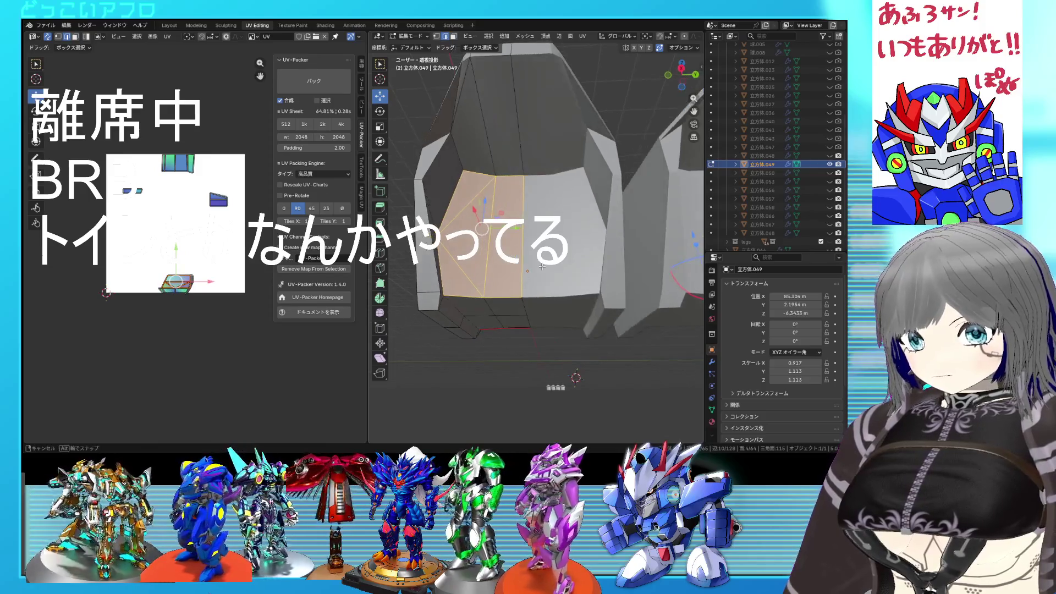
Inspect the shell in X-ray wireframe, return to solid shading and look it over
key(alt+z)
middle_drag(483, 230, 492, 239)
key(alt+z)
right_click(532, 276)
key(Escape)
mouse_move(548, 276)
middle_down()
mouse_move(529, 248)
mouse_move(545, 239)
mouse_move(542, 282)
middle_up()
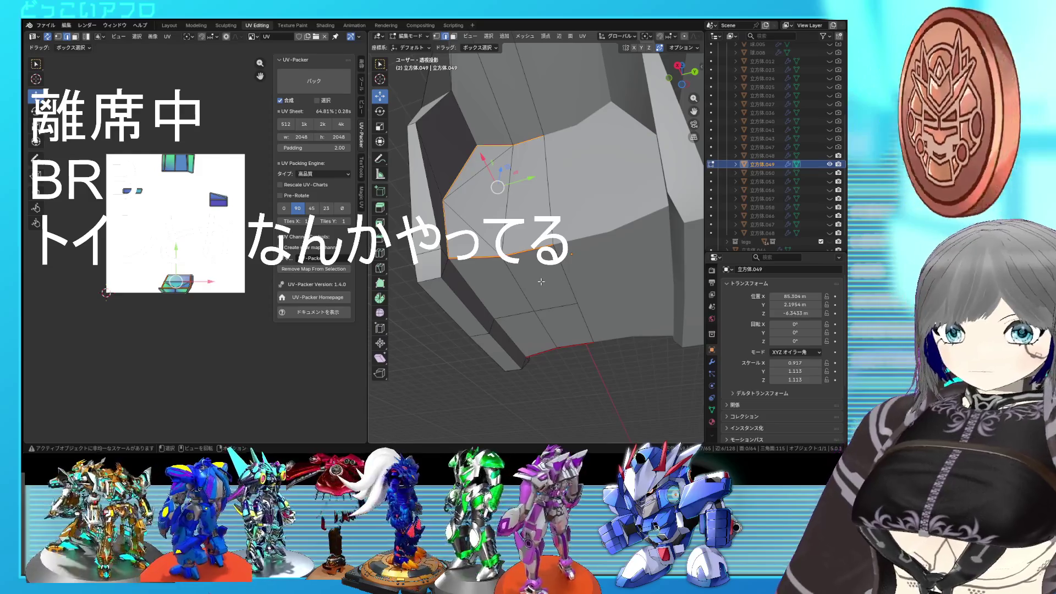
mouse_move(541, 282)
middle_down()
mouse_move(489, 270)
mouse_move(478, 305)
mouse_move(591, 284)
mouse_move(686, 302)
middle_up()
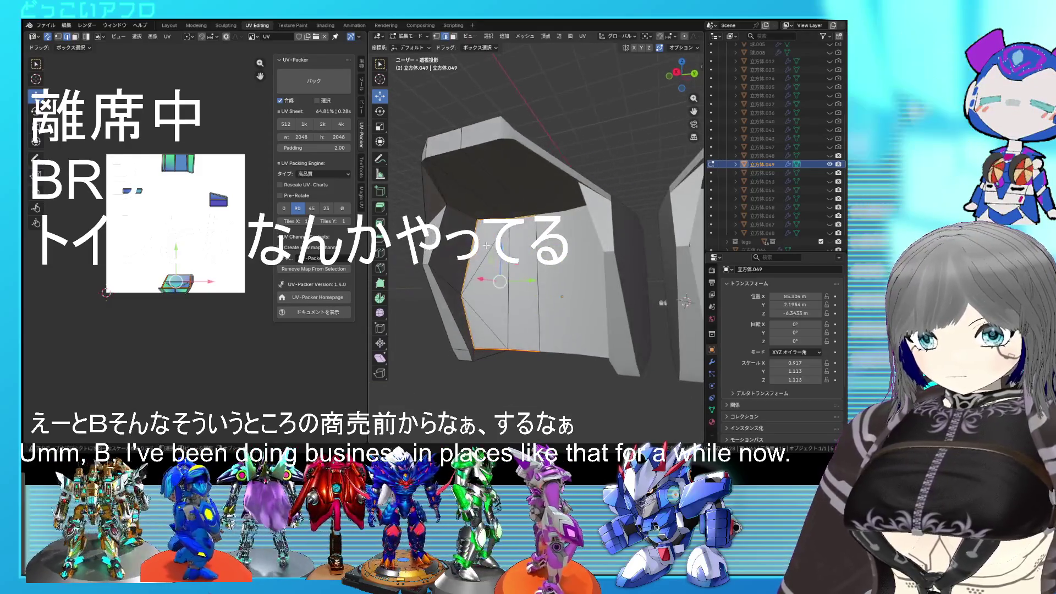
Vertex-slide a corner vertex of the shell, then edge-slide the adjacent edge along its face
click(459, 206)
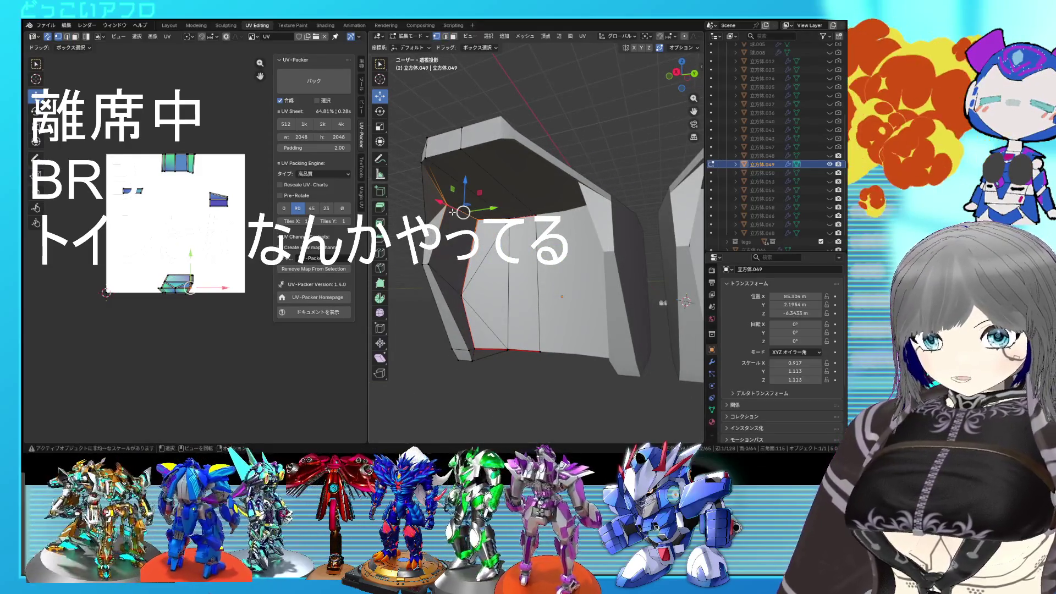
key(shift+v)
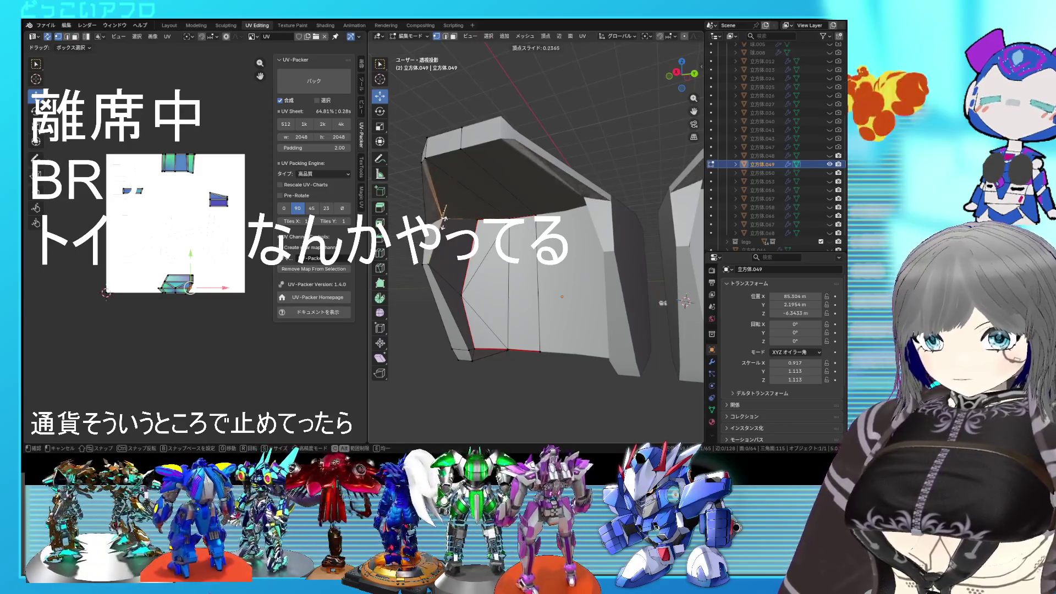
click(442, 219)
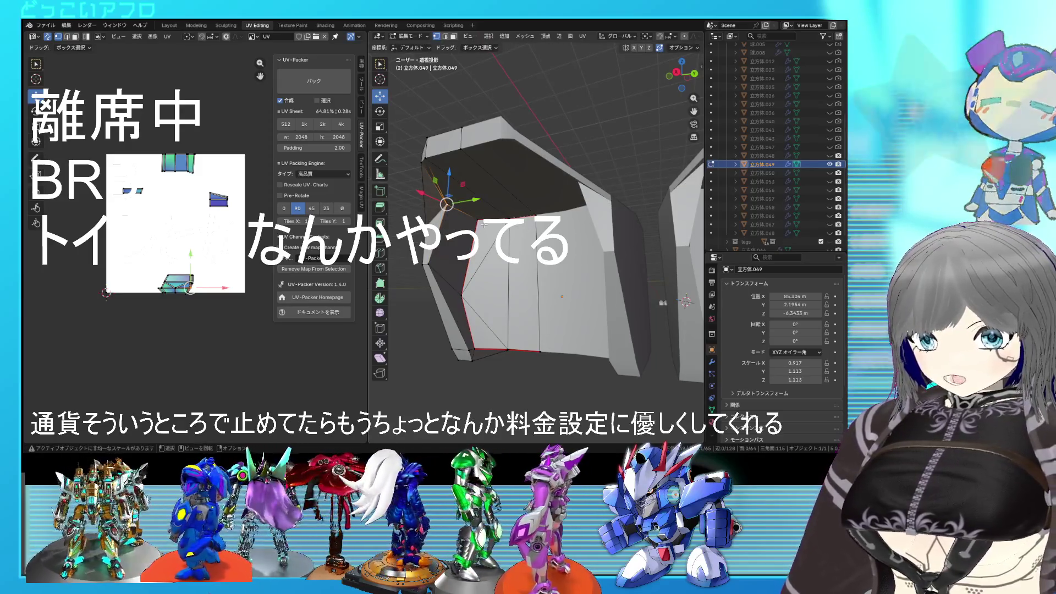
key(g)
key(g)
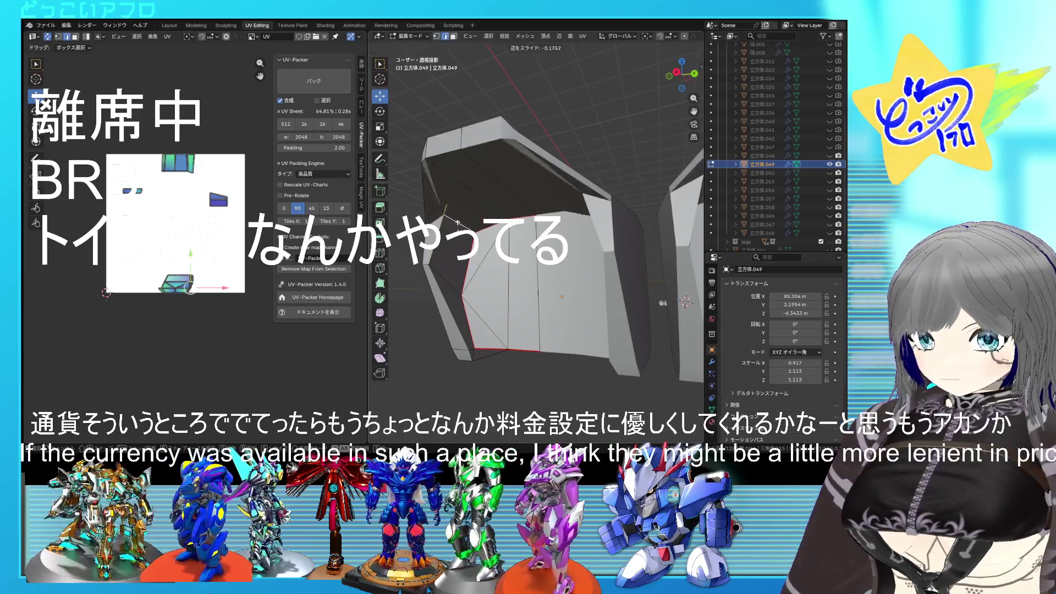
click(455, 232)
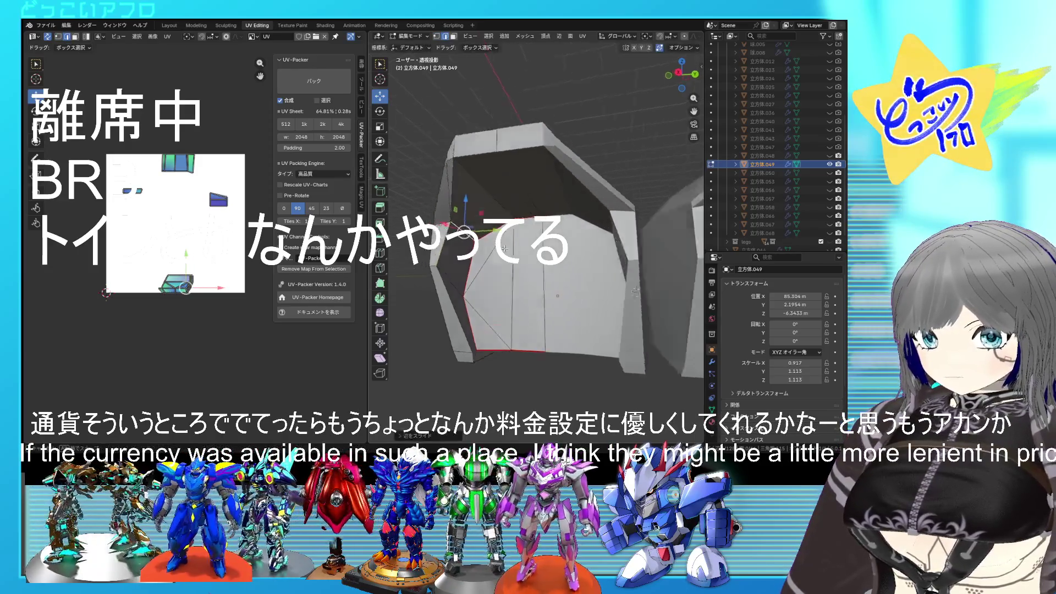
mouse_move(455, 232)
middle_down()
mouse_move(528, 247)
mouse_move(560, 216)
middle_up()
scroll(517, 274, down, 2)
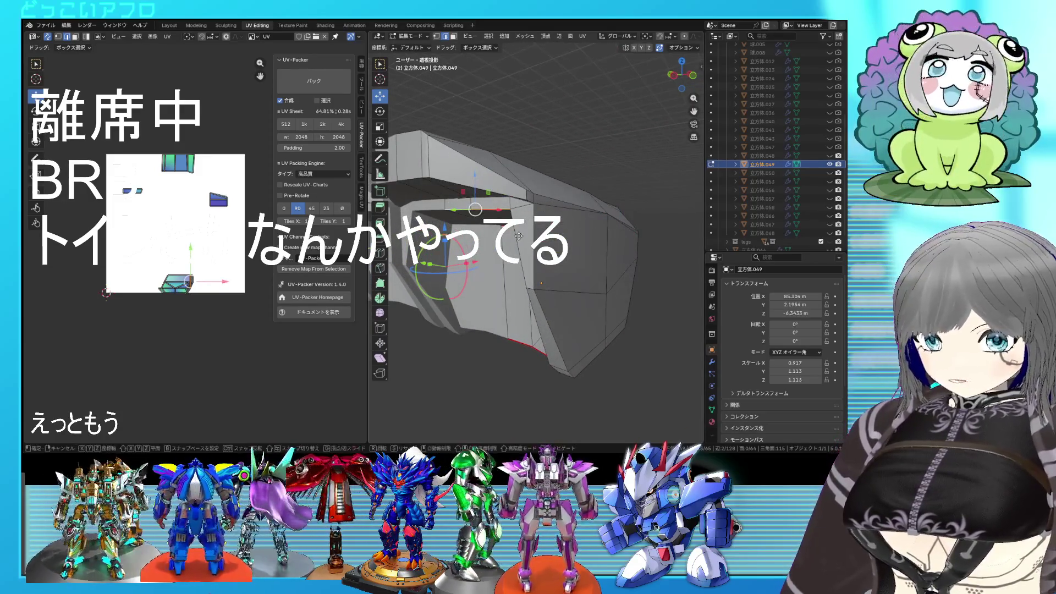
Slide another selected edge upward, then check the whole object in Object Mode and return to editing
key(g)
click(489, 122)
mouse_move(489, 122)
middle_down()
mouse_move(572, 236)
mouse_move(536, 228)
middle_up()
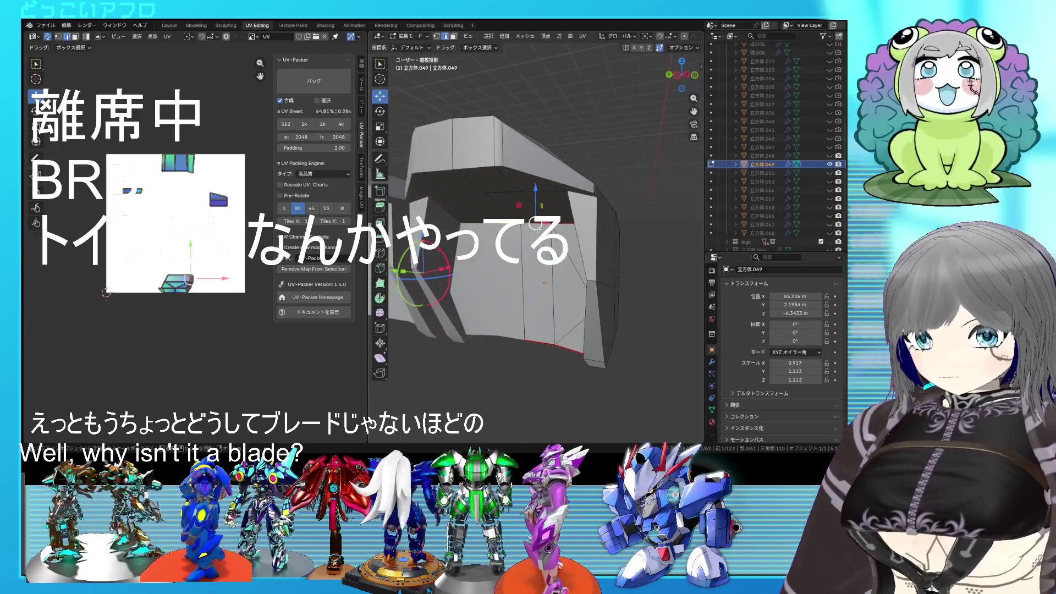
key(Tab)
mouse_move(536, 200)
middle_down()
mouse_move(587, 257)
mouse_move(526, 260)
mouse_move(599, 258)
mouse_move(578, 191)
mouse_move(522, 192)
mouse_move(514, 213)
middle_up()
key(Tab)
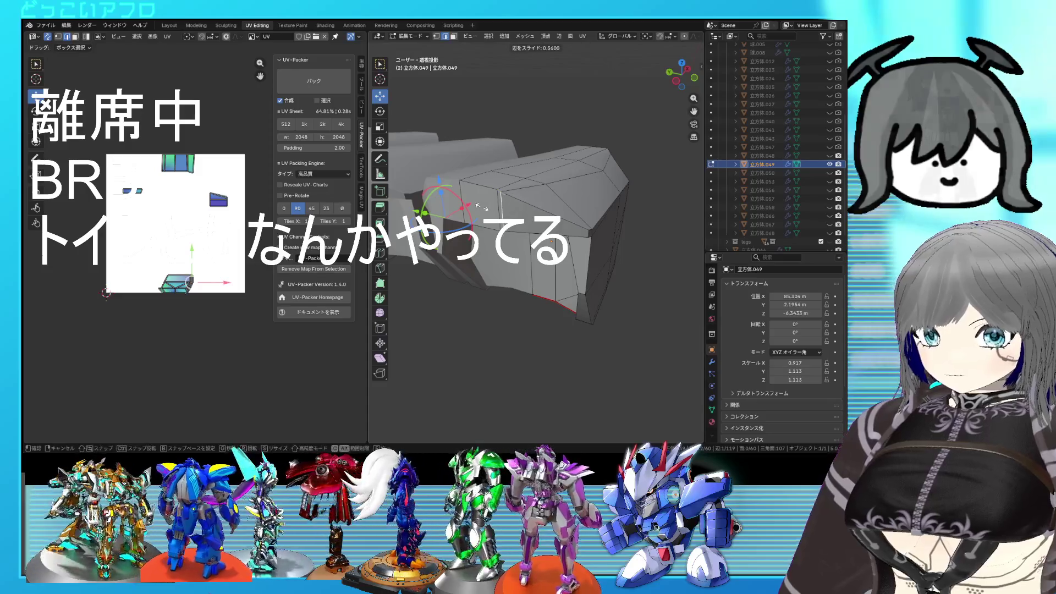
Save the project as 32.blend and edge-slide the selected edges along the shell
middle_drag(515, 212, 546, 214)
middle_drag(650, 240, 536, 248)
middle_drag(472, 213, 639, 239)
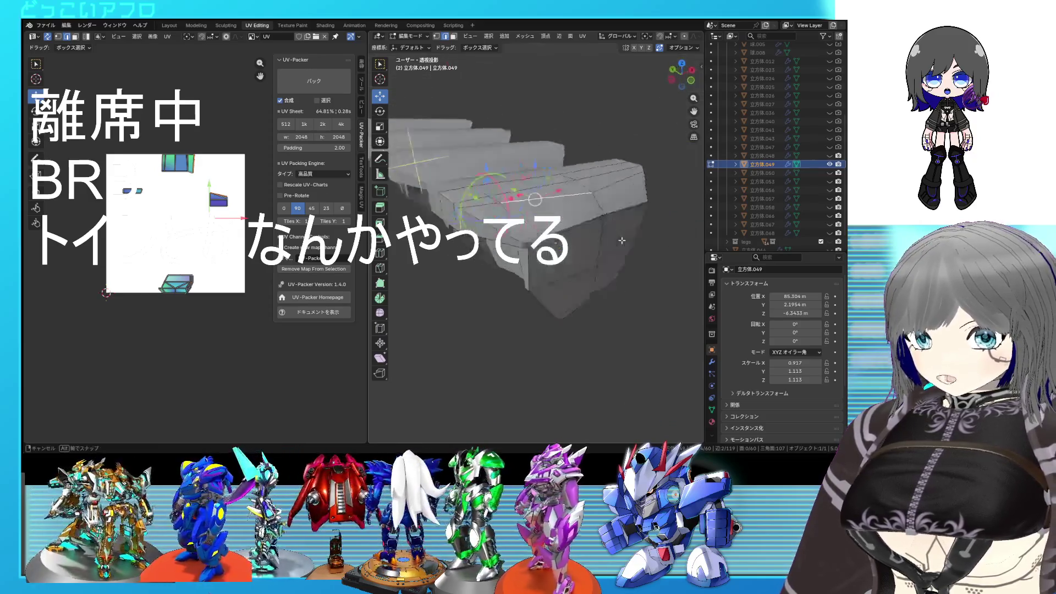
key(ctrl+s)
key(g)
key(g)
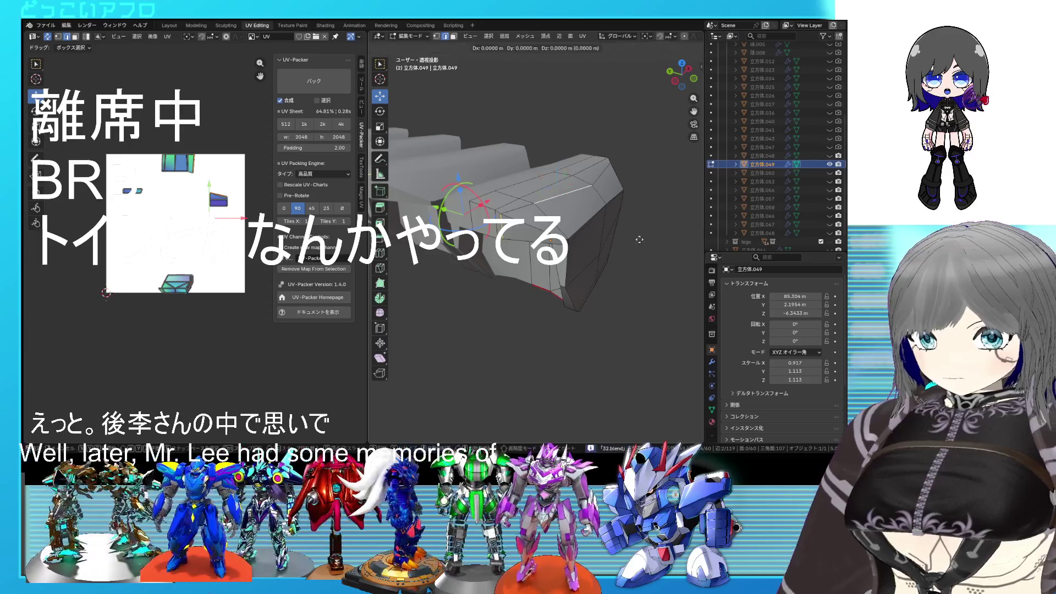
click(601, 243)
middle_drag(602, 243, 606, 229)
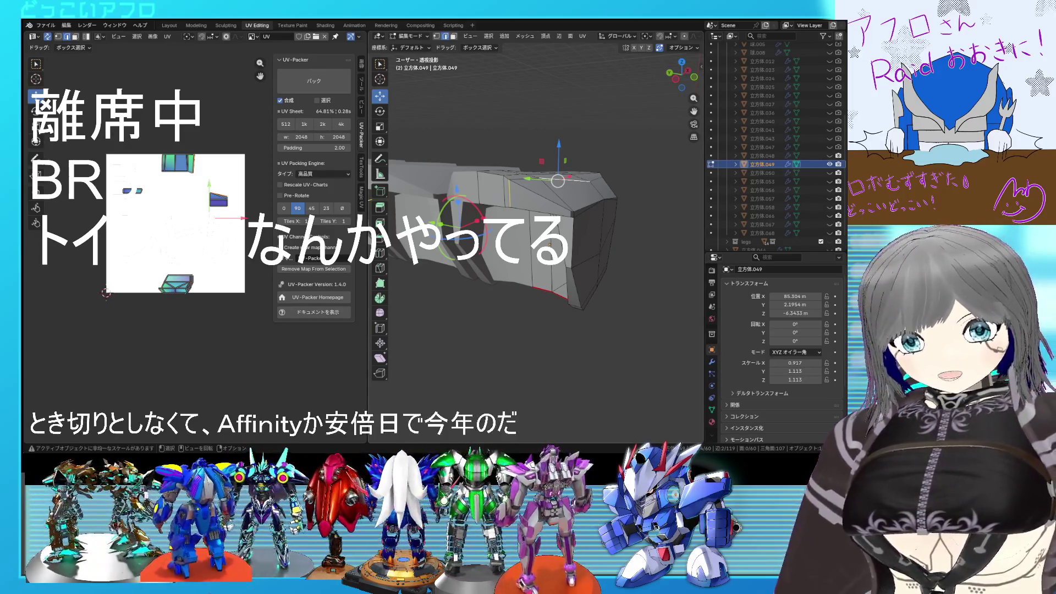
Select the entire mesh of 立方体.049 to show its UV islands and inspect it from several angles
middle_drag(644, 331, 659, 334)
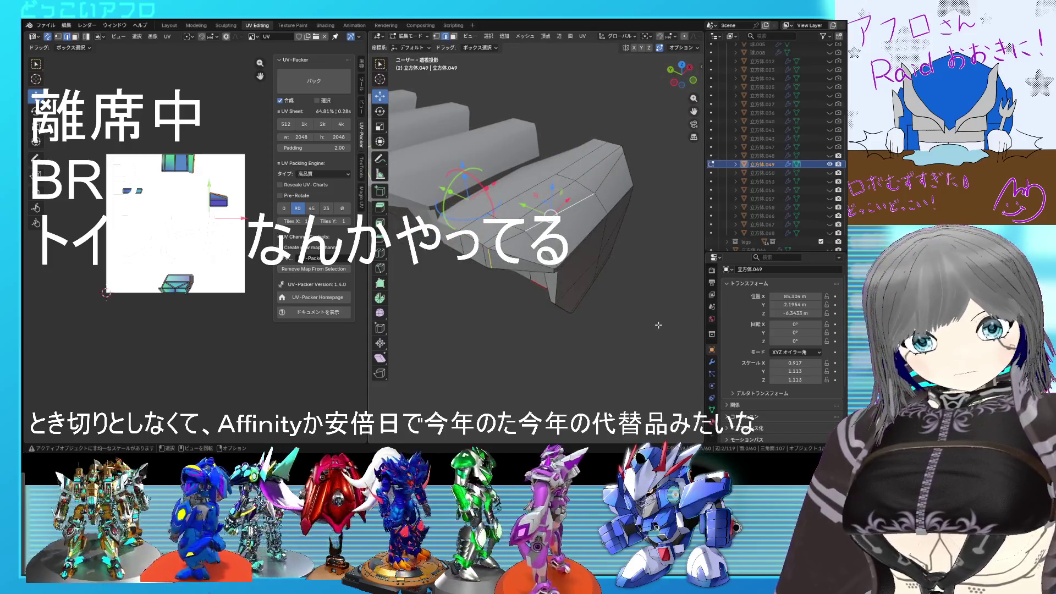
key(a)
mouse_move(658, 325)
middle_down()
mouse_move(562, 289)
mouse_move(648, 309)
middle_up()
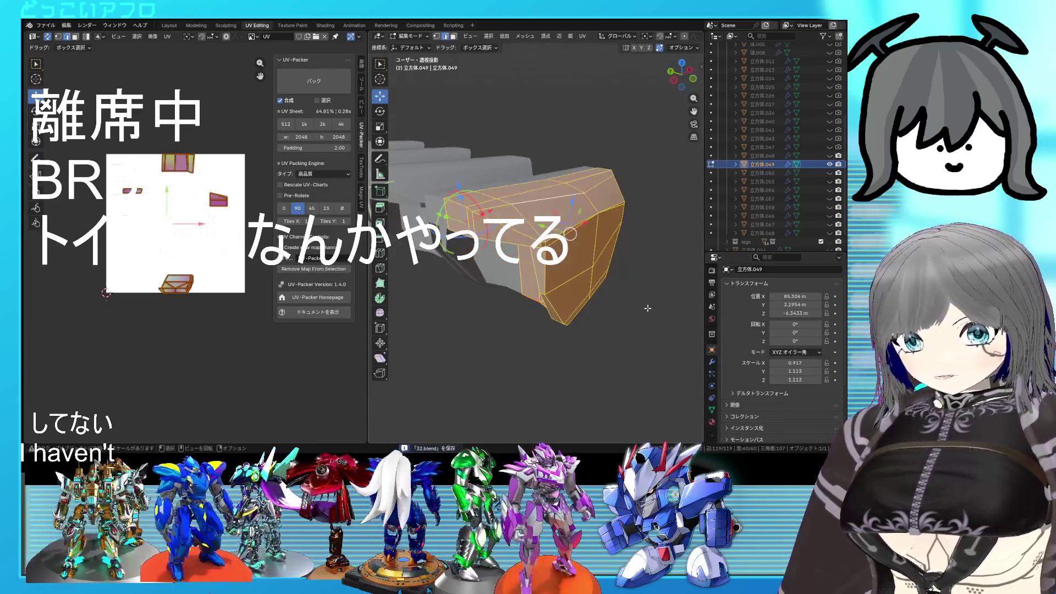
middle_drag(616, 367, 542, 393)
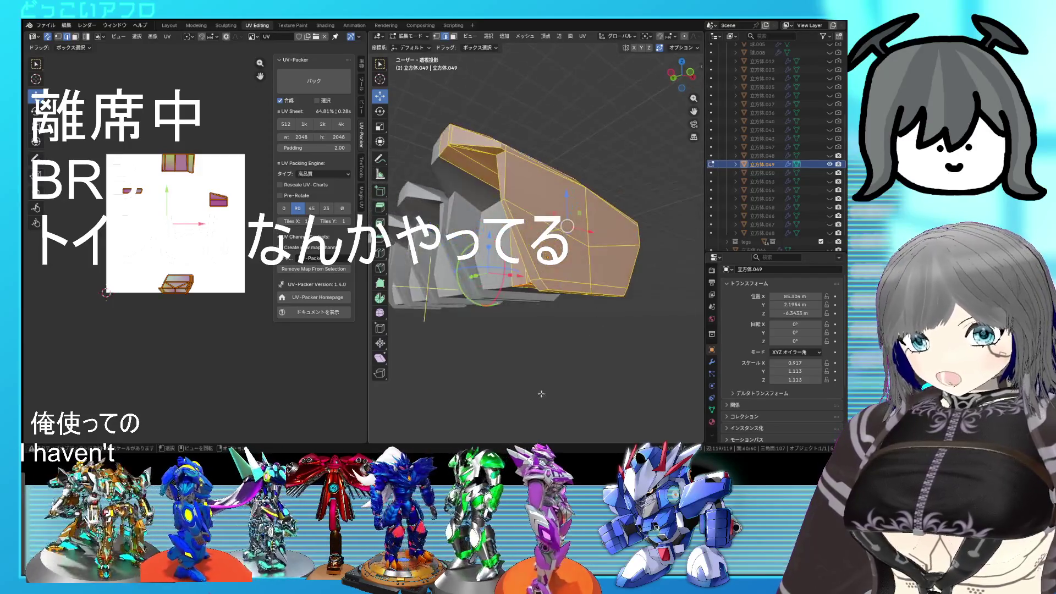
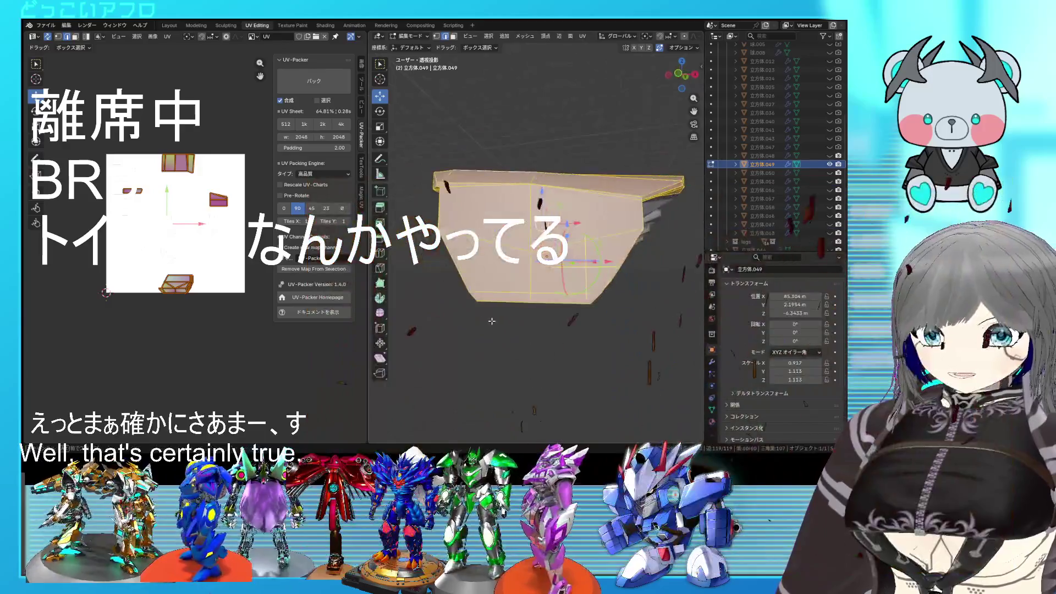
Edge-slide one edge and vertex-slide a vertex to refine the plate's beveled facets
mouse_move(578, 248)
middle_down()
mouse_move(624, 286)
mouse_move(479, 308)
mouse_move(698, 266)
mouse_move(570, 297)
middle_up()
scroll(623, 285, up, 4)
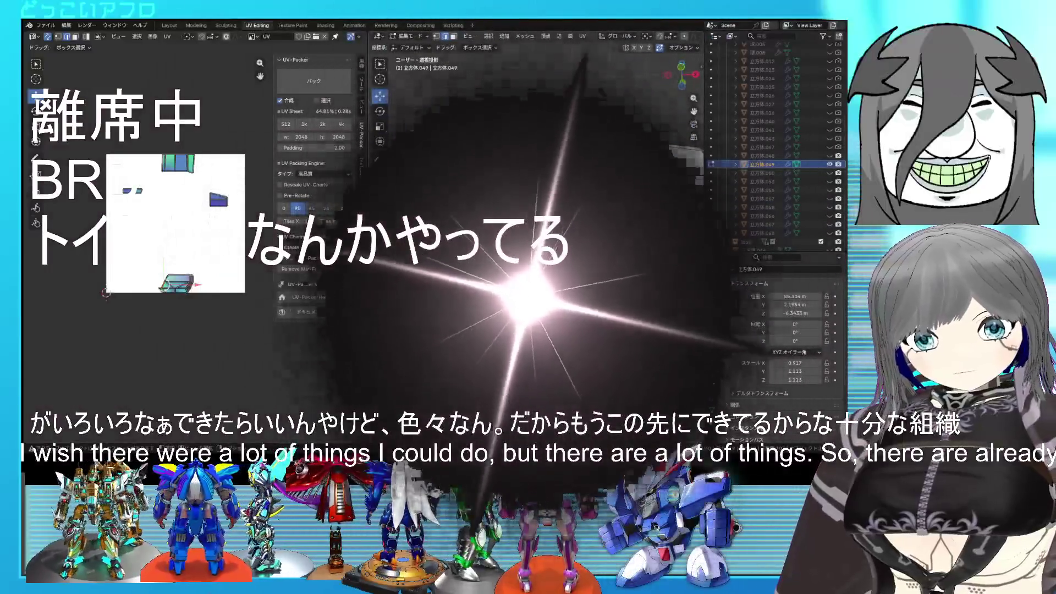
mouse_move(569, 297)
middle_down()
mouse_move(590, 243)
mouse_move(569, 245)
middle_up()
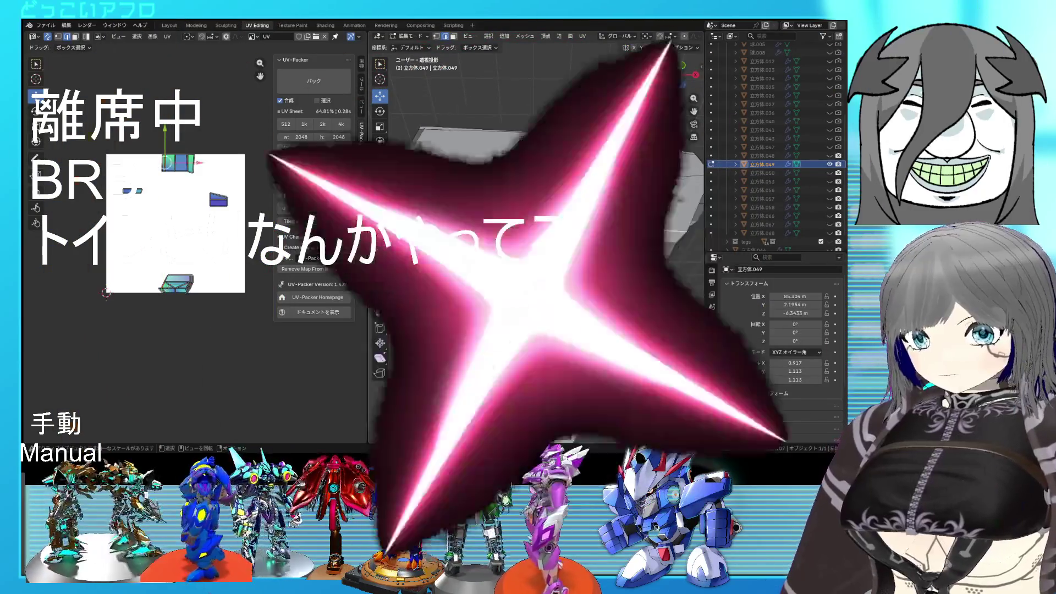
key(g)
key(g)
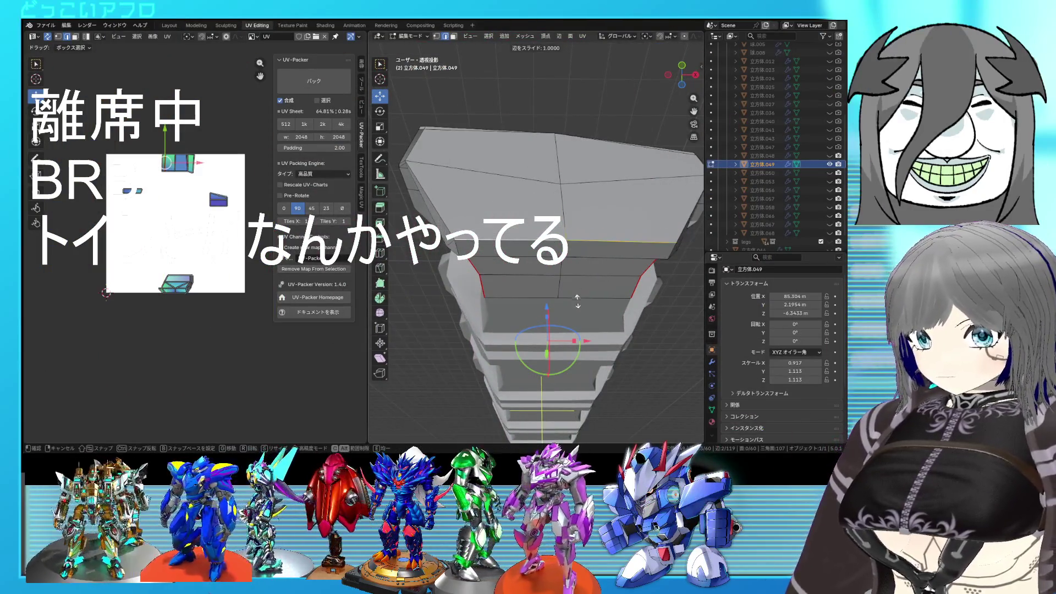
click(577, 302)
mouse_move(577, 303)
middle_down()
mouse_move(673, 324)
mouse_move(669, 409)
middle_up()
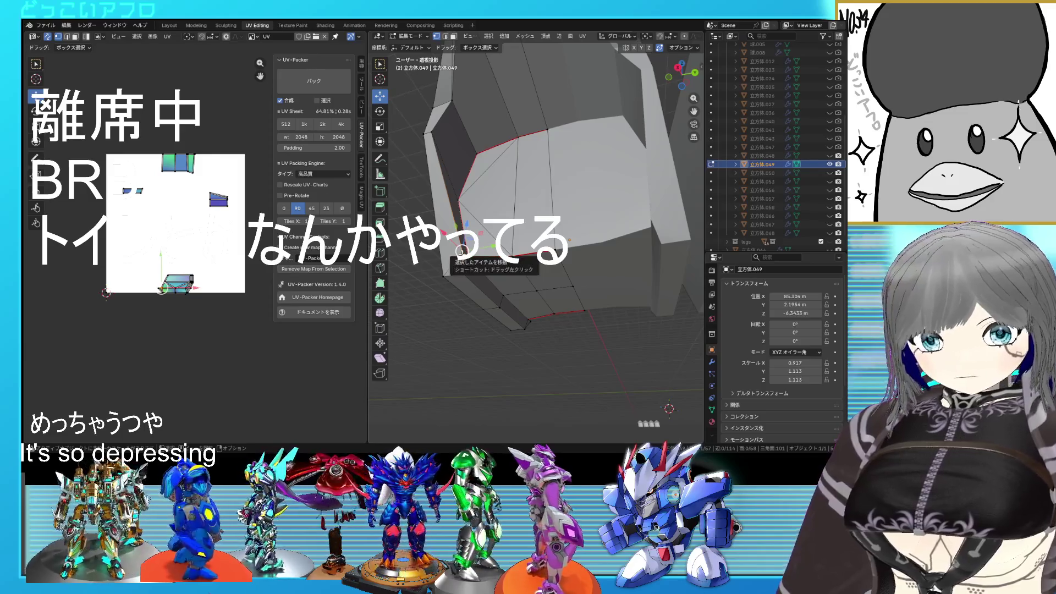
key(g)
key(g)
click(459, 280)
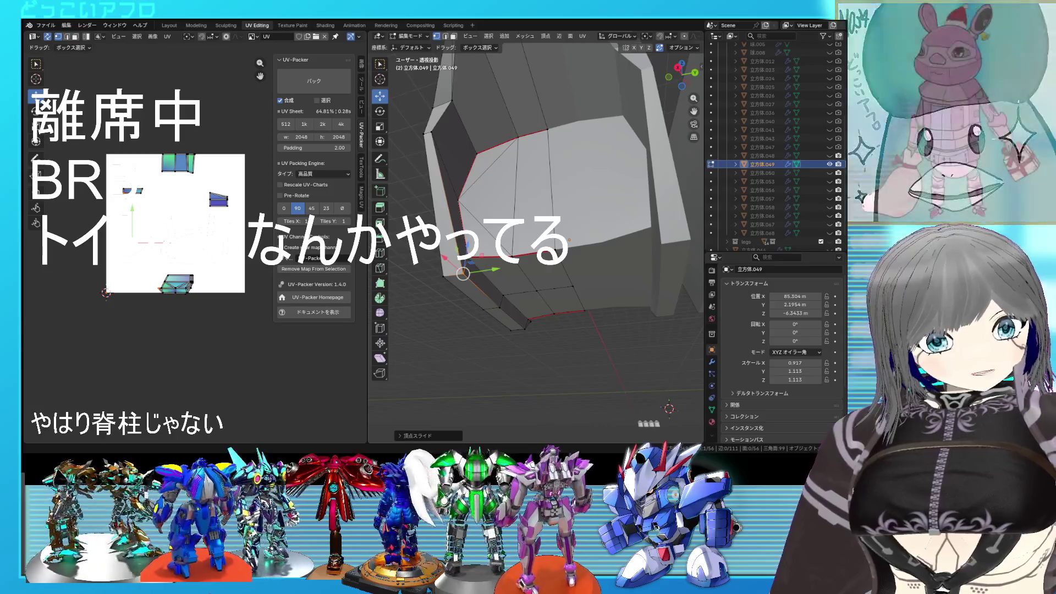
Select a vertex on the plate's lower edge, save the blend file and return to Object Mode
mouse_move(668, 407)
middle_down()
mouse_move(570, 302)
mouse_move(609, 303)
middle_up()
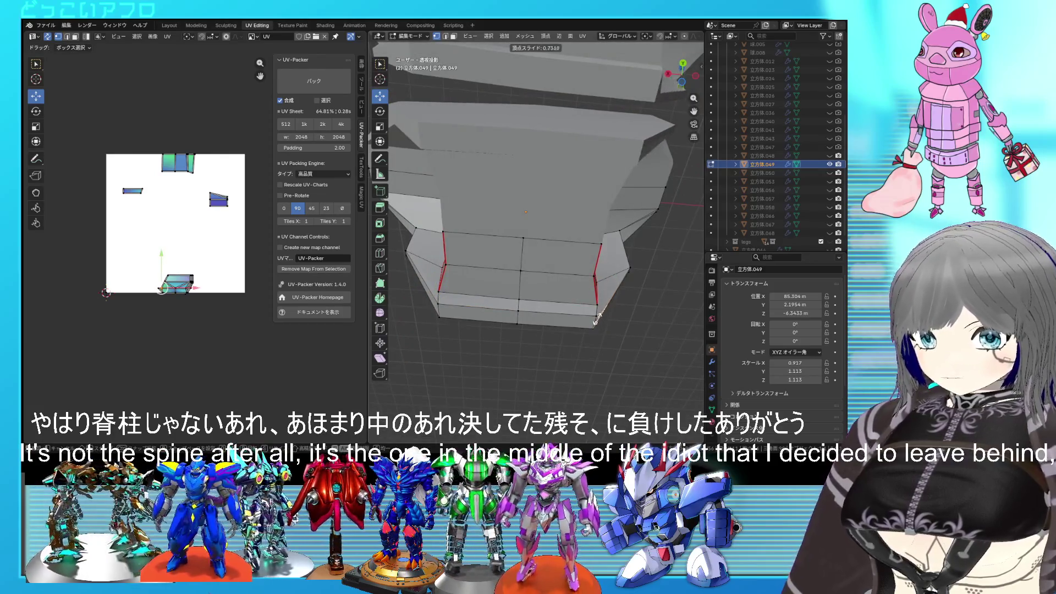
middle_drag(596, 316, 599, 306)
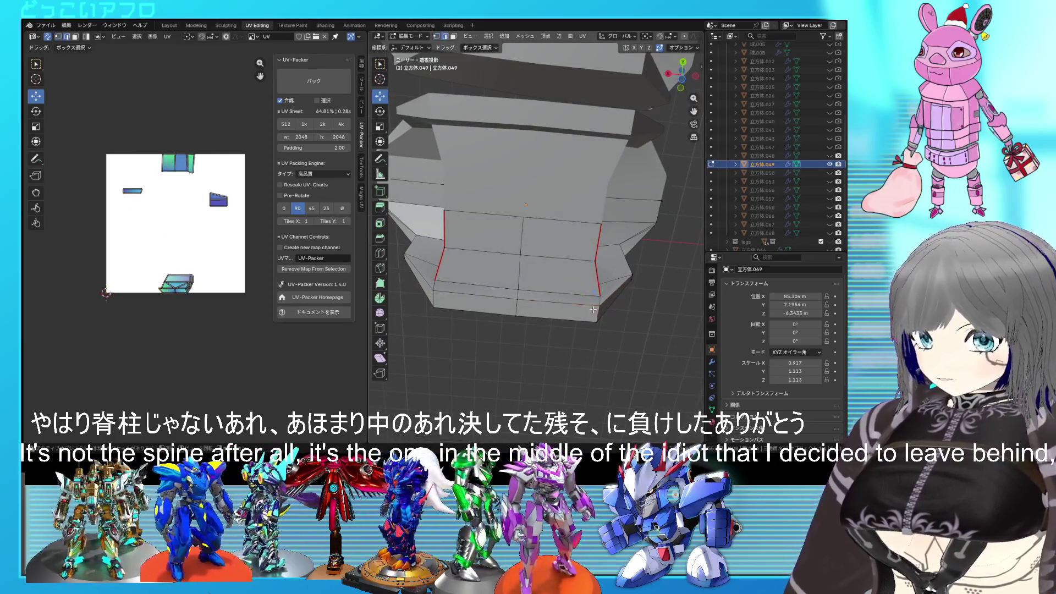
click(594, 312)
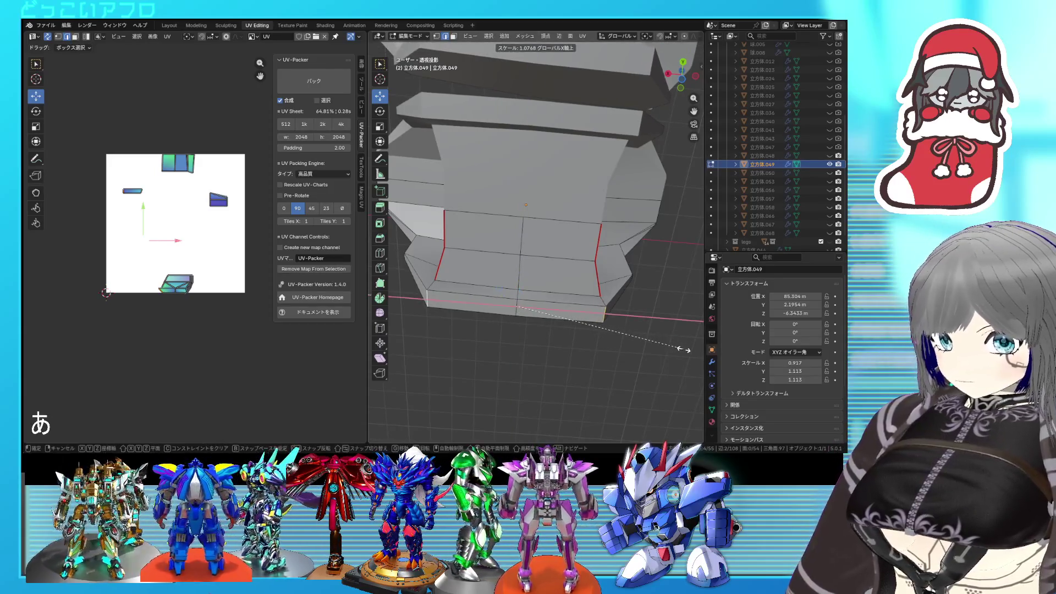
middle_drag(686, 350, 610, 288)
key(ctrl+s)
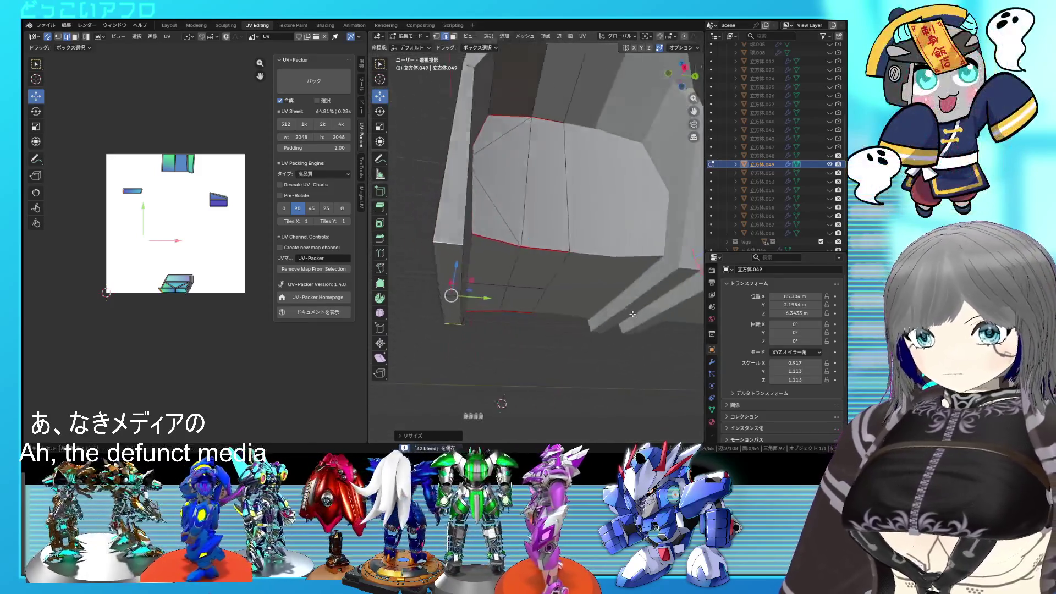
mouse_move(592, 266)
middle_down()
mouse_move(501, 261)
mouse_move(567, 293)
mouse_move(541, 290)
mouse_move(539, 311)
middle_up()
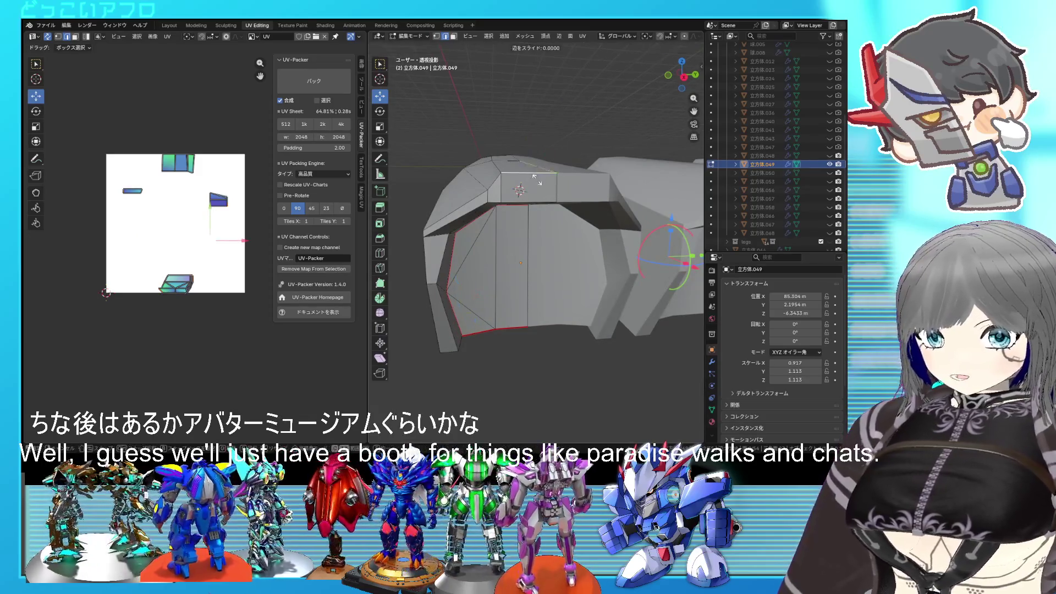
key(Tab)
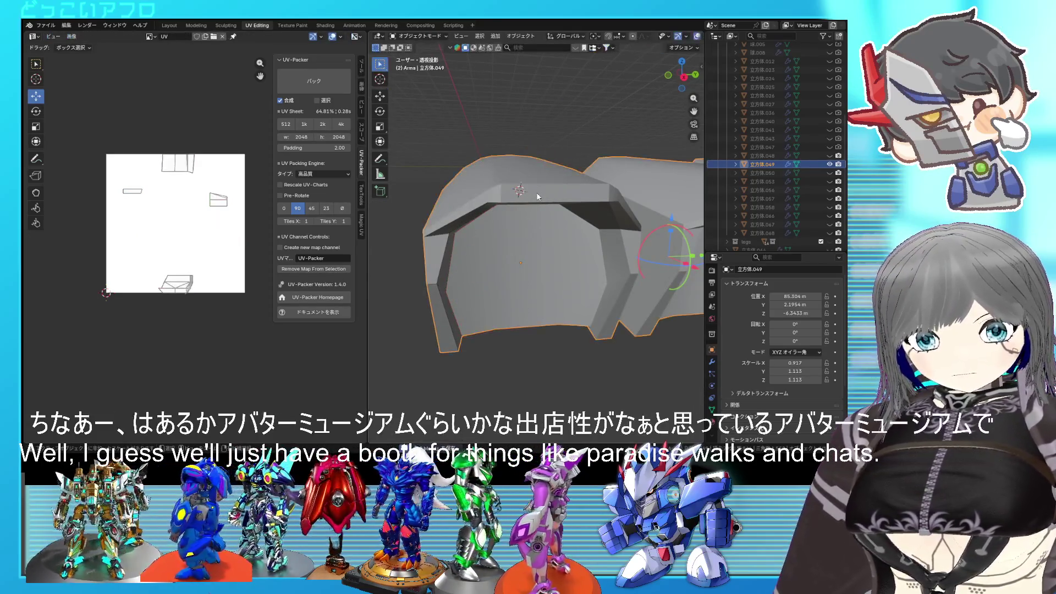
mouse_move(536, 196)
middle_down()
mouse_move(534, 214)
mouse_move(599, 231)
mouse_move(553, 177)
mouse_move(572, 179)
mouse_move(620, 246)
mouse_move(629, 225)
mouse_move(617, 189)
mouse_move(655, 207)
mouse_move(644, 200)
middle_up()
key(Tab)
scroll(598, 214, up, 2)
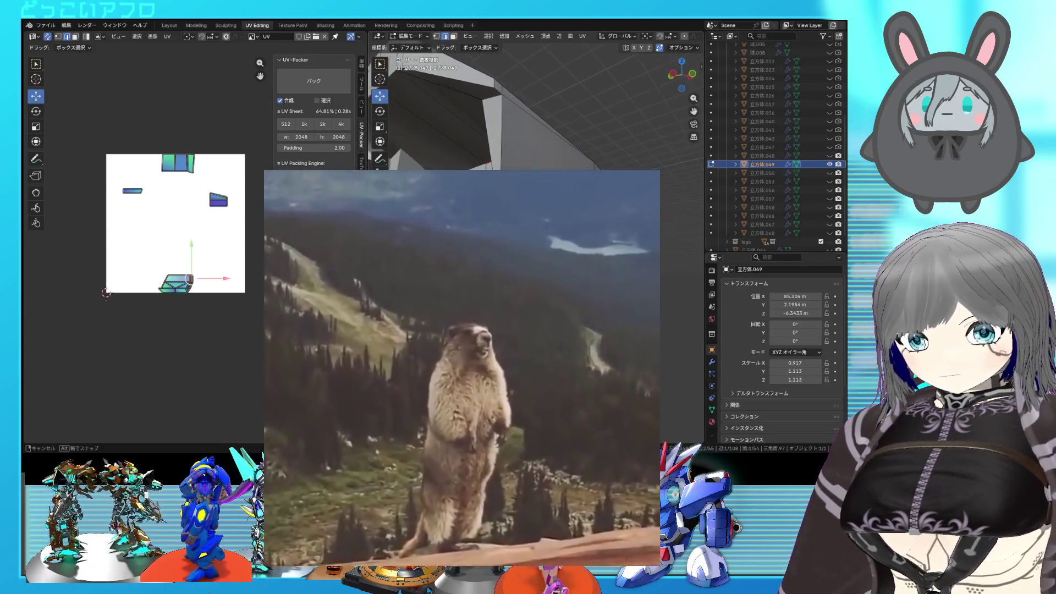
key(KP_1)
click(176, 163)
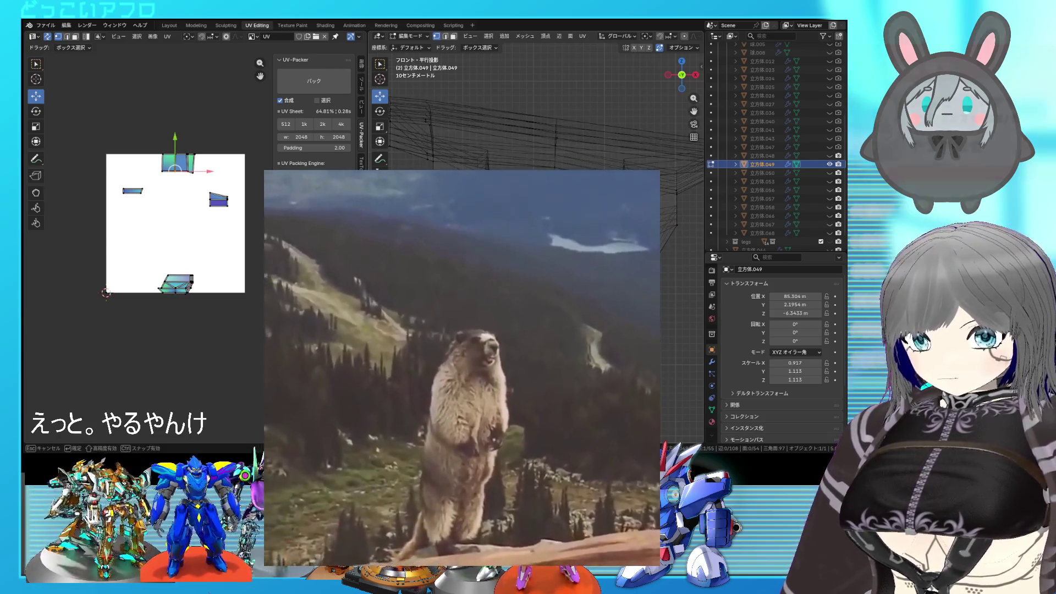
key(KP_Decimal)
middle_drag(652, 273, 674, 259)
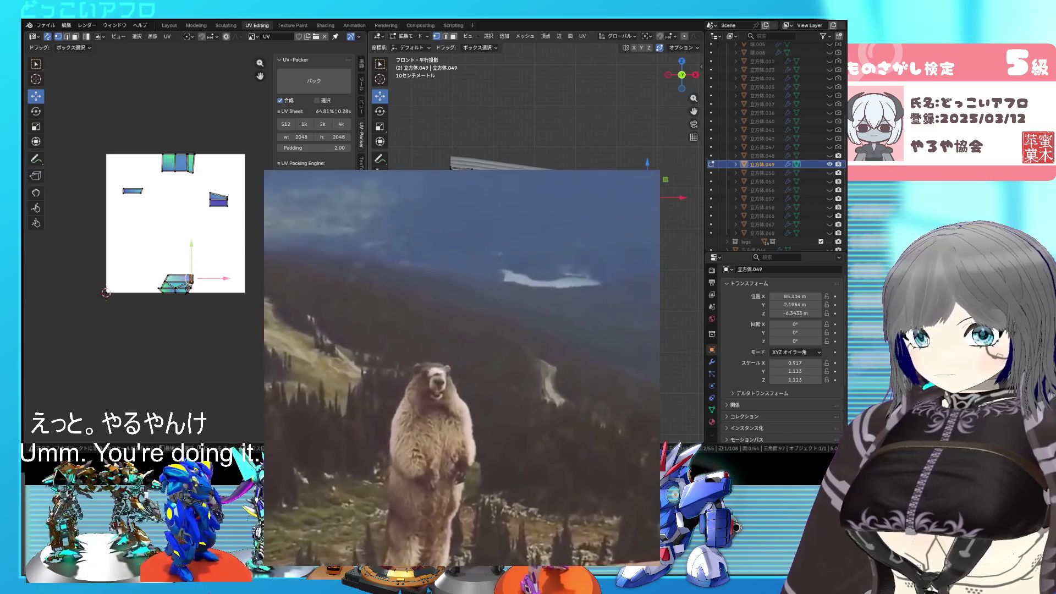
key(ctrl+KP_3)
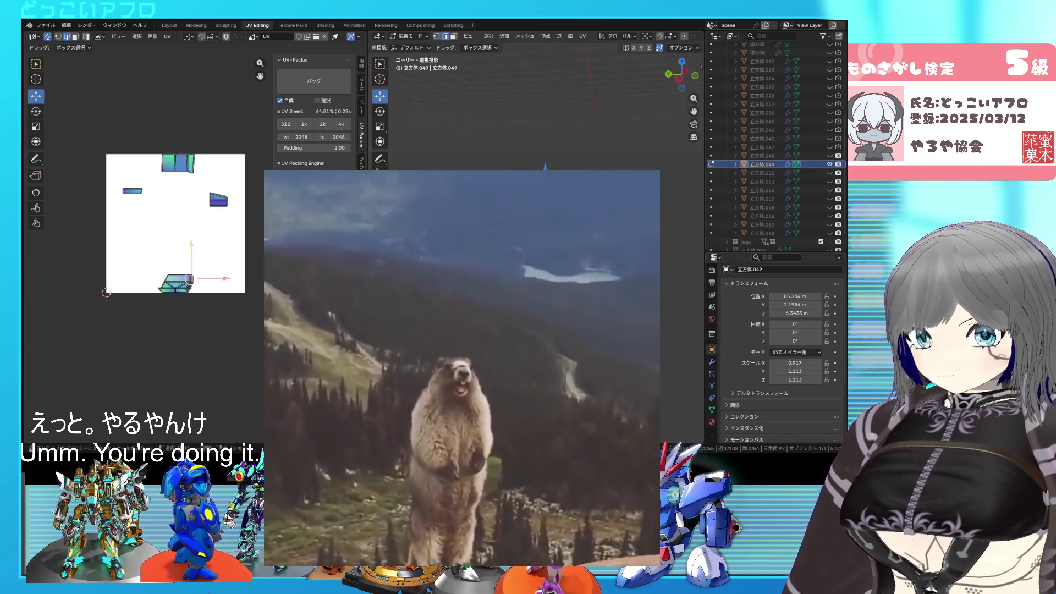
key(KP_1)
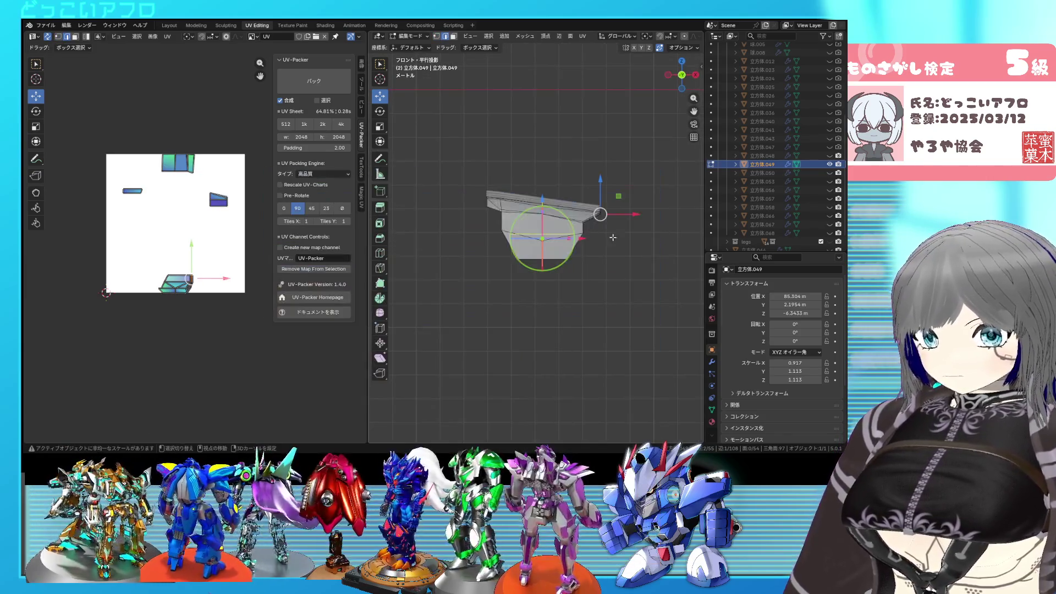
key(shift+z)
key(shift+z)
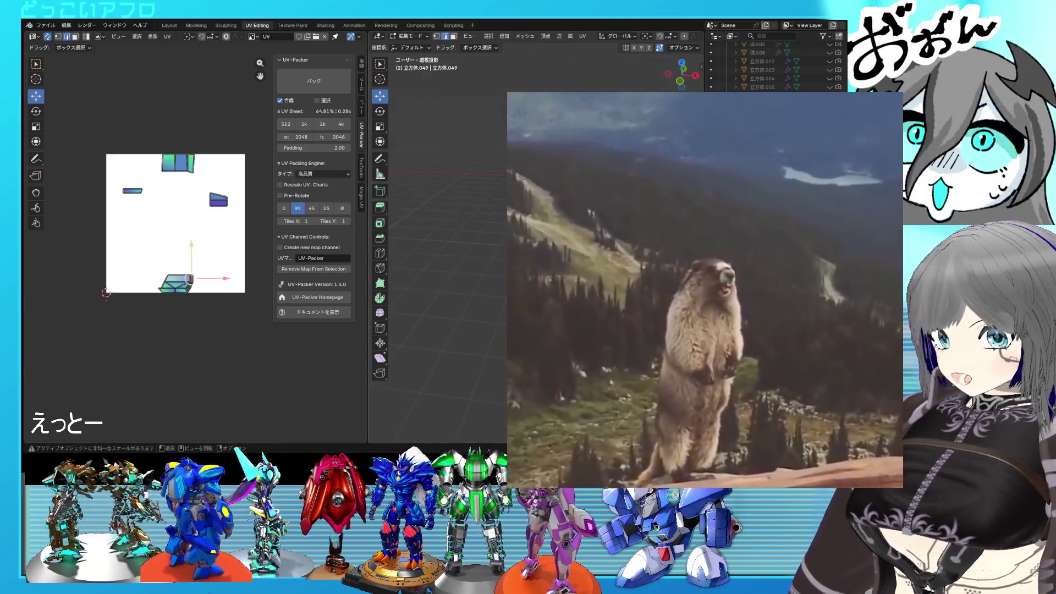
key(Tab)
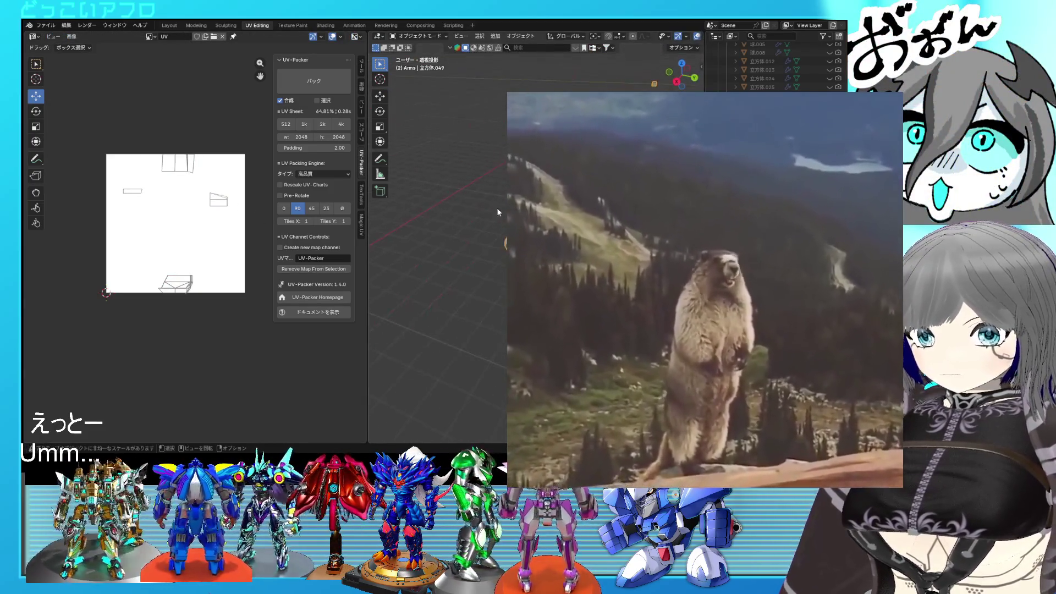
middle_drag(702, 289, 742, 314)
key(Tab)
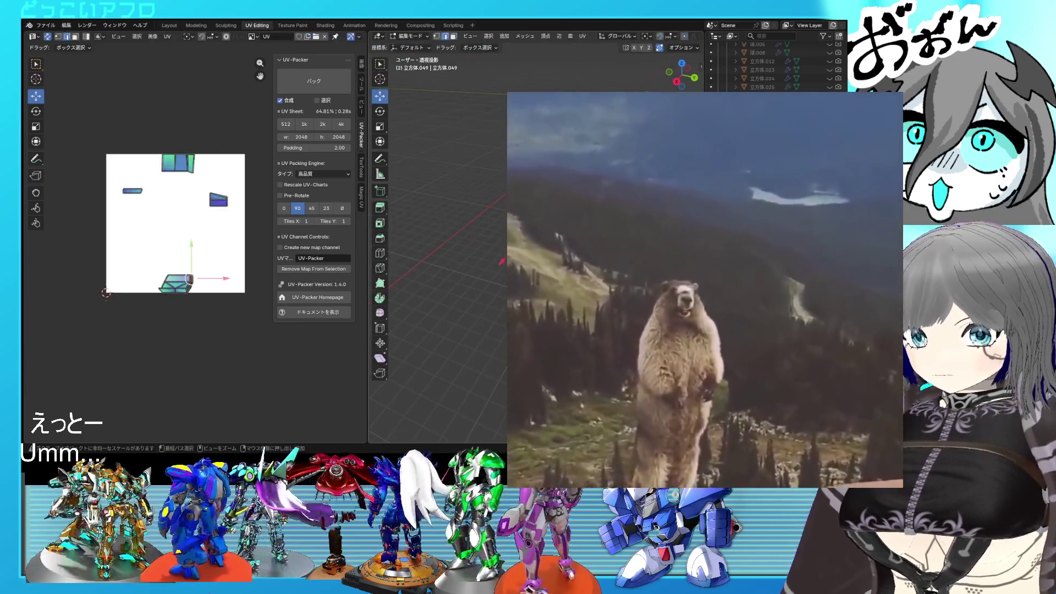
key(Tab)
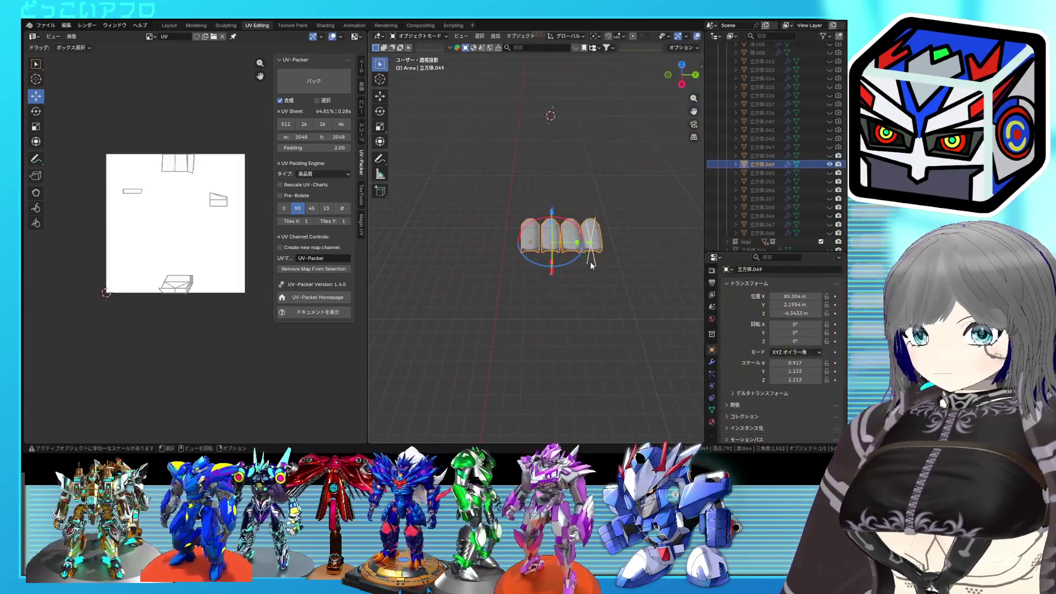
Check the plate in front view, move the selected geometry along Z, and return to Object Mode
key(Tab)
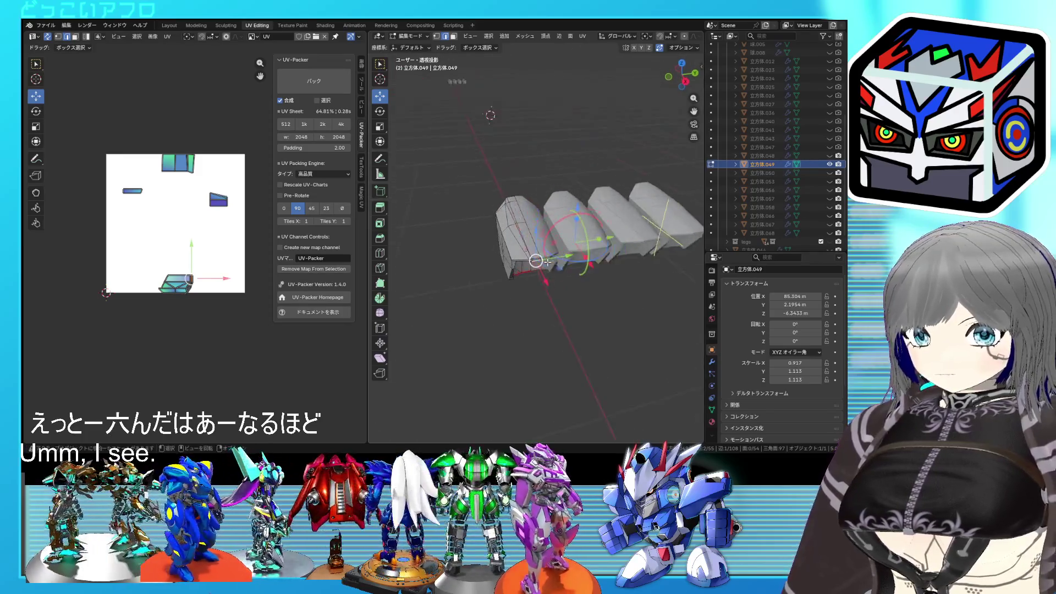
key(KP_1)
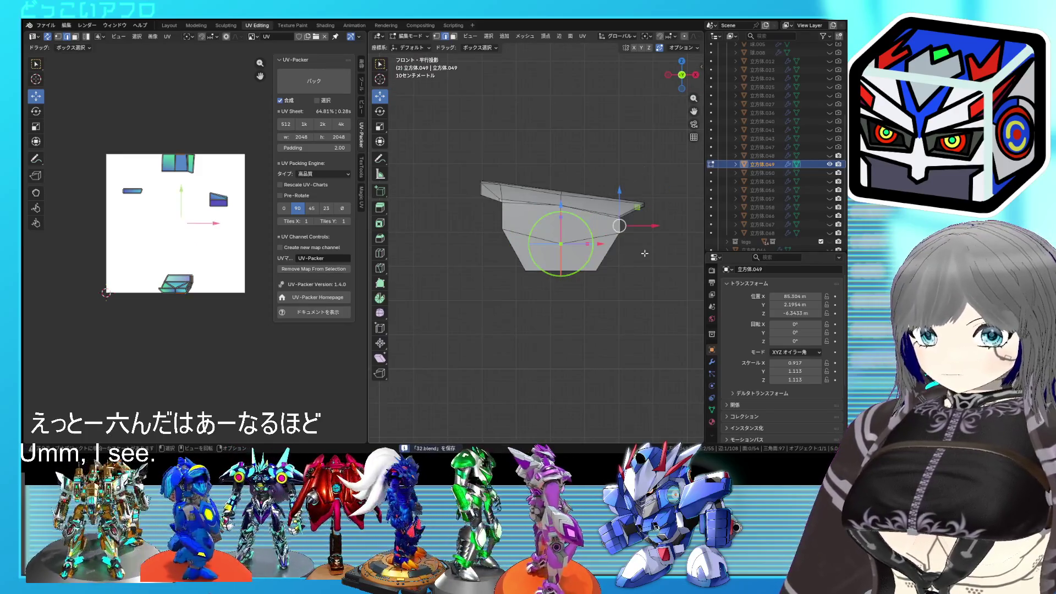
middle_drag(644, 253, 563, 264)
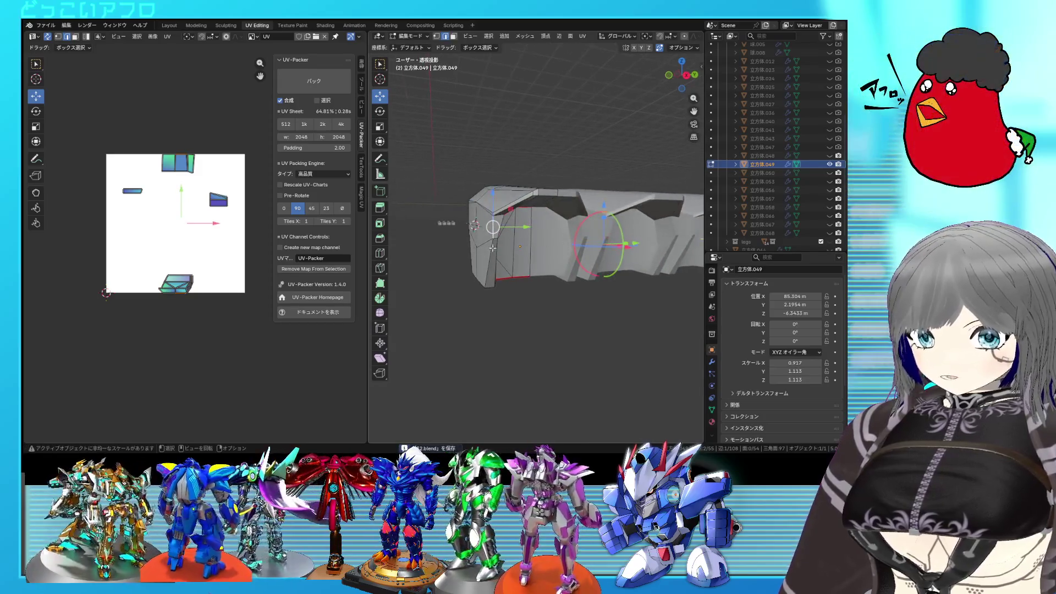
key(KP_1)
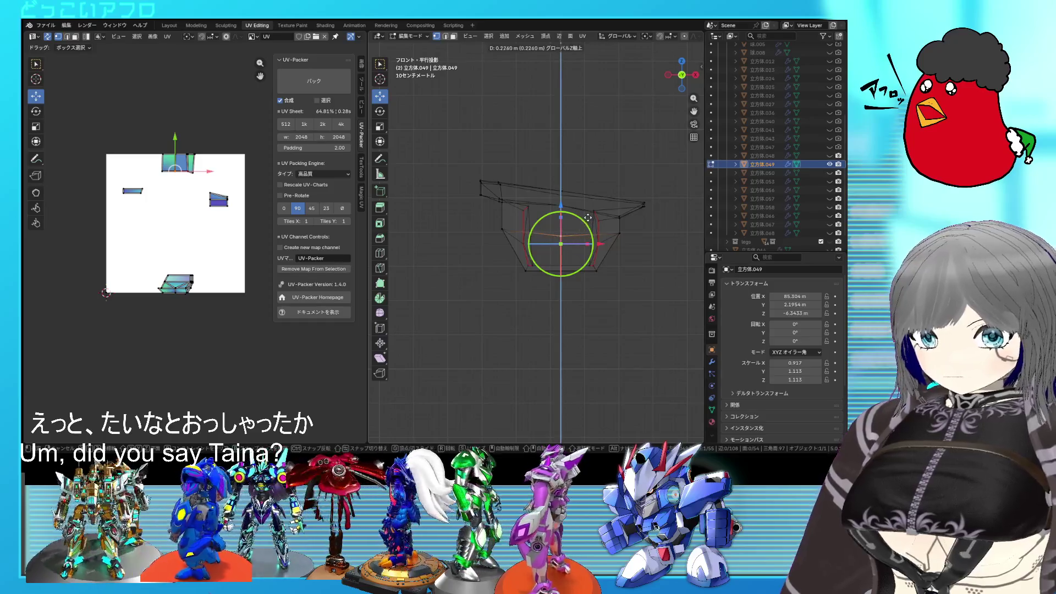
middle_drag(588, 213, 548, 216)
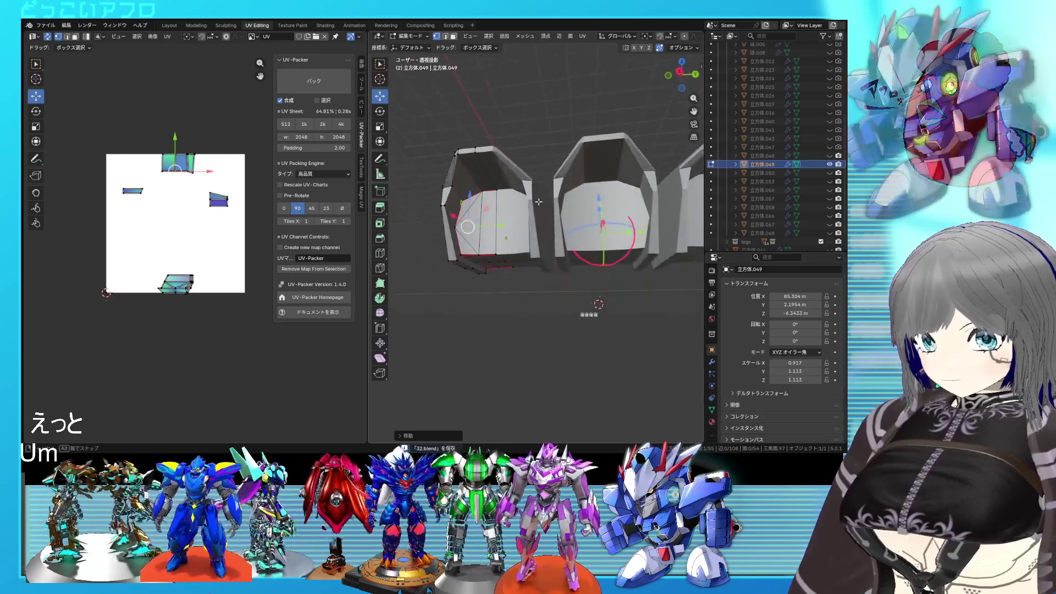
mouse_move(549, 216)
middle_down()
mouse_move(542, 234)
mouse_move(552, 200)
mouse_move(528, 196)
mouse_move(501, 237)
middle_up()
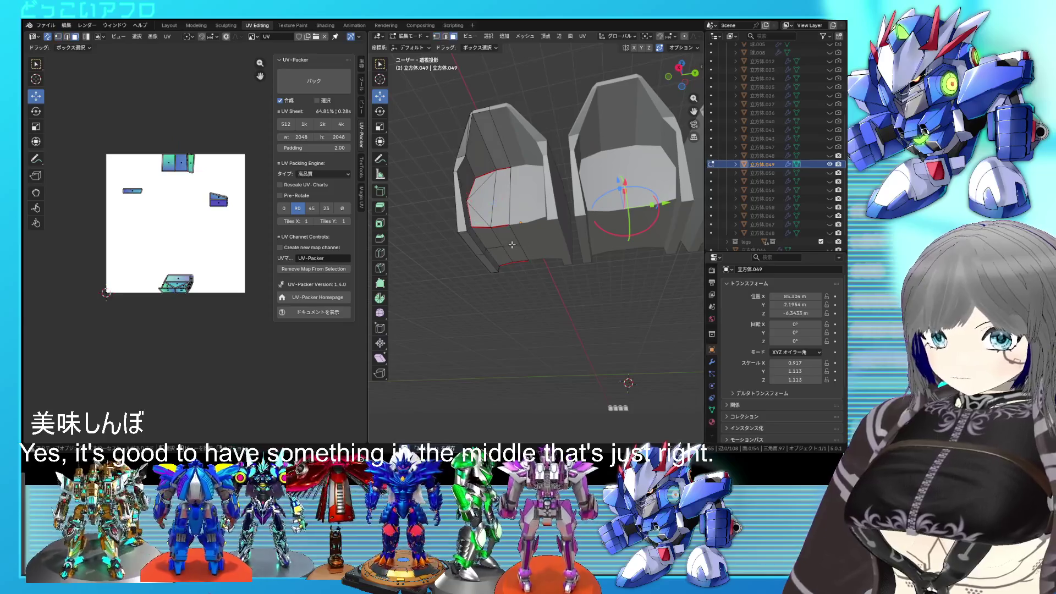
mouse_move(512, 244)
middle_down()
mouse_move(528, 248)
mouse_move(522, 223)
mouse_move(600, 271)
middle_up()
key(g)
key(z)
click(519, 249)
key(Tab)
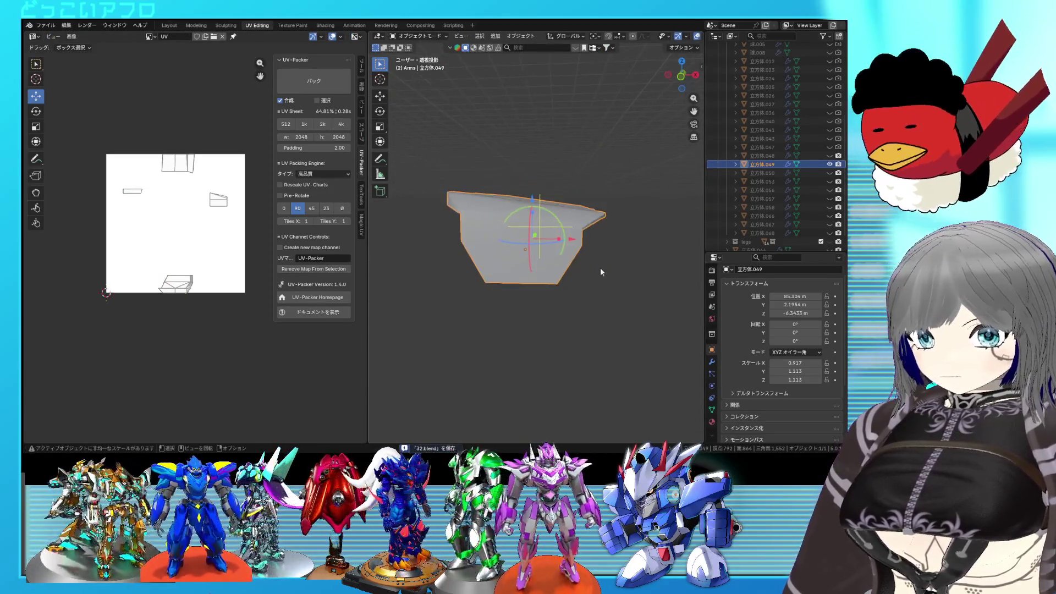
scroll(642, 229, down, 3)
scroll(642, 229, down, 3)
Hide the other plates, enter mesh editing and inspect hidden edges with X-ray toggled
middle_drag(598, 242, 524, 306)
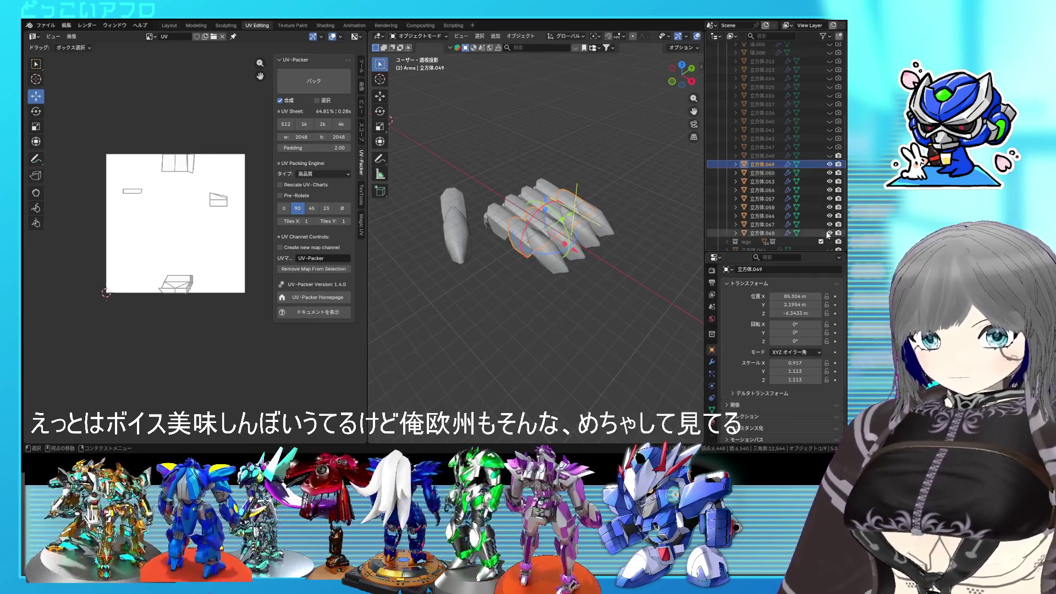
scroll(612, 221, up, 3)
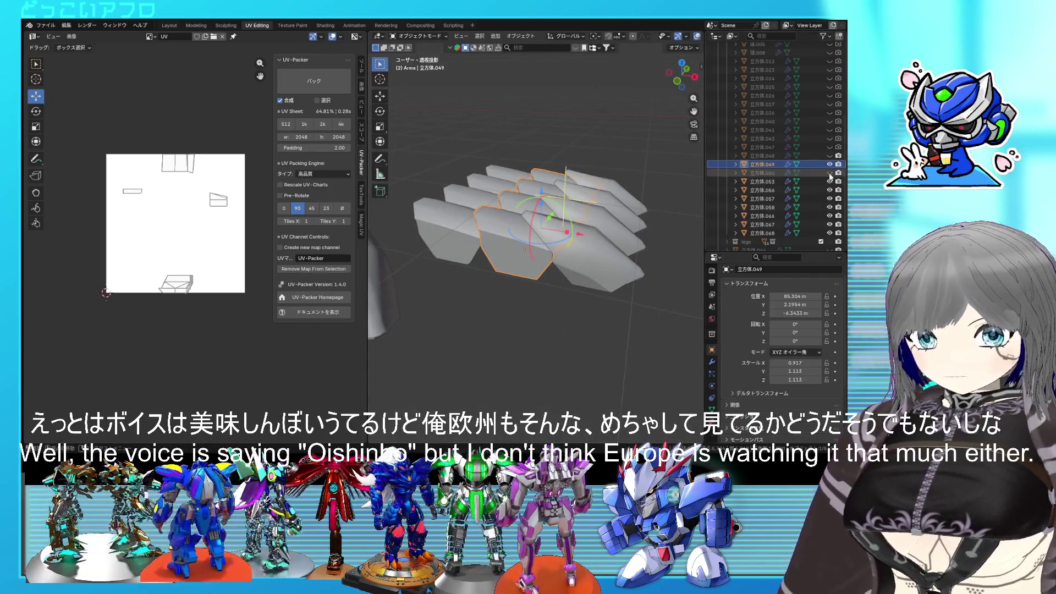
drag(830, 176, 829, 230)
key(Tab)
scroll(545, 244, up, 3)
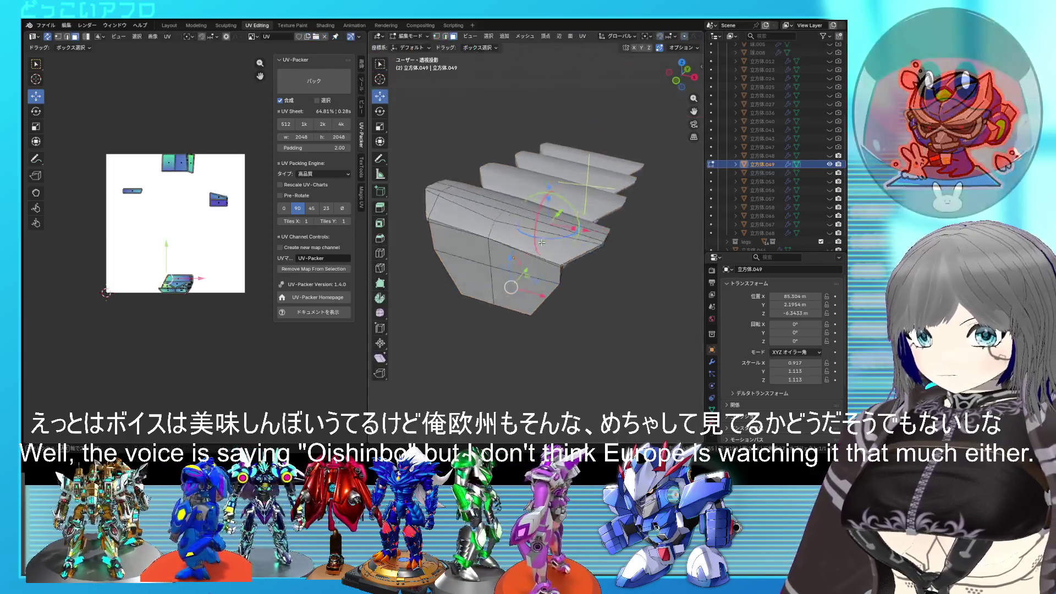
scroll(528, 215, up, 2)
scroll(520, 190, up, 2)
scroll(515, 174, up, 2)
middle_drag(515, 174, 446, 213)
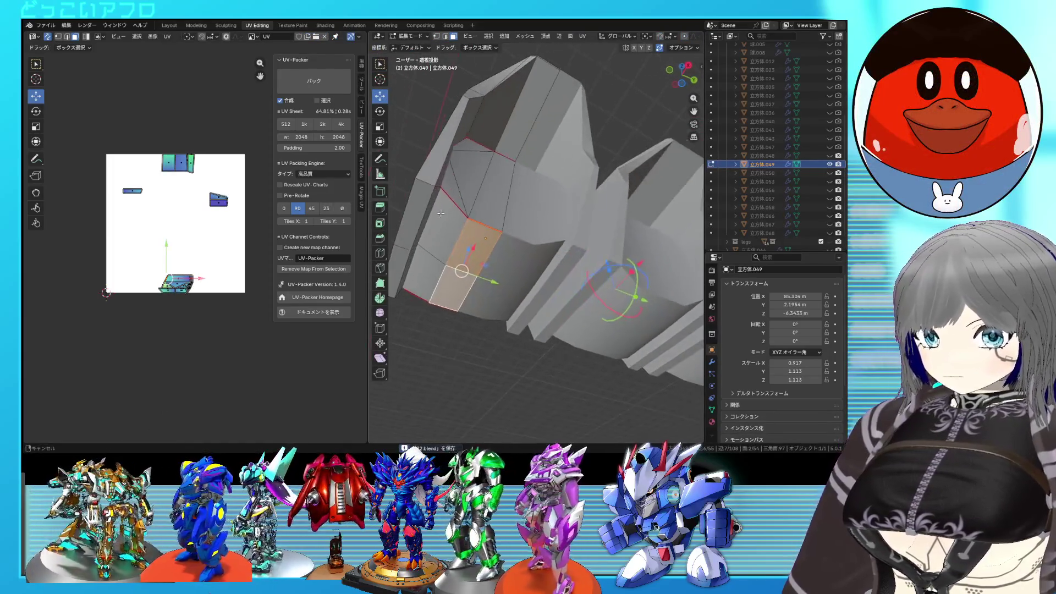
key(alt+z)
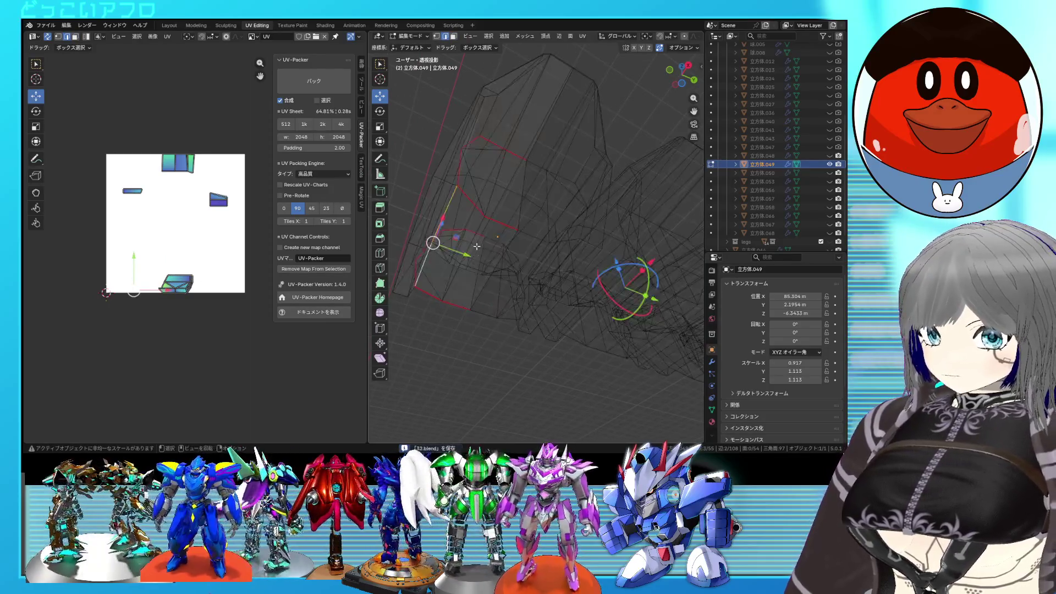
middle_drag(433, 254, 536, 263)
key(alt+z)
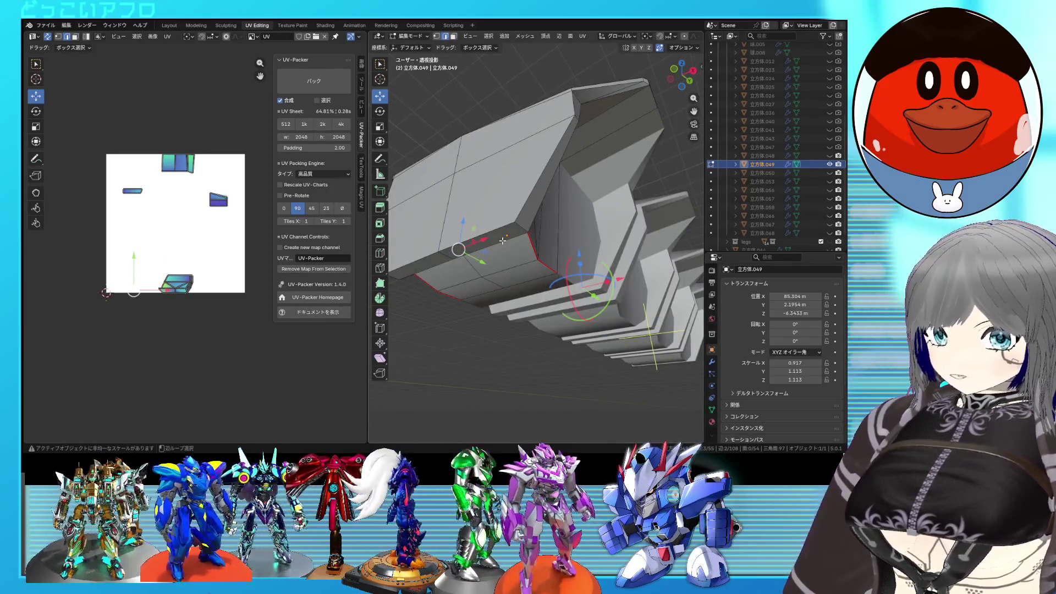
Mark the edges selected on the plate's underside as UV seams
middle_drag(554, 175, 523, 174)
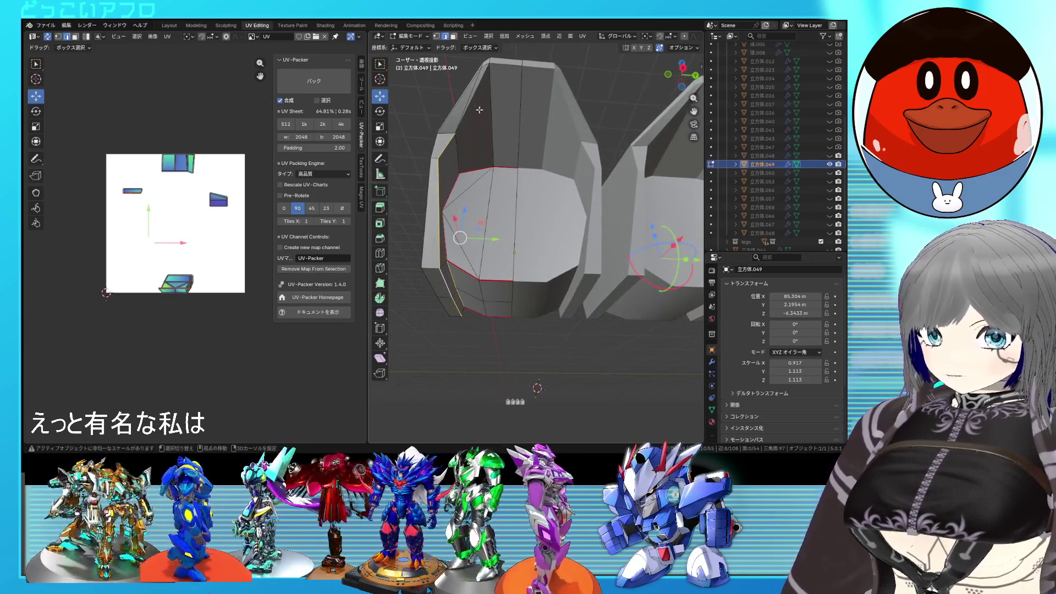
mouse_move(479, 108)
middle_down()
mouse_move(631, 216)
mouse_move(568, 172)
middle_up()
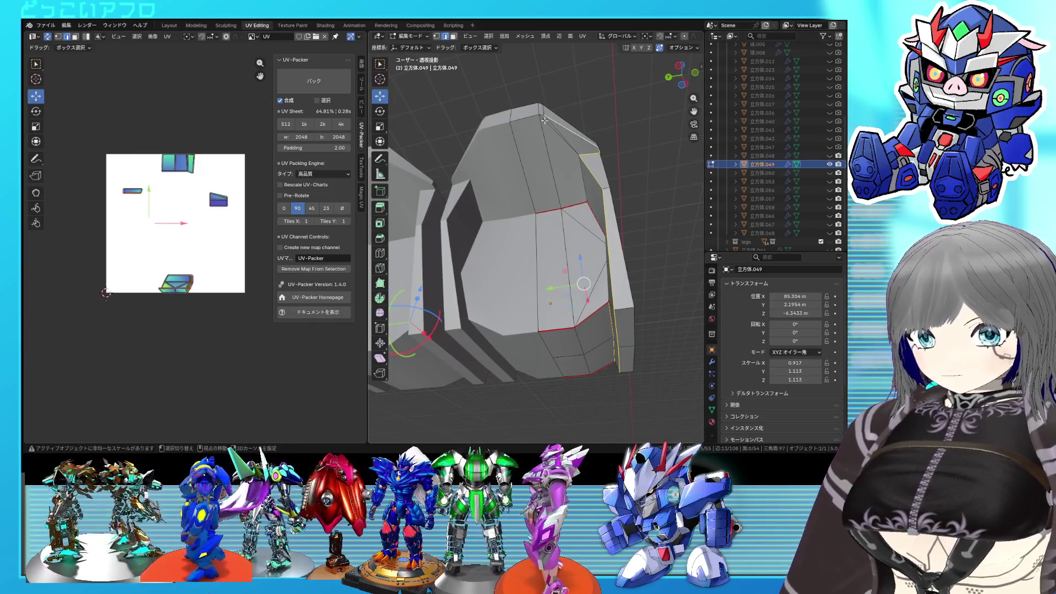
mouse_move(526, 116)
middle_down()
mouse_move(525, 247)
mouse_move(466, 255)
mouse_move(516, 261)
mouse_move(485, 221)
middle_up()
right_click(466, 255)
click(466, 255)
Orbit around the plate to inspect its stepped edge and opposite side
middle_drag(539, 271, 588, 320)
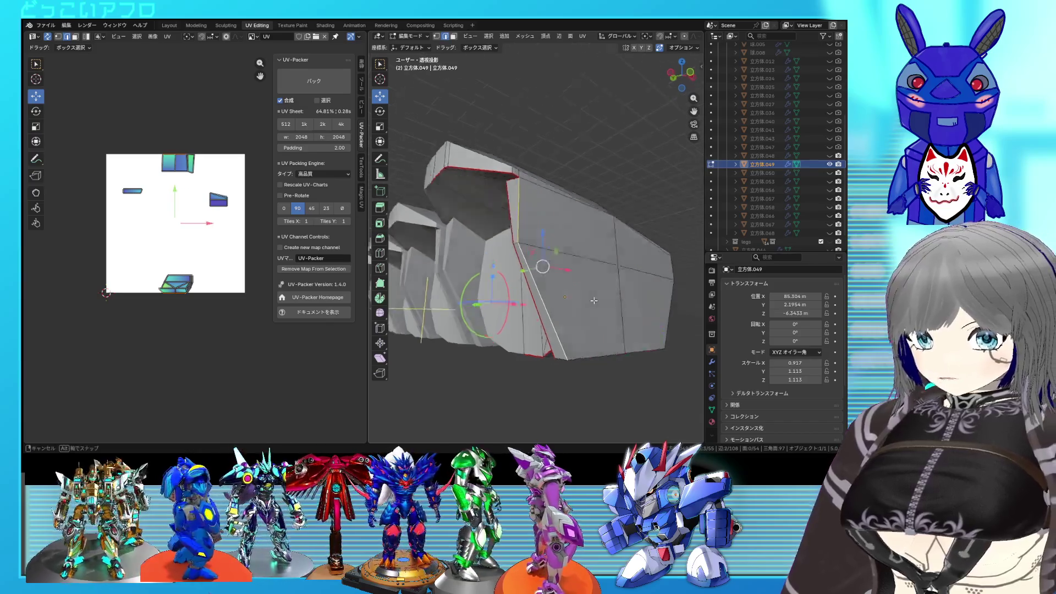
mouse_move(689, 314)
middle_down()
mouse_move(533, 268)
mouse_move(524, 238)
middle_up()
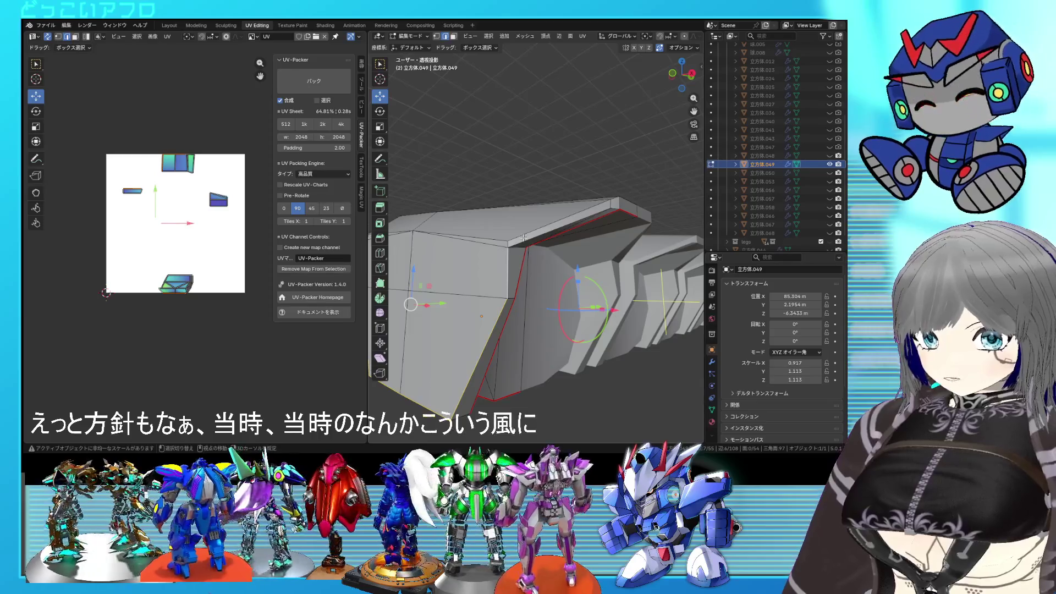
mouse_move(607, 213)
middle_down()
mouse_move(570, 206)
mouse_move(541, 184)
mouse_move(578, 248)
mouse_move(564, 310)
middle_up()
scroll(589, 286, up, 3)
scroll(607, 268, down, 5)
scroll(564, 310, up, 5)
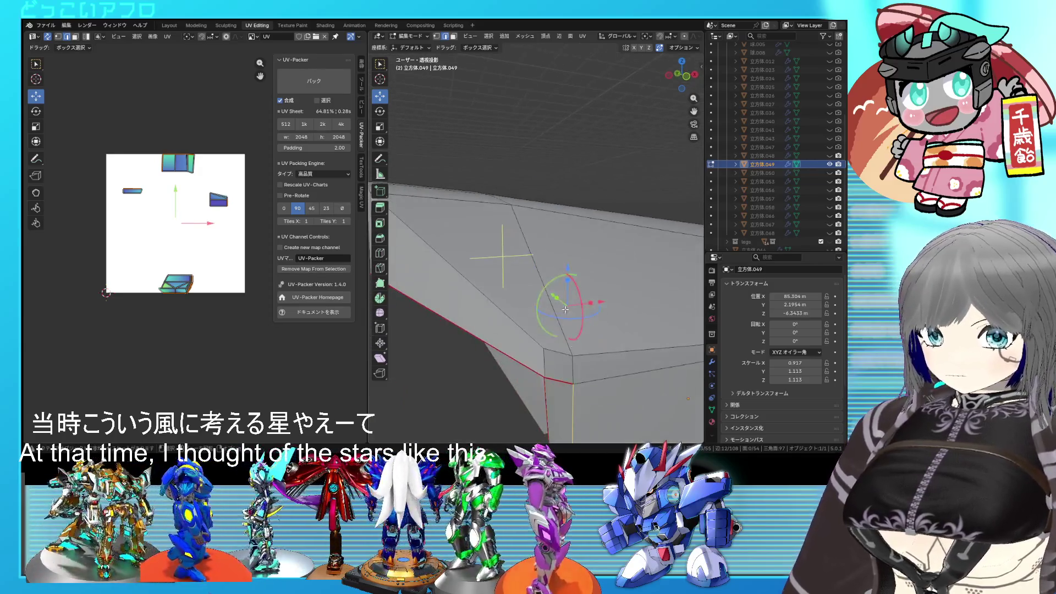
scroll(569, 368, down, 3)
middle_drag(569, 369, 591, 260)
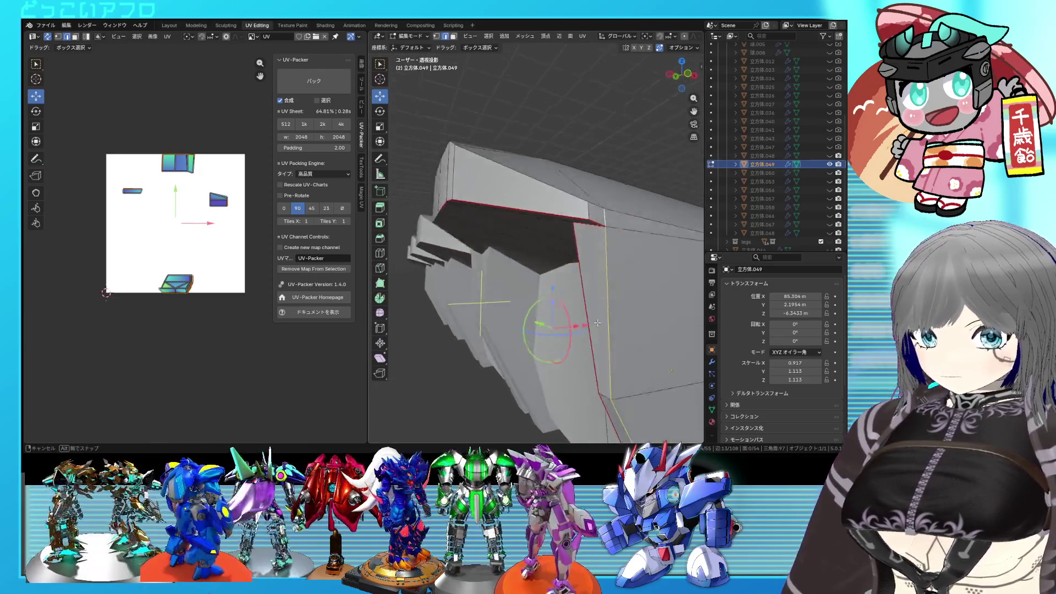
middle_drag(552, 230, 603, 279)
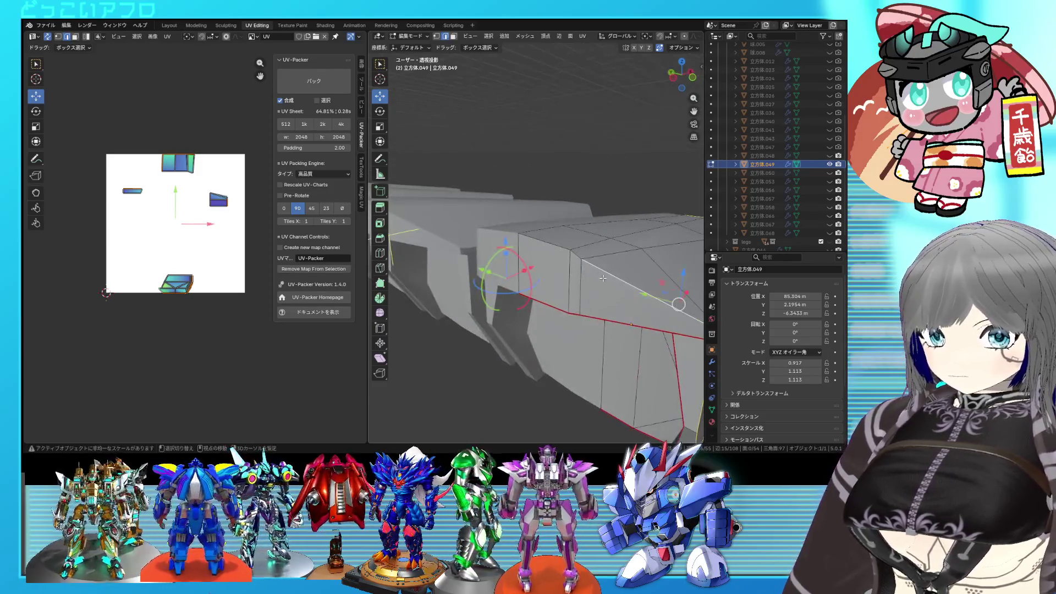
Mark the plate's top edges and one more chosen edge as seams
right_click(568, 253)
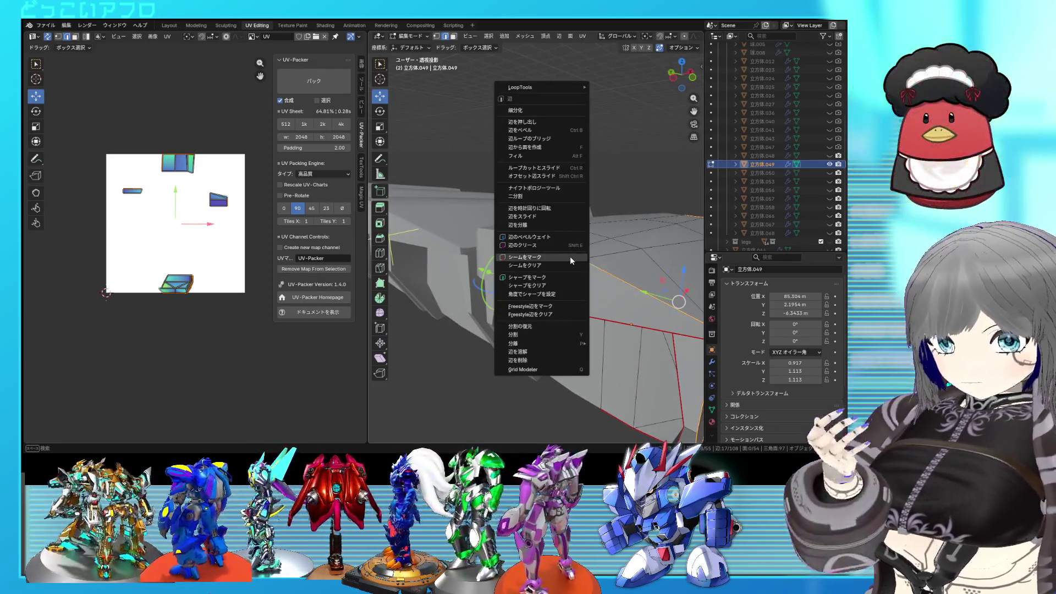
click(570, 257)
middle_drag(583, 286, 616, 263)
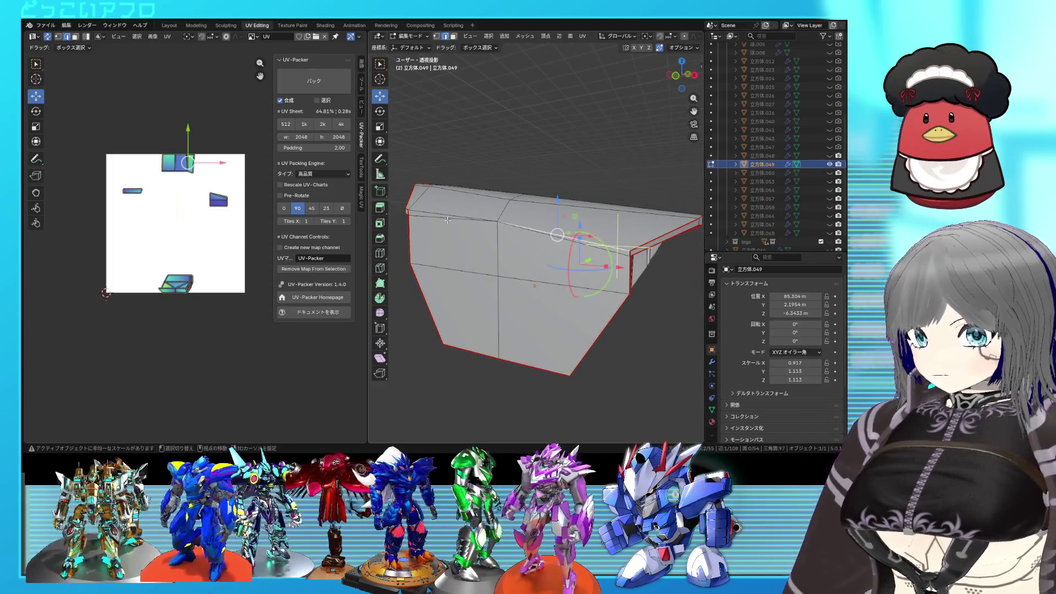
right_click(597, 259)
click(598, 260)
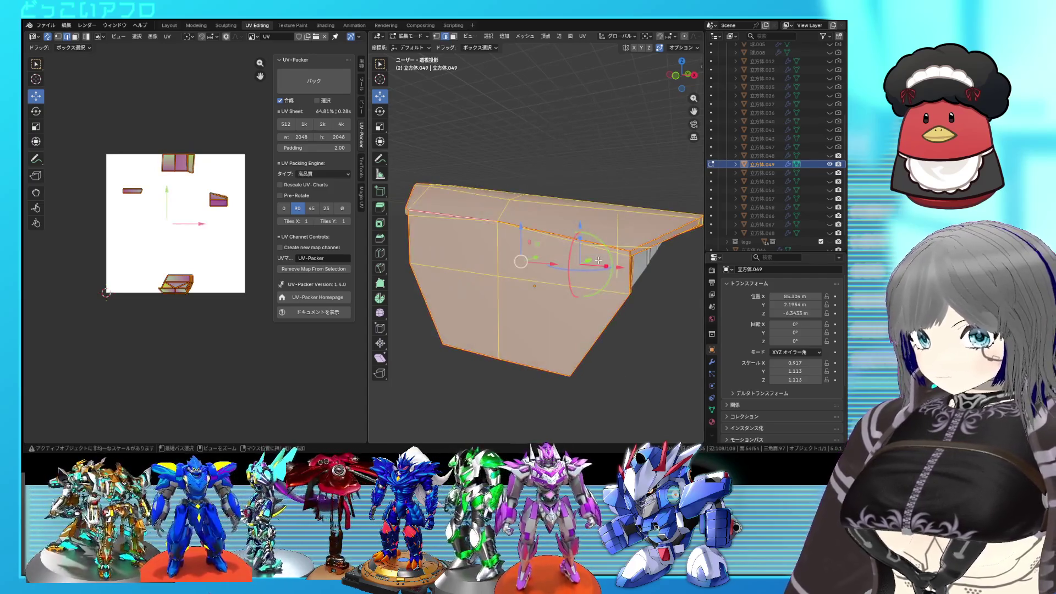
Select the whole piece, unwrap it into UV islands and reveal the hidden armor parts
key(u)
click(221, 206)
click(250, 204)
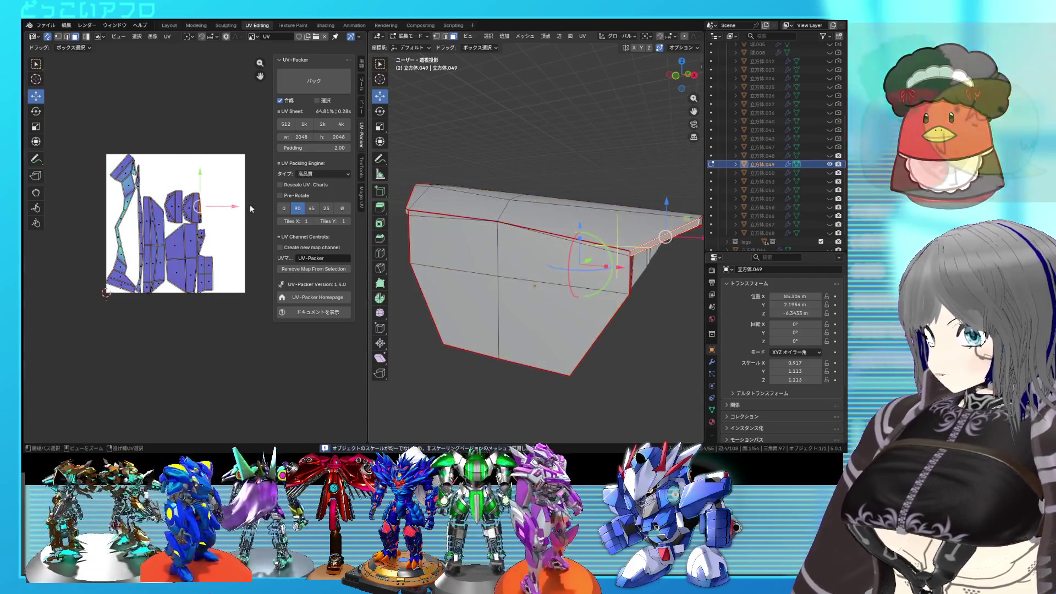
key(a)
scroll(562, 264, down, 2)
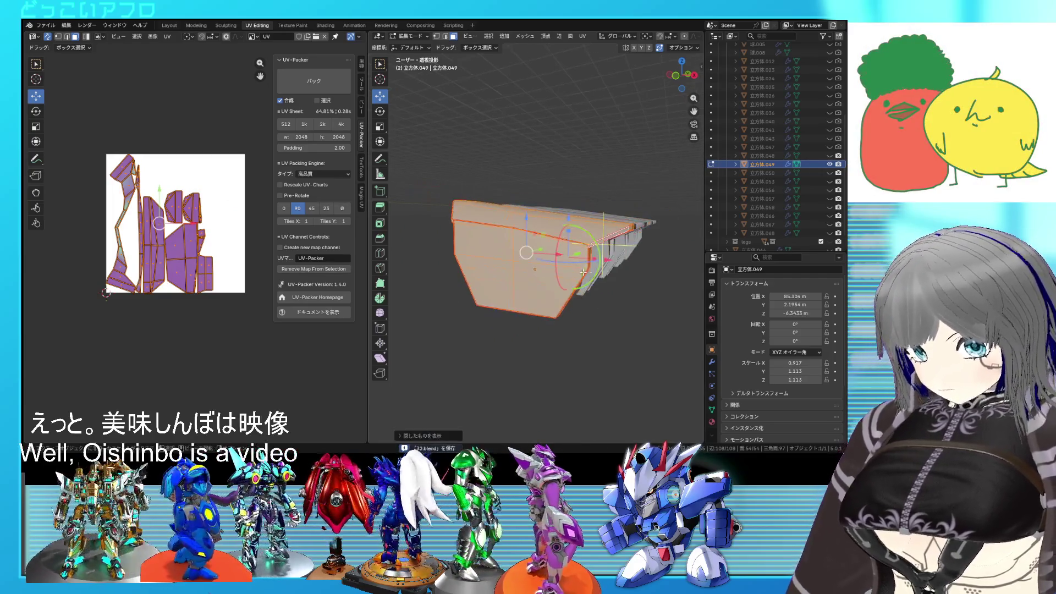
key(alt+h)
click(606, 296)
key(a)
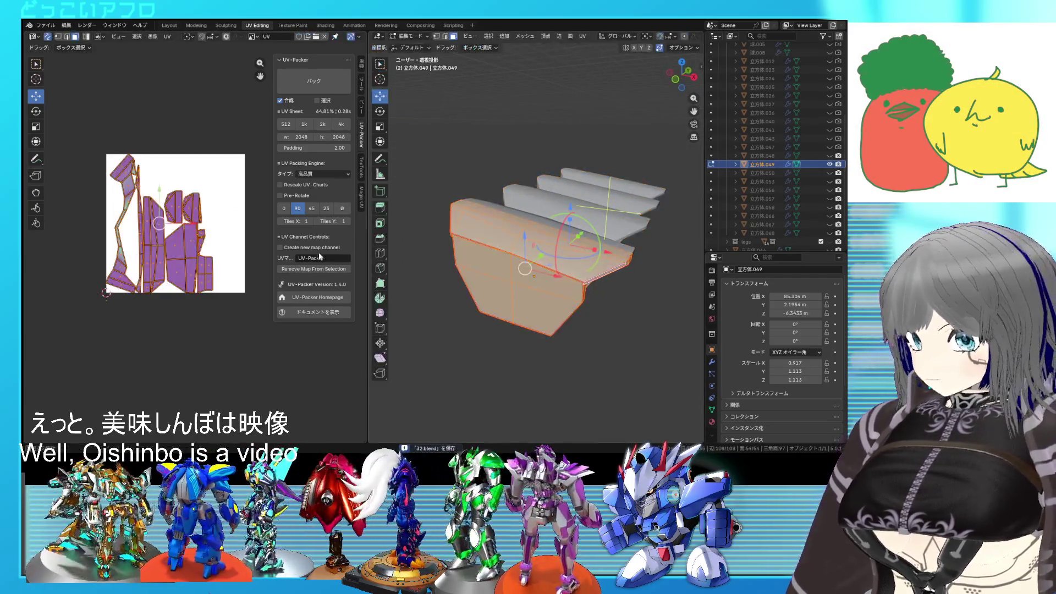
click(251, 237)
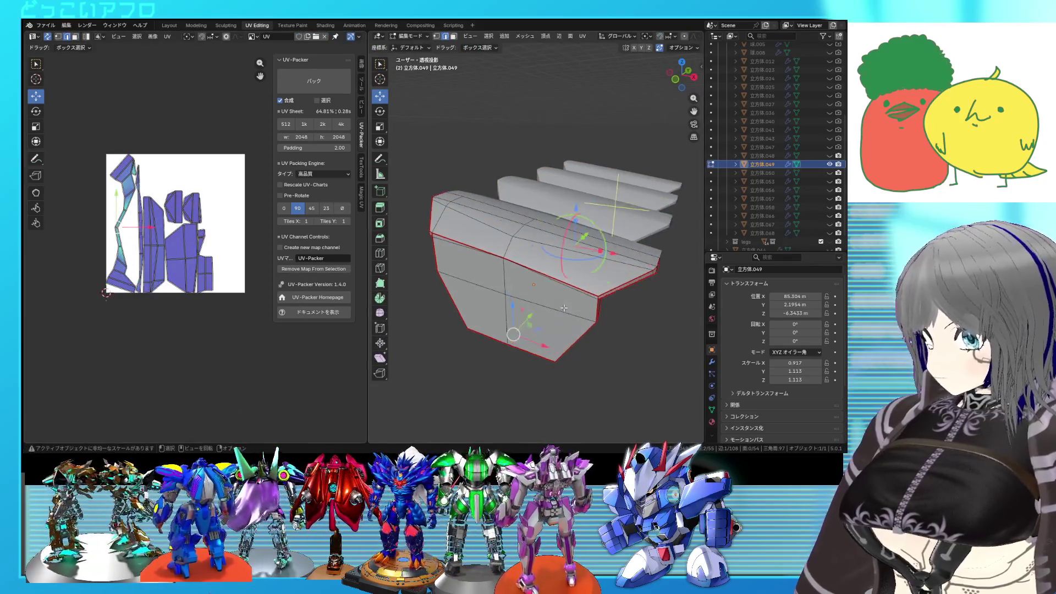
Unwrap the entire plate again with the new seams and inspect a single UV face
middle_drag(528, 248, 508, 211)
right_click(524, 230)
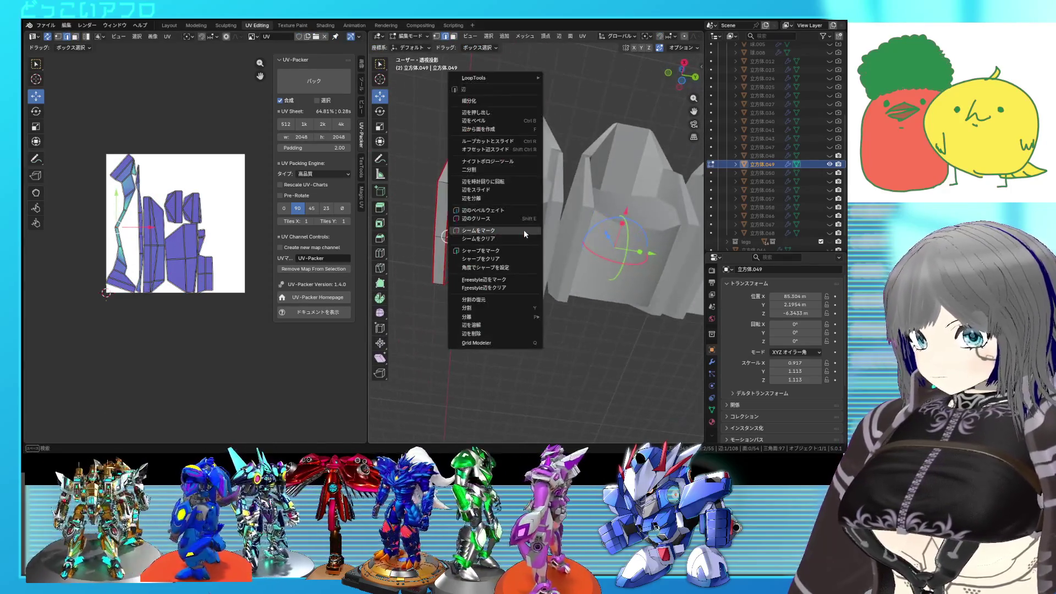
key(a)
right_click(169, 204)
click(169, 204)
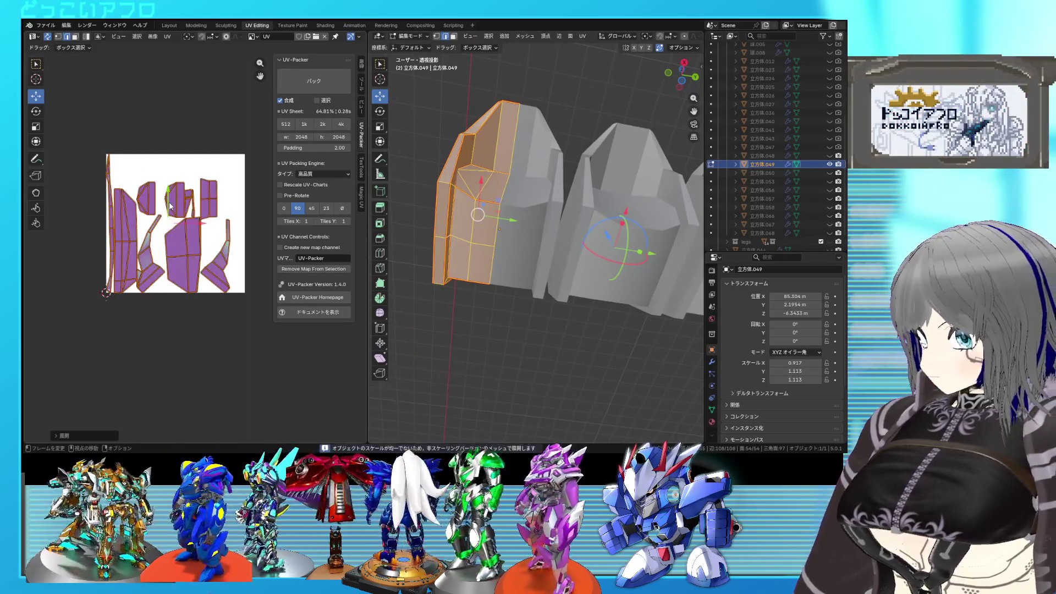
scroll(175, 244, up, 2)
click(180, 240)
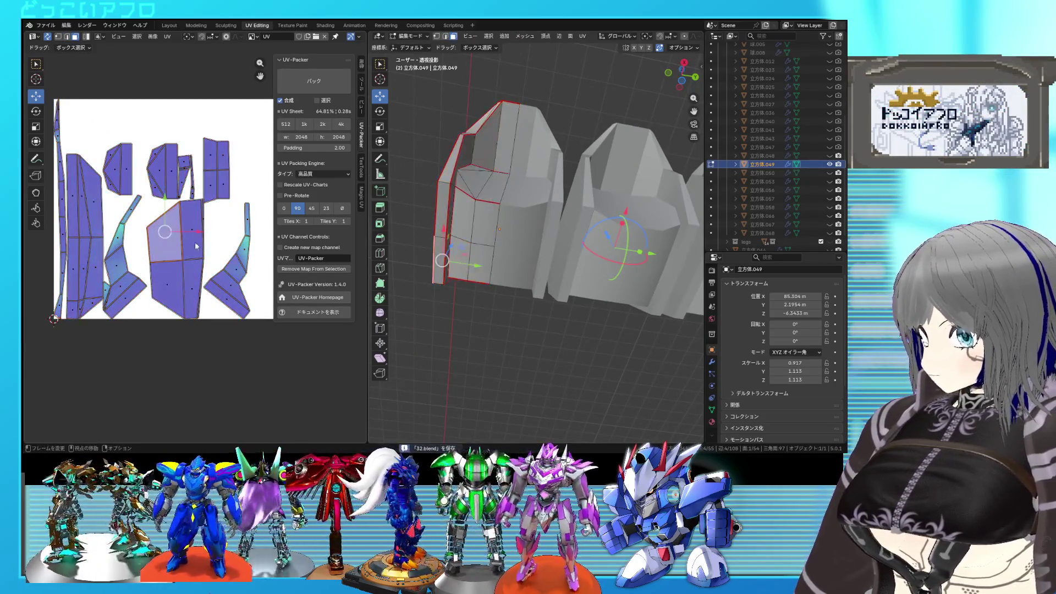
scroll(537, 248, down, 3)
Return to Object Mode, hide the finished arm plate and show the next armor piece
mouse_move(536, 247)
middle_down()
mouse_move(537, 289)
mouse_move(567, 312)
middle_up()
key(Tab)
click(830, 165)
click(830, 172)
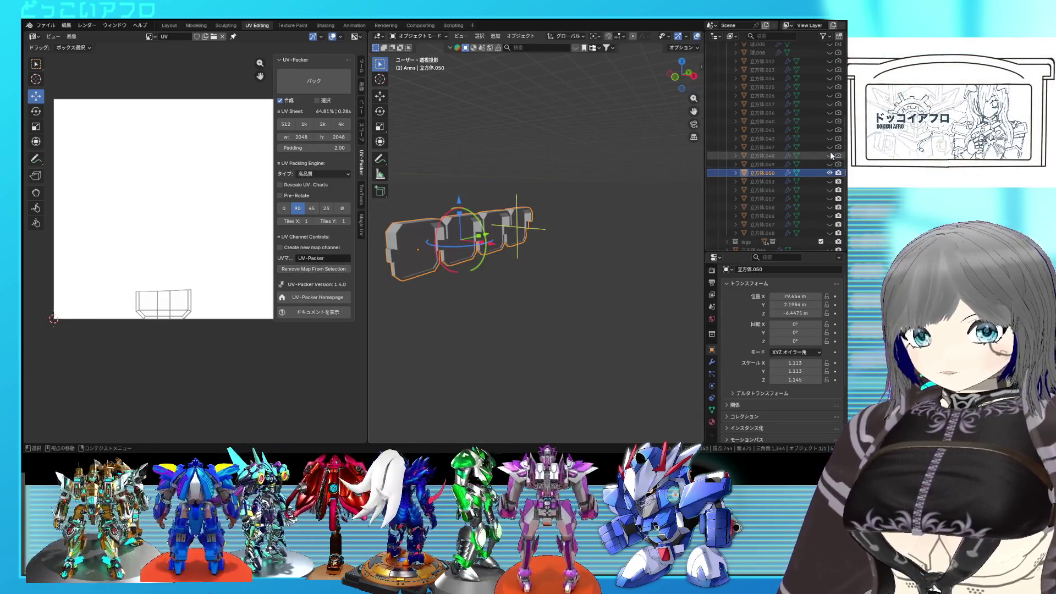
Frame 立方体.050 and inspect its mesh and UVs in Edit Mode
middle_drag(577, 178, 487, 185)
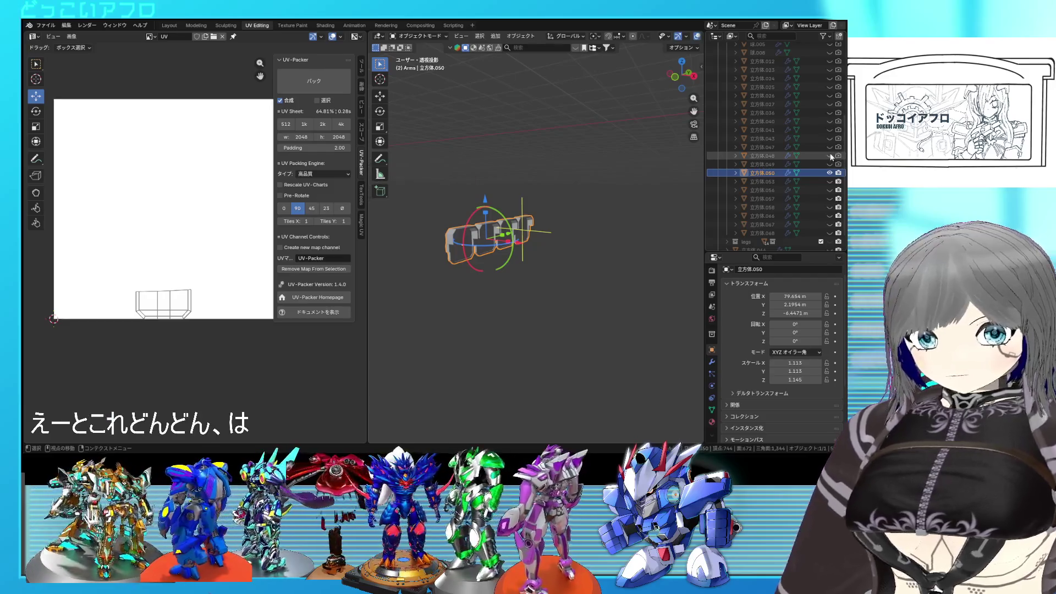
key(KP_Decimal)
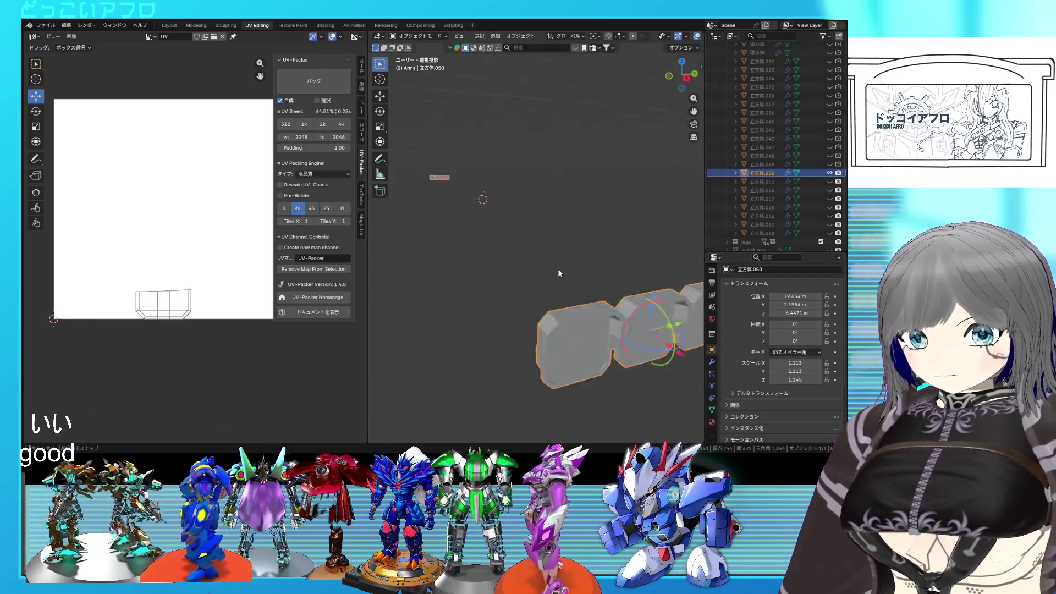
key(Tab)
middle_drag(557, 268, 541, 230)
scroll(542, 229, up, 5)
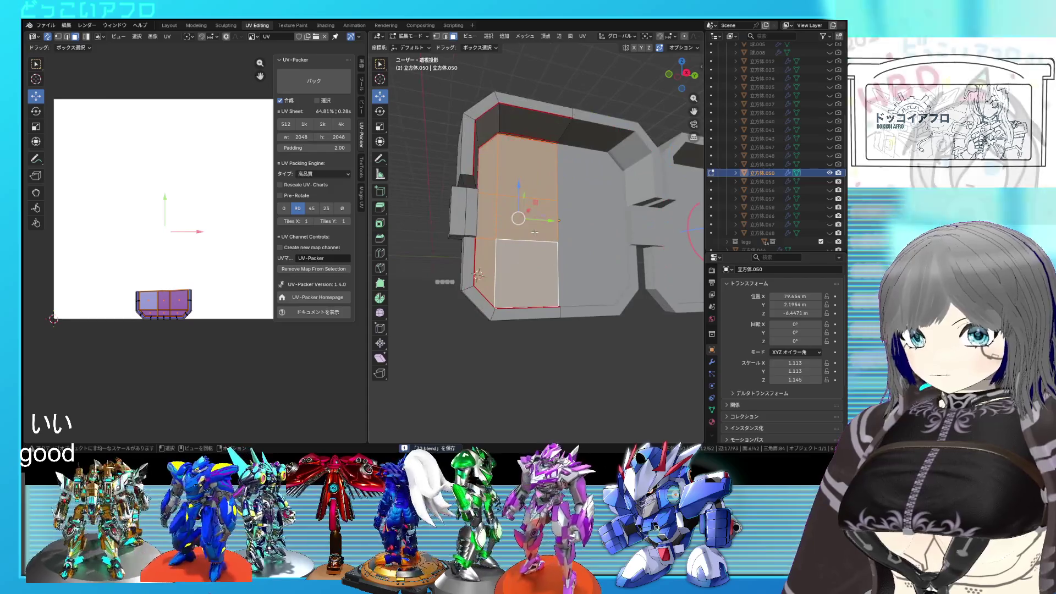
scroll(541, 230, down, 4)
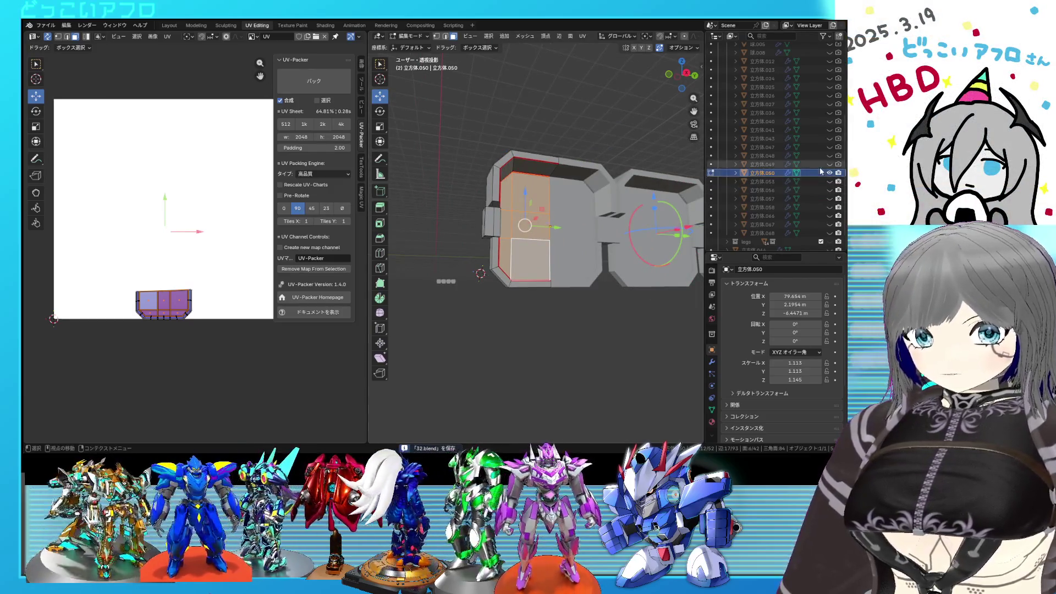
scroll(577, 214, down, 3)
Switch back to the arm plate 立方体.049 and open it for mesh editing
middle_drag(578, 214, 594, 239)
key(Tab)
click(594, 240)
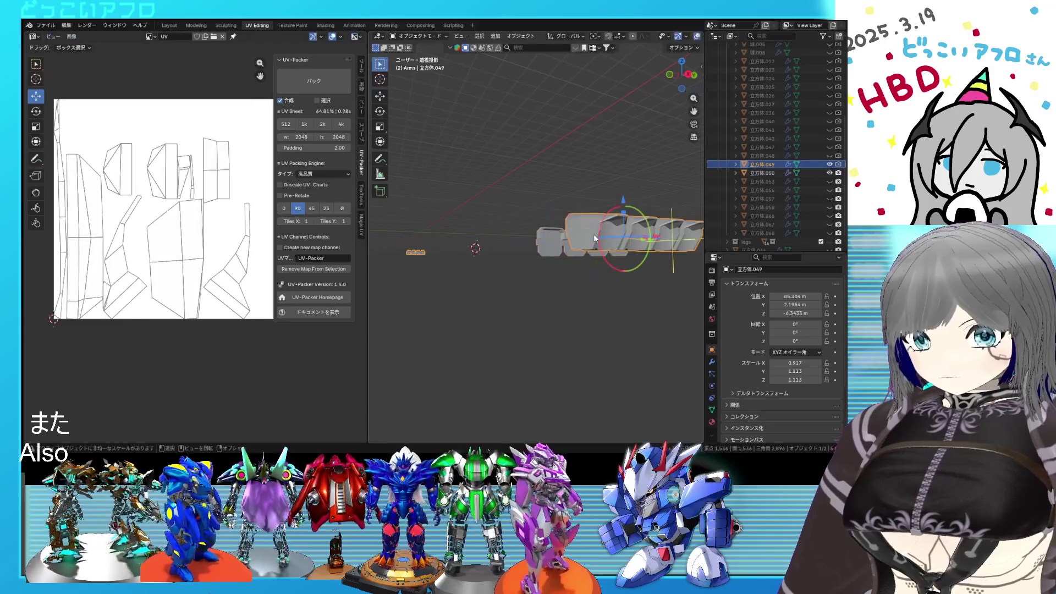
key(Tab)
mouse_move(591, 225)
middle_down()
mouse_move(570, 201)
mouse_move(632, 188)
mouse_move(618, 154)
middle_up()
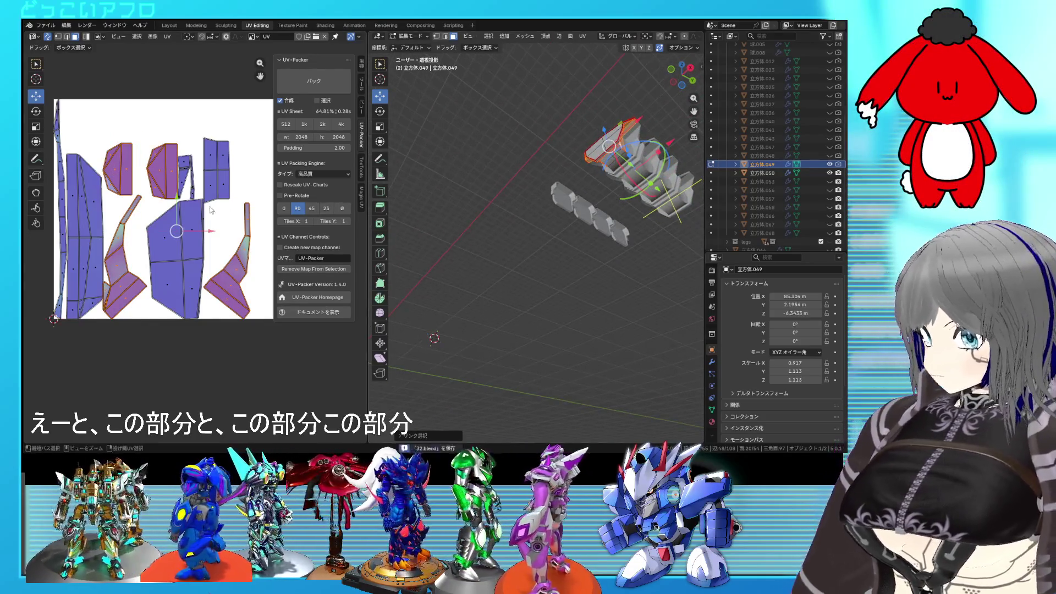
scroll(209, 211, down, 8)
Pin the arm plate's moved UV islands in place and return to Object Mode
click(154, 266)
right_click(151, 270)
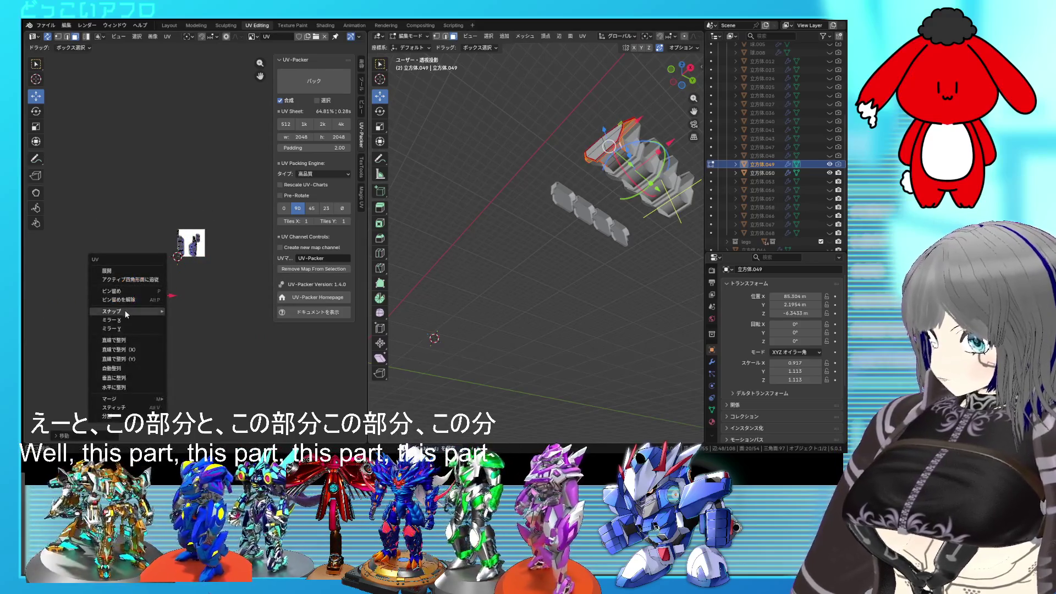
click(128, 290)
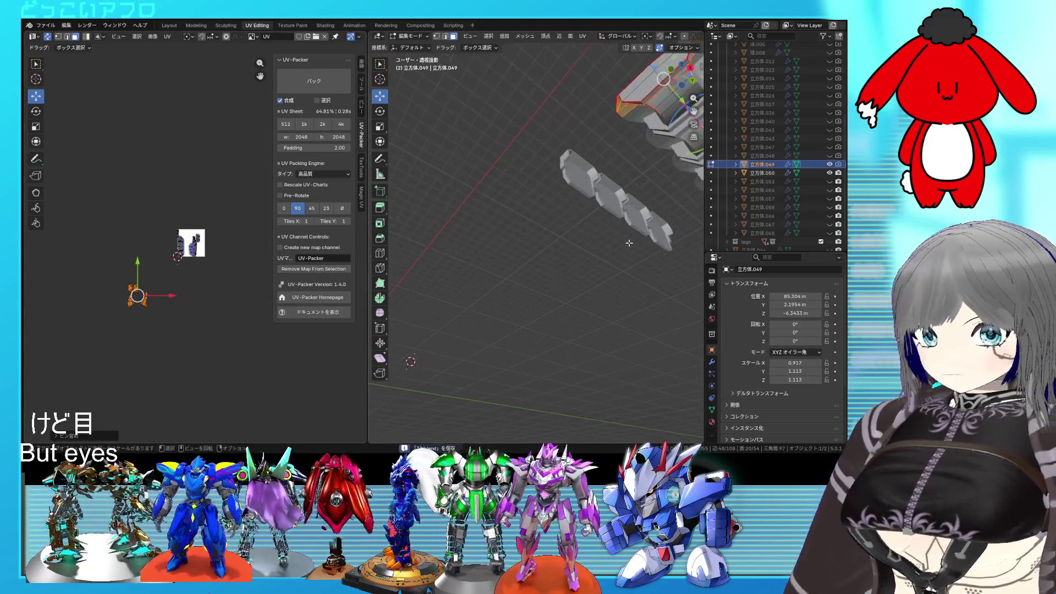
mouse_move(638, 234)
middle_down()
mouse_move(531, 284)
mouse_move(504, 273)
middle_up()
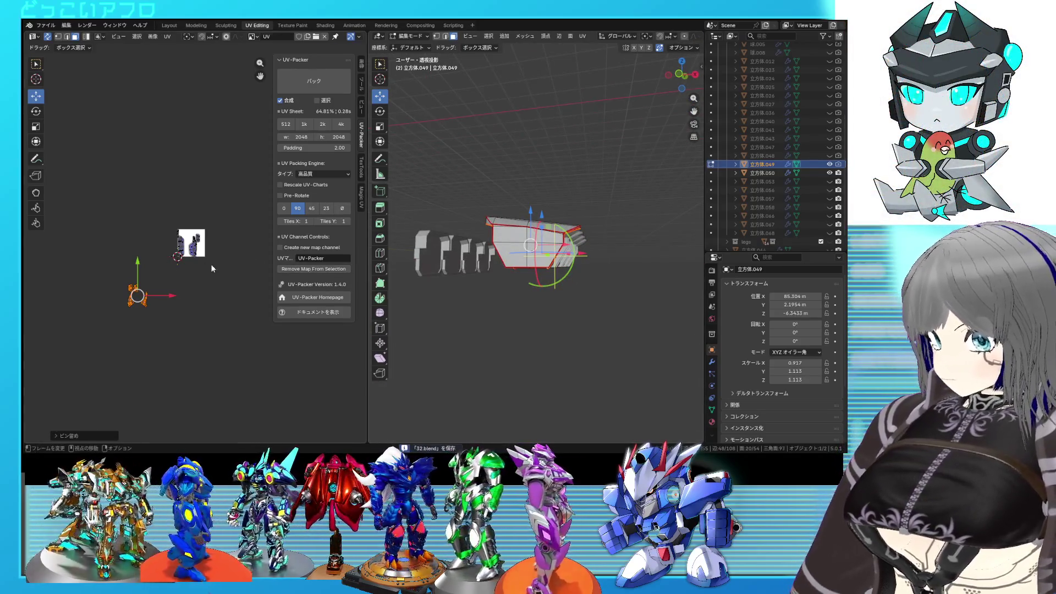
key(Tab)
scroll(212, 268, up, 2)
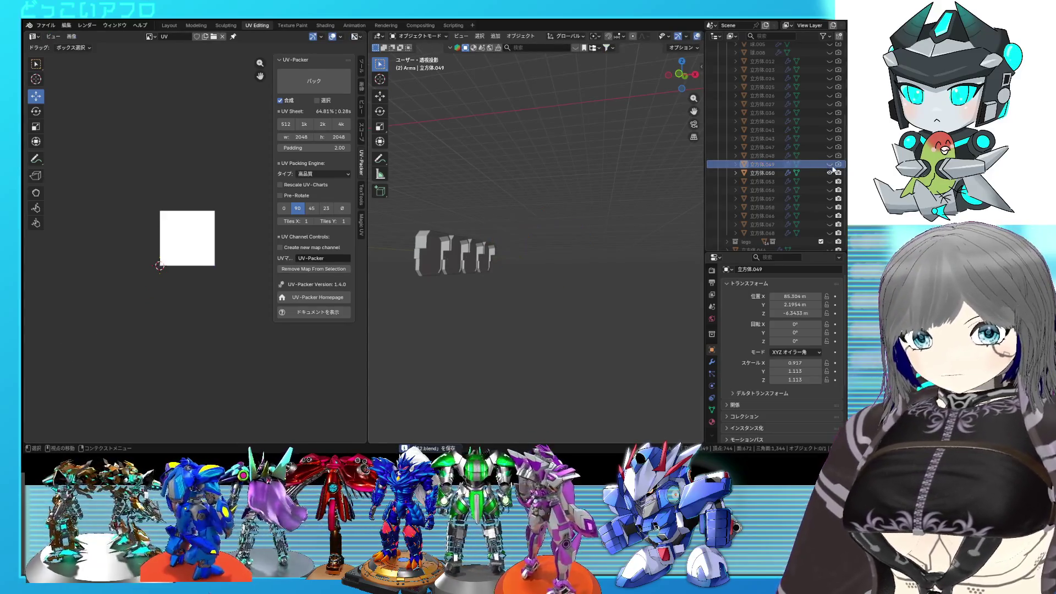
Confirm the curved plate's UV island placement, save the file and return to Object Mode
mouse_move(557, 246)
middle_down()
mouse_move(576, 266)
mouse_move(628, 248)
middle_up()
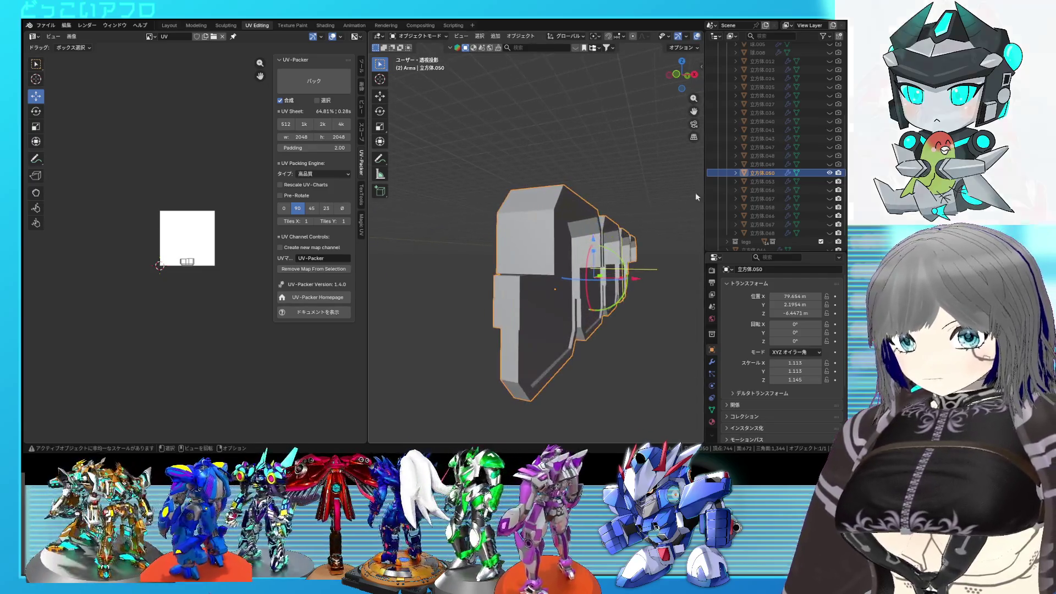
click(469, 166)
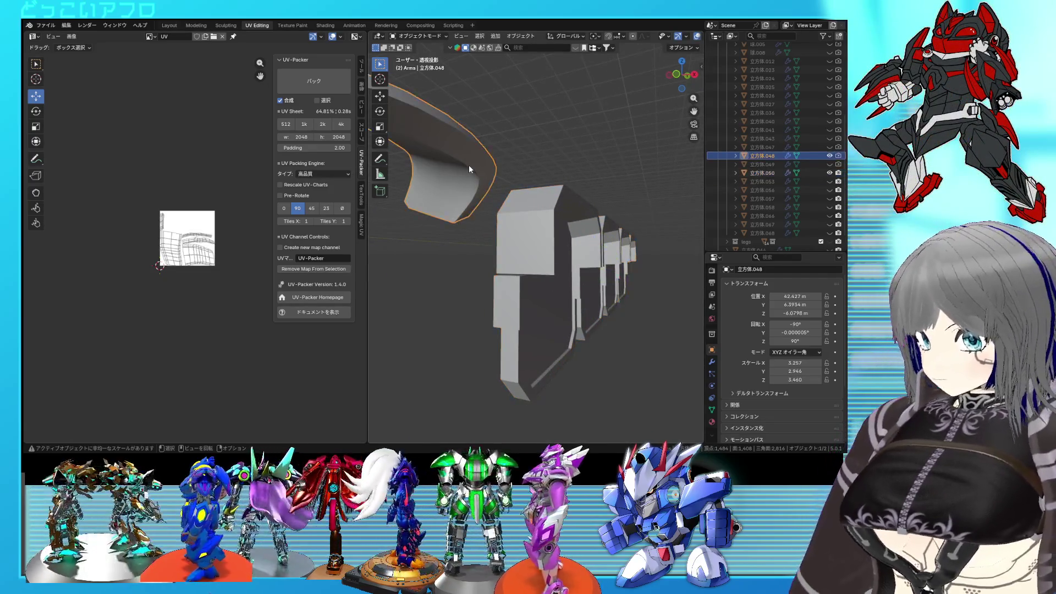
key(Tab)
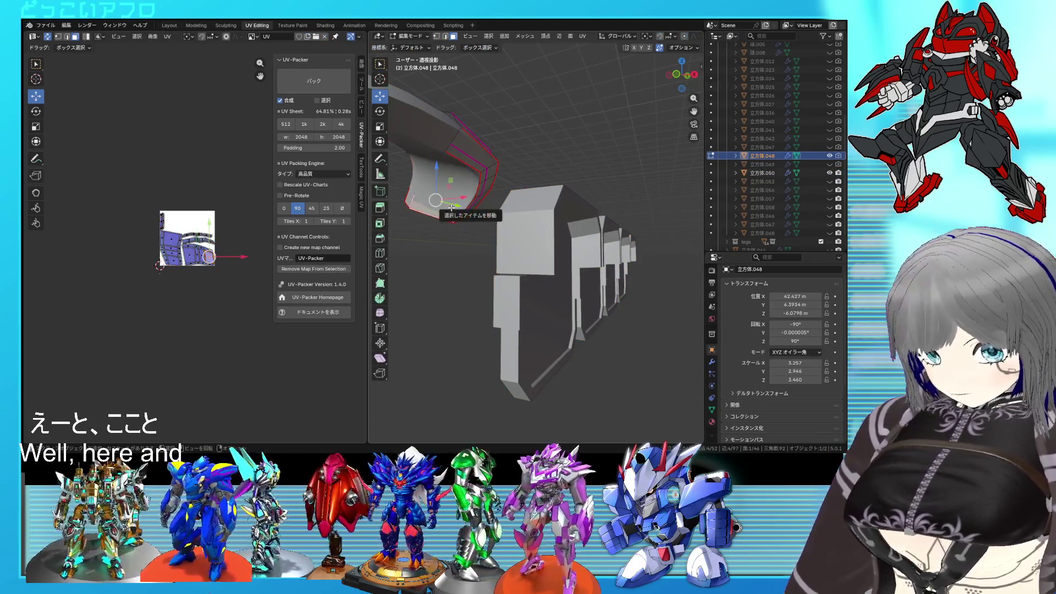
click(159, 333)
right_click(160, 334)
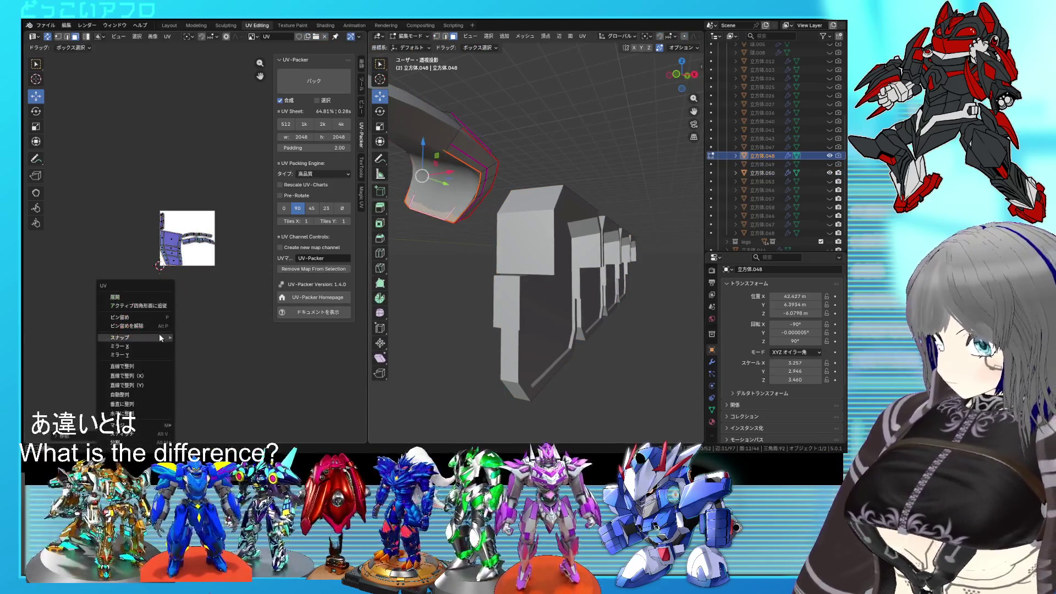
key(Escape)
key(ctrl+s)
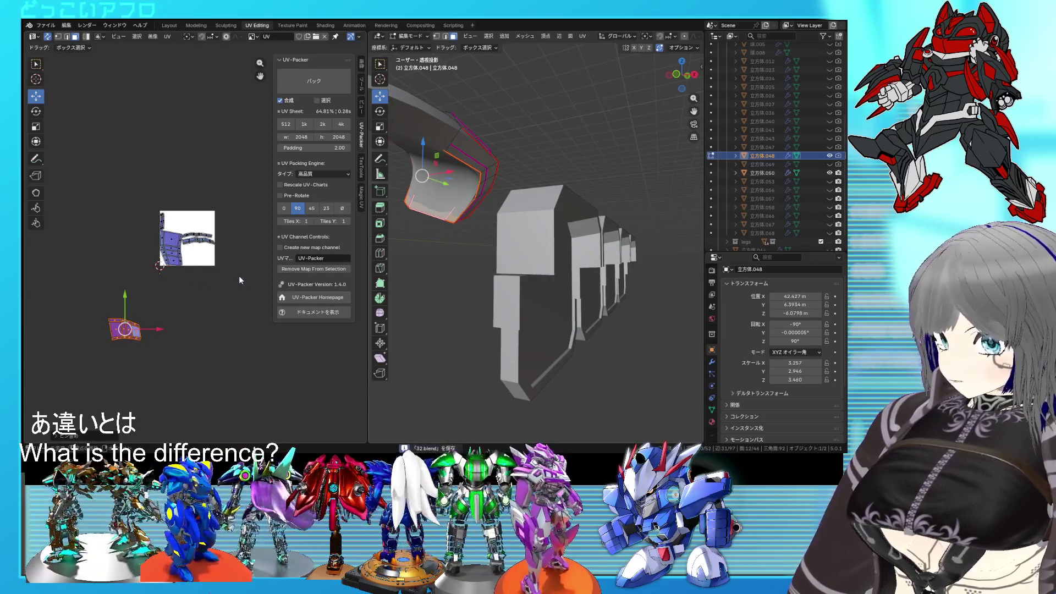
key(Tab)
Hide the curved plate, then frame 立方体.050 and open it for mesh editing
click(829, 155)
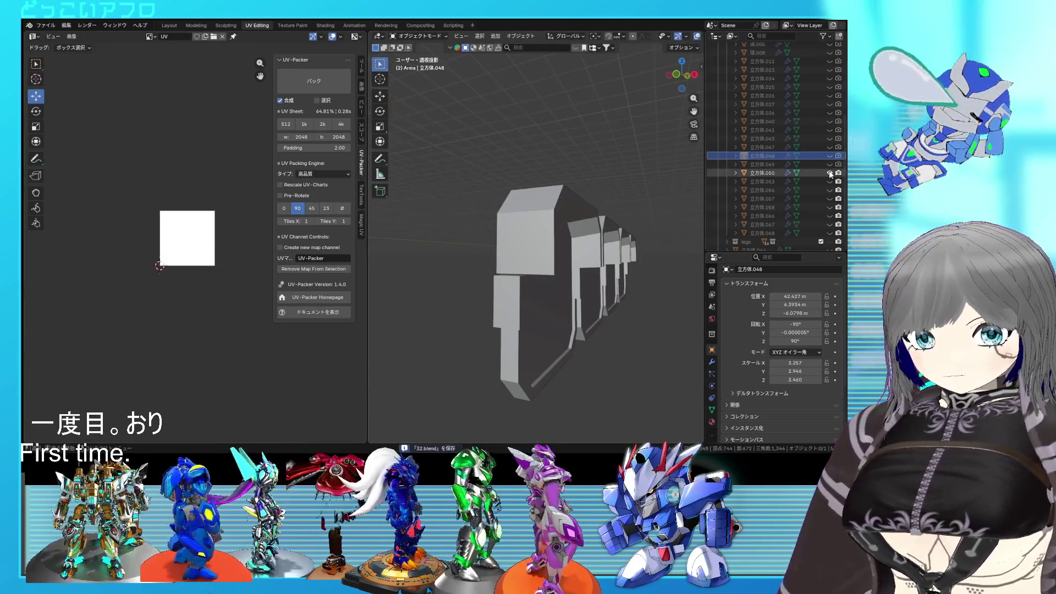
click(541, 295)
key(KP_Decimal)
key(Tab)
middle_drag(585, 271, 569, 248)
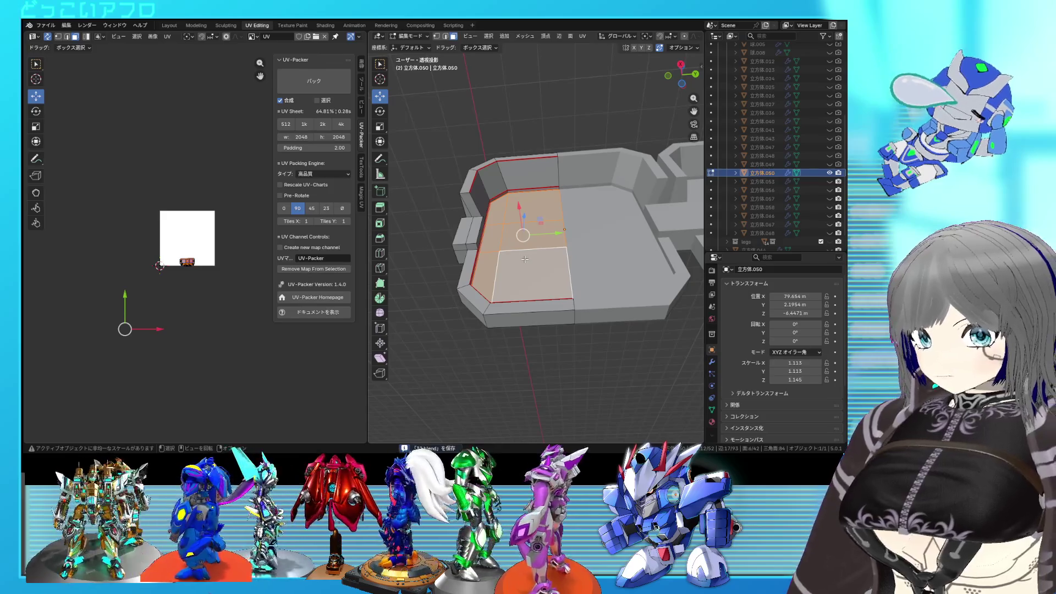
Mark a face loop of the armor frame as a seam via Ctrl+E, save, and clear the selection
alt+click(523, 259)
key(ctrl+e)
key(Escape)
key(ctrl+e)
click(506, 264)
key(ctrl+s)
mouse_move(506, 264)
middle_down()
mouse_move(536, 249)
mouse_move(537, 274)
middle_up()
key(alt+a)
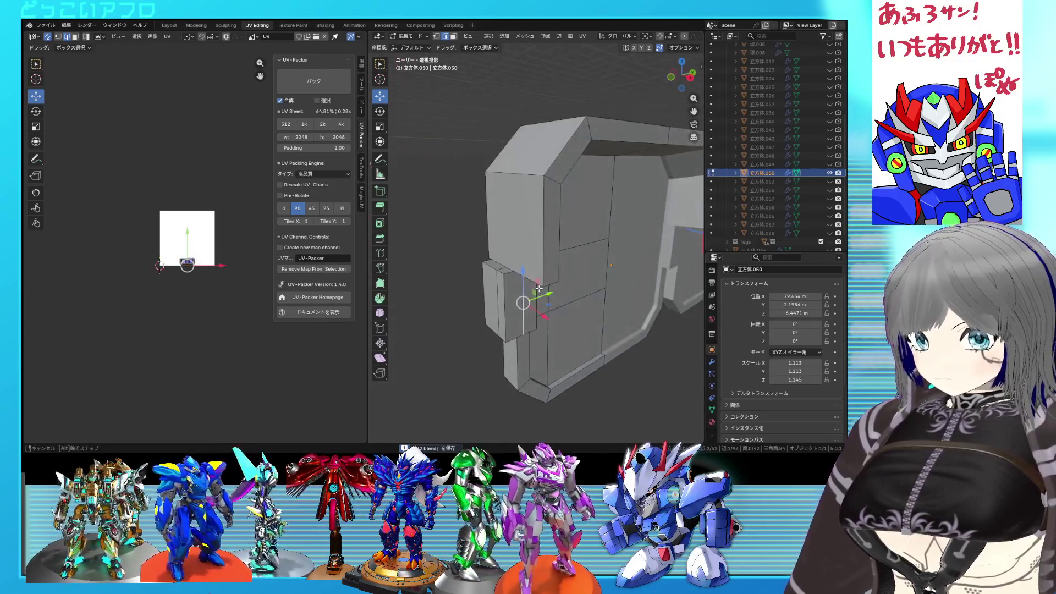
Inspect the frame from the side and above, dismissing an accidental delete menu
middle_drag(486, 271, 579, 297)
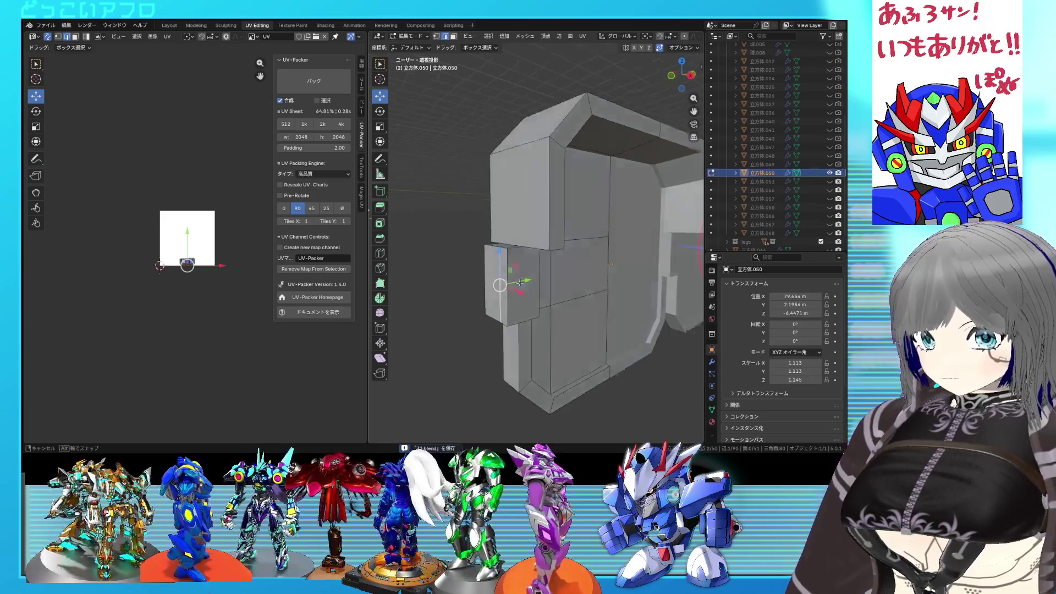
mouse_move(645, 297)
middle_down()
mouse_move(549, 231)
mouse_move(544, 294)
mouse_move(481, 218)
mouse_move(521, 234)
mouse_move(479, 235)
middle_up()
key(x)
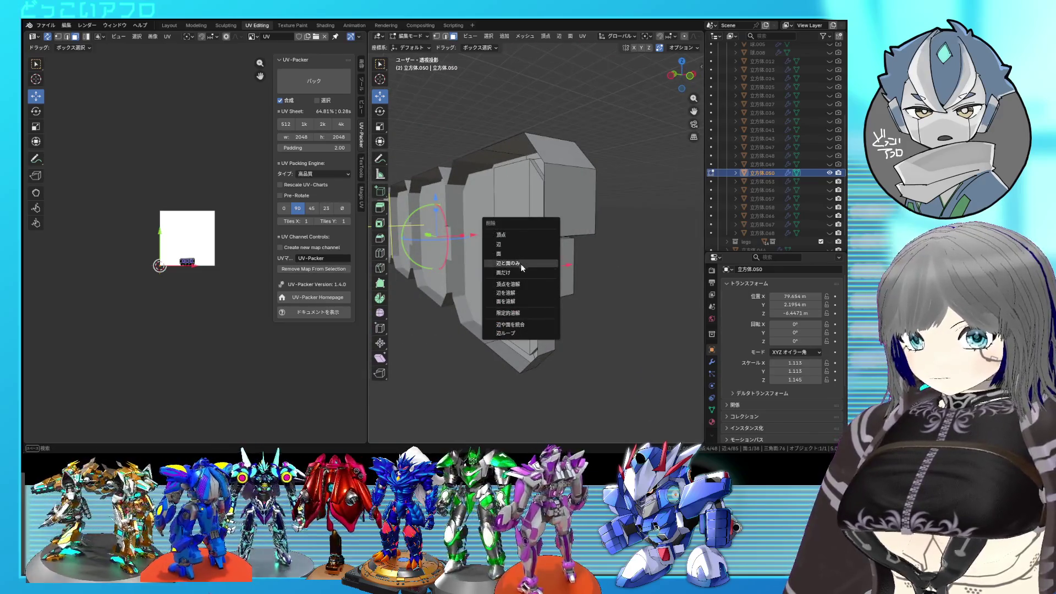
click(521, 263)
scroll(520, 233, up, 5)
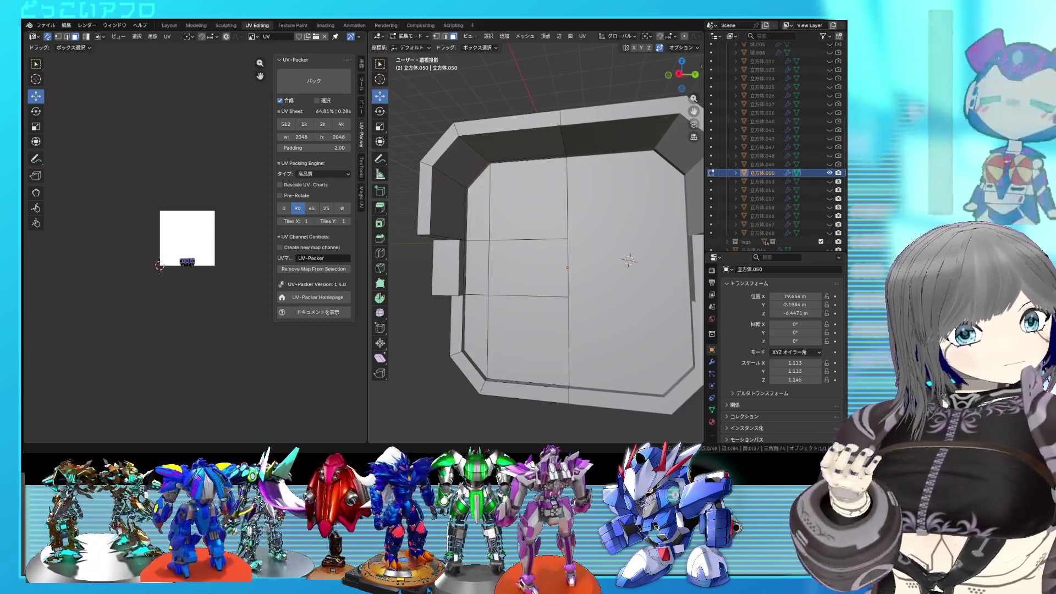
Move one narrow side face of the frame outward along X and check it from above
middle_drag(578, 248, 598, 270)
click(517, 260)
mouse_move(516, 260)
middle_down()
mouse_move(546, 289)
mouse_move(484, 290)
middle_up()
key(g)
key(x)
key(Tab)
key(Tab)
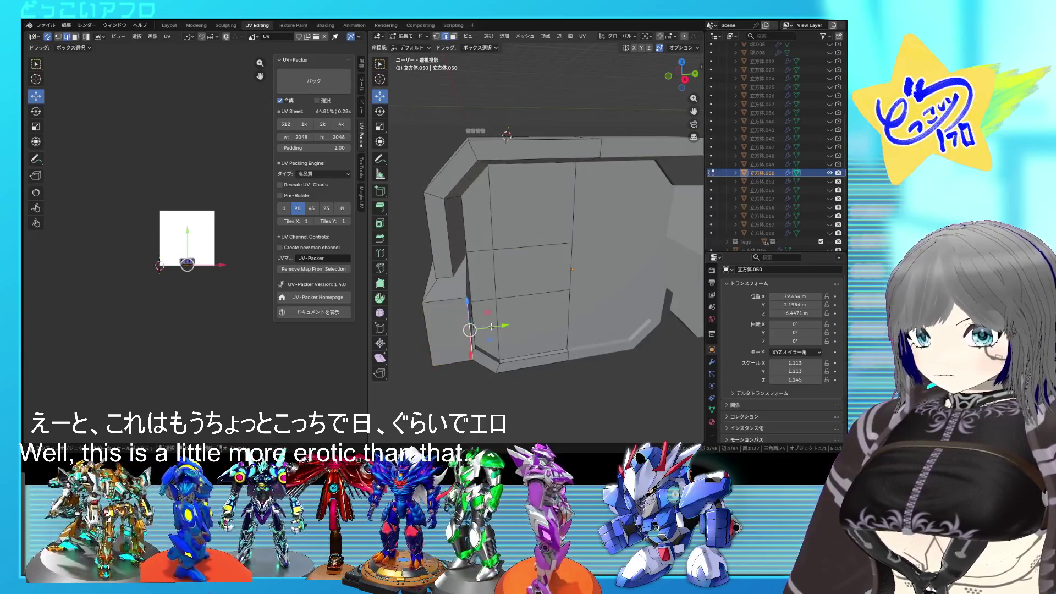
mouse_move(487, 326)
middle_down()
mouse_move(487, 274)
mouse_move(485, 312)
middle_up()
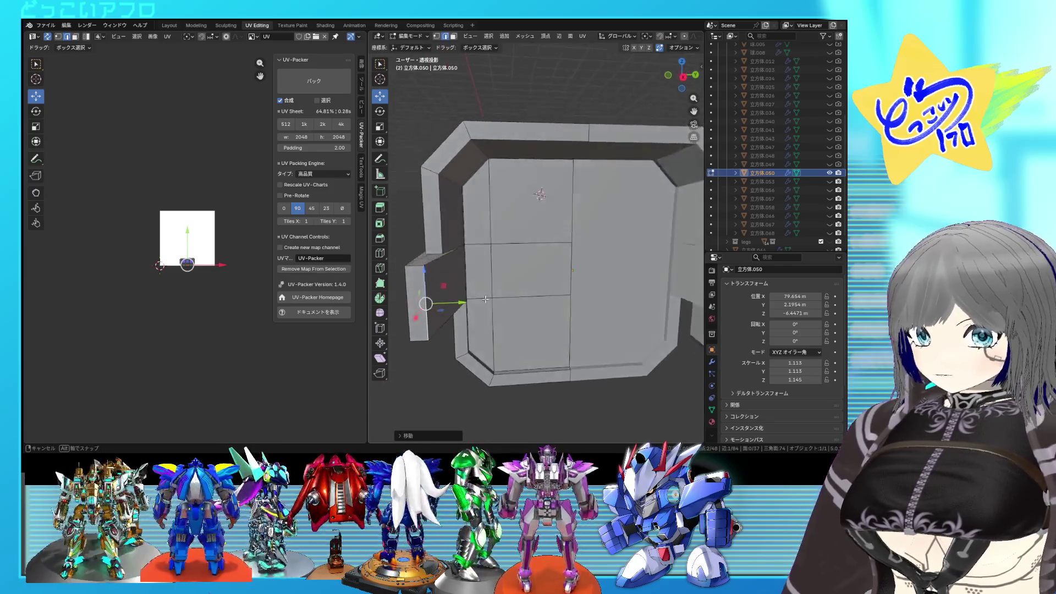
middle_drag(461, 264, 446, 259)
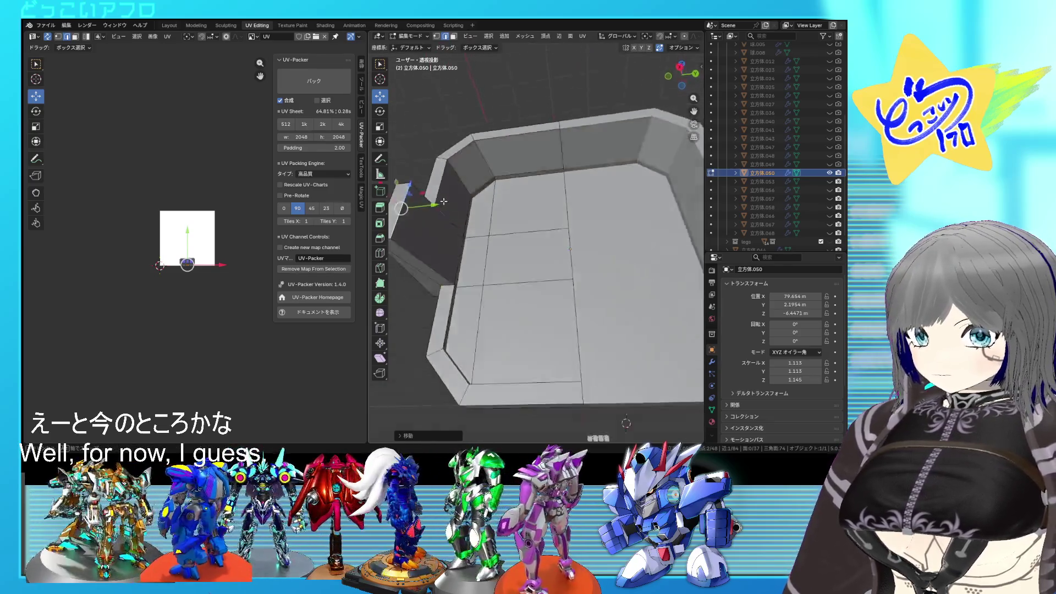
scroll(441, 258, up, 3)
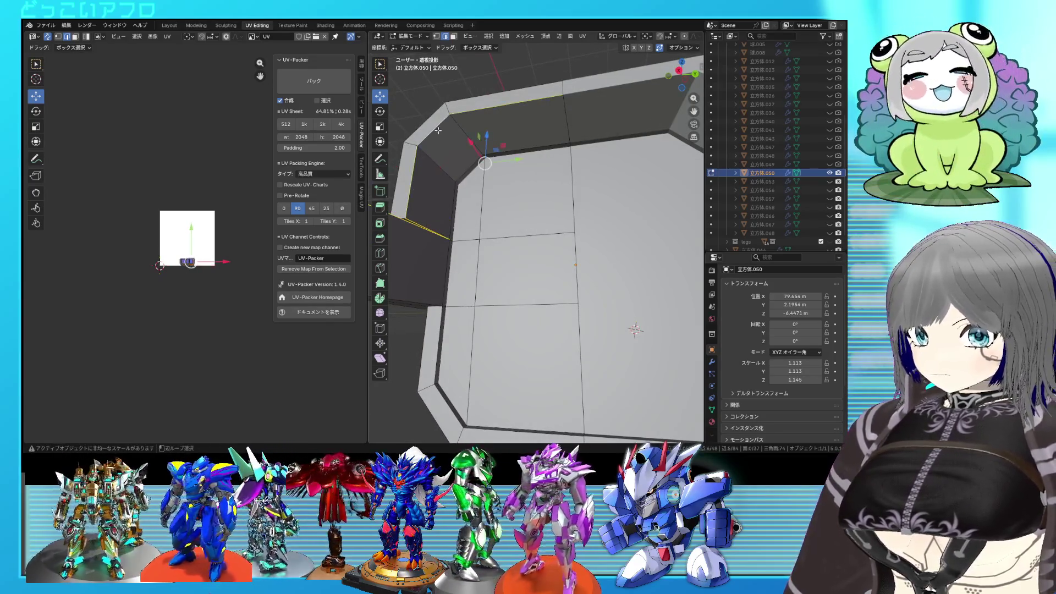
mouse_move(426, 240)
middle_down()
mouse_move(496, 272)
mouse_move(463, 278)
middle_up()
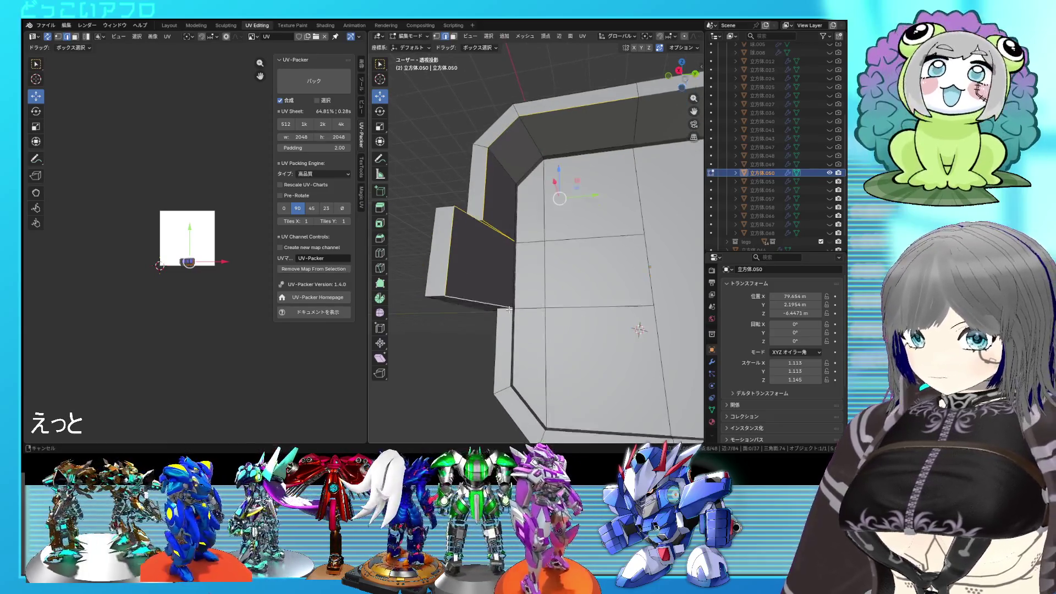
scroll(463, 278, up, 2)
Mark the selected wall border and the left edge loop as seams, using X-ray to see through
right_click(488, 247)
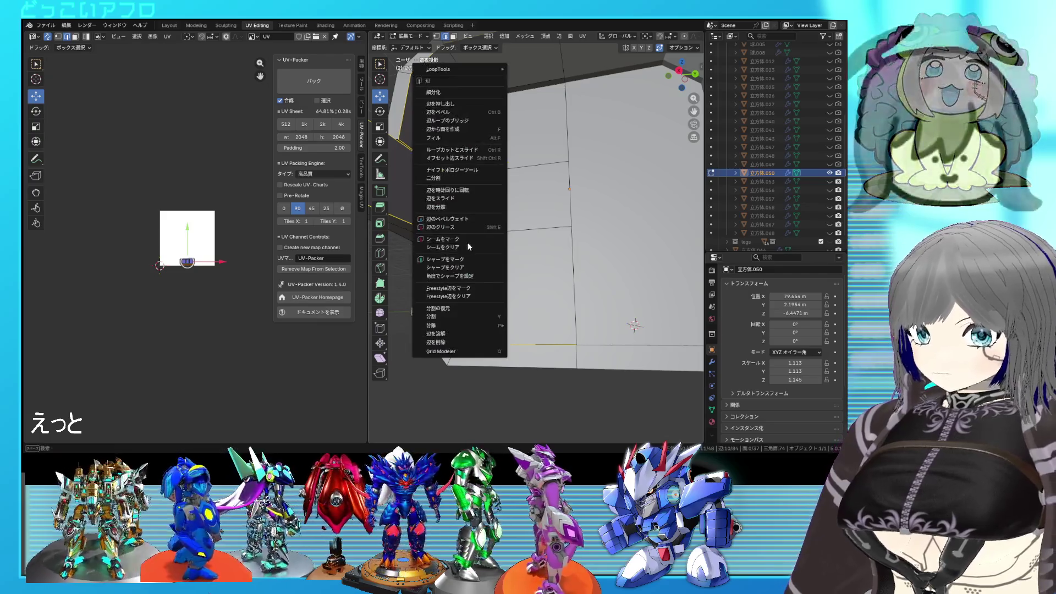
click(443, 264)
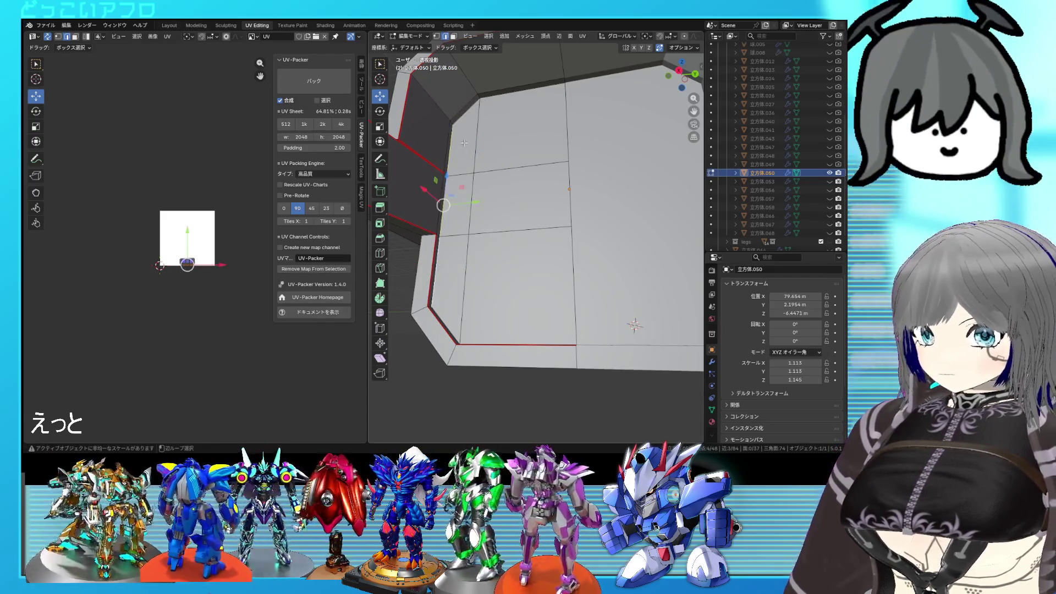
alt+click(442, 265)
key(alt+z)
key(alt+z)
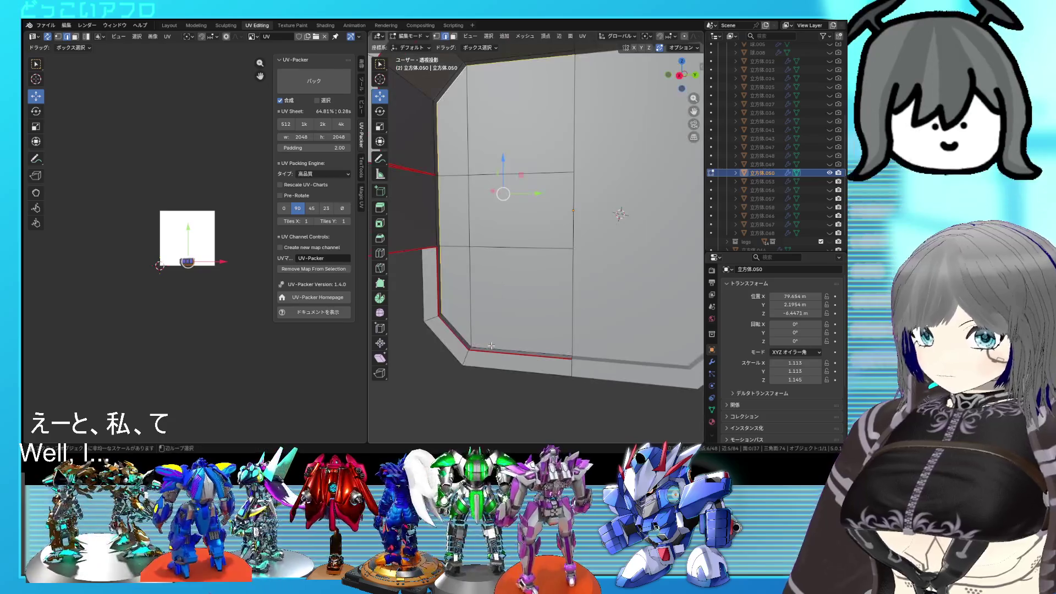
right_click(539, 322)
click(539, 323)
scroll(525, 306, down, 2)
Mark seams on the frame's far-side edges and select the whole mesh
mouse_move(526, 306)
middle_down()
mouse_move(533, 295)
mouse_move(627, 291)
middle_up()
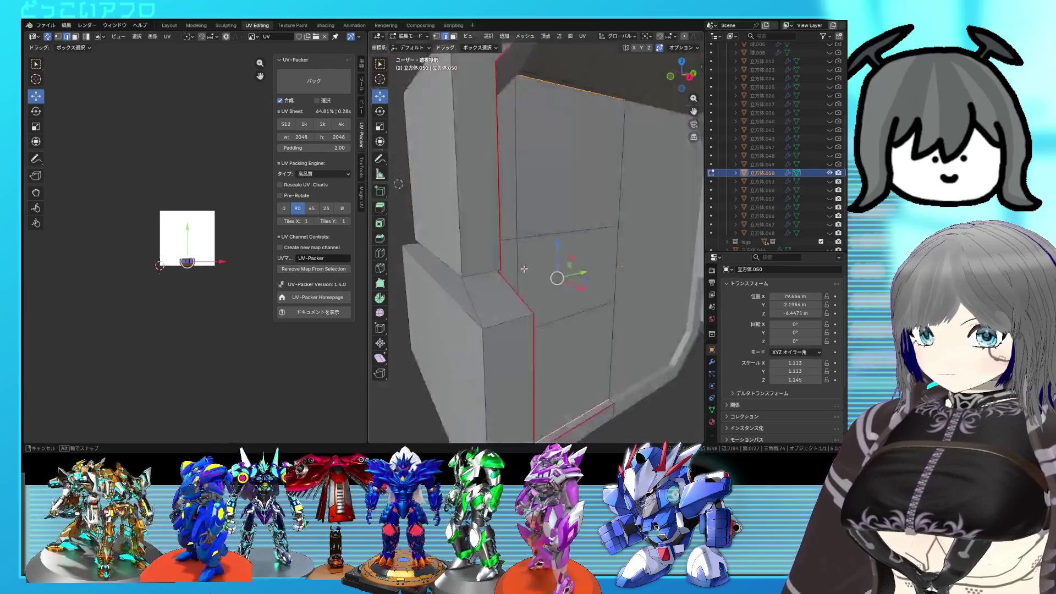
mouse_move(523, 263)
middle_down()
mouse_move(618, 243)
mouse_move(578, 272)
middle_up()
right_click(617, 243)
click(616, 242)
key(a)
Unwrap the armor frame into UV islands along its new seams and bring them into view
right_click(258, 240)
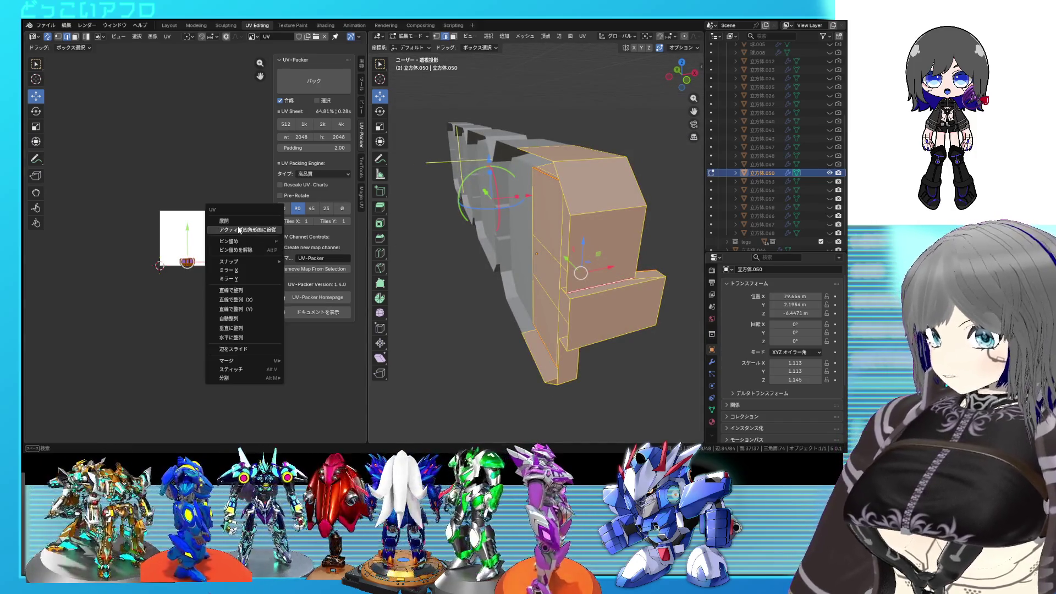
click(239, 230)
middle_drag(262, 263, 218, 237)
mouse_move(529, 272)
middle_down()
mouse_move(492, 280)
mouse_move(487, 264)
middle_up()
Select the linked strip of floor faces plus the top and left wall faces
click(481, 262)
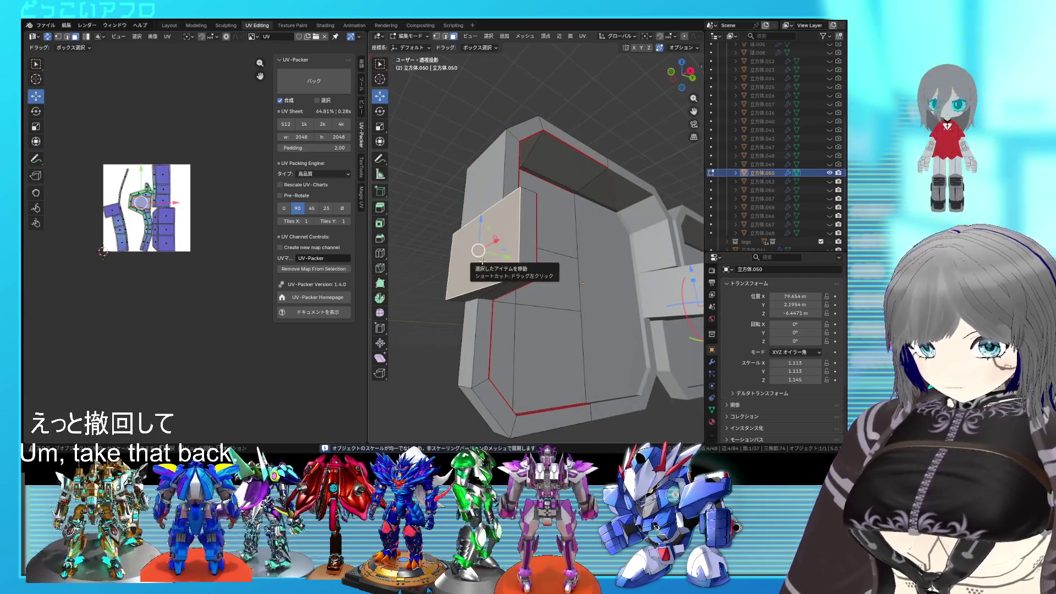
key(ctrl+l)
mouse_move(490, 270)
middle_down()
mouse_move(466, 275)
mouse_move(477, 276)
middle_up()
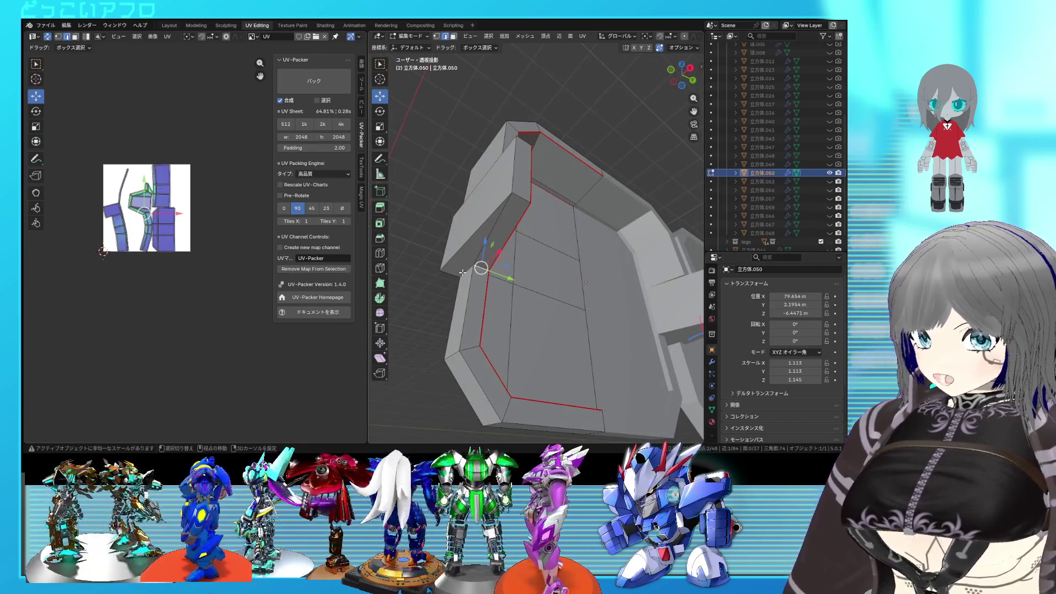
right_click(476, 272)
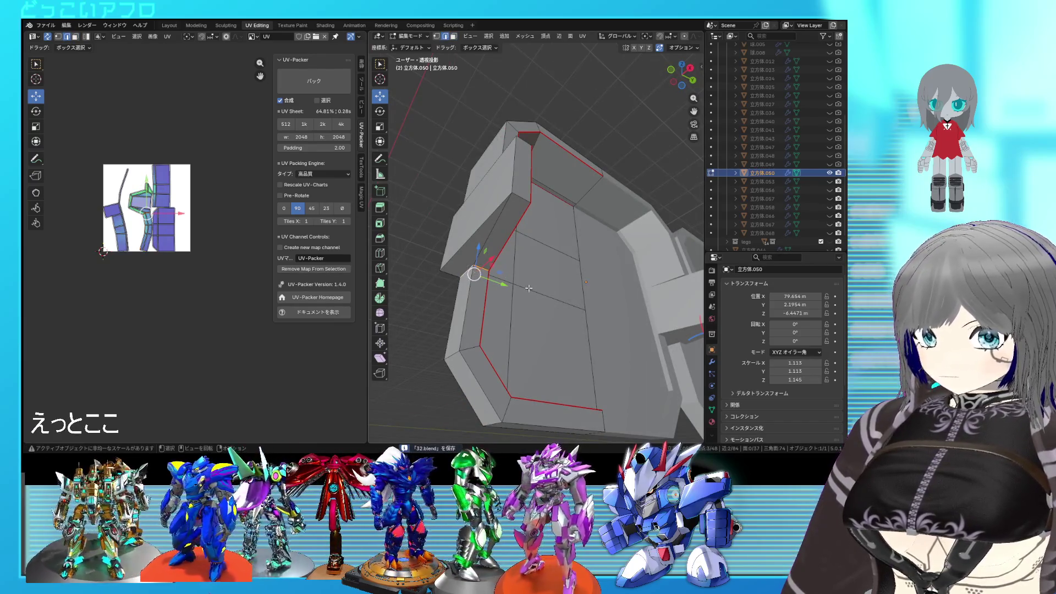
middle_drag(476, 274, 526, 353)
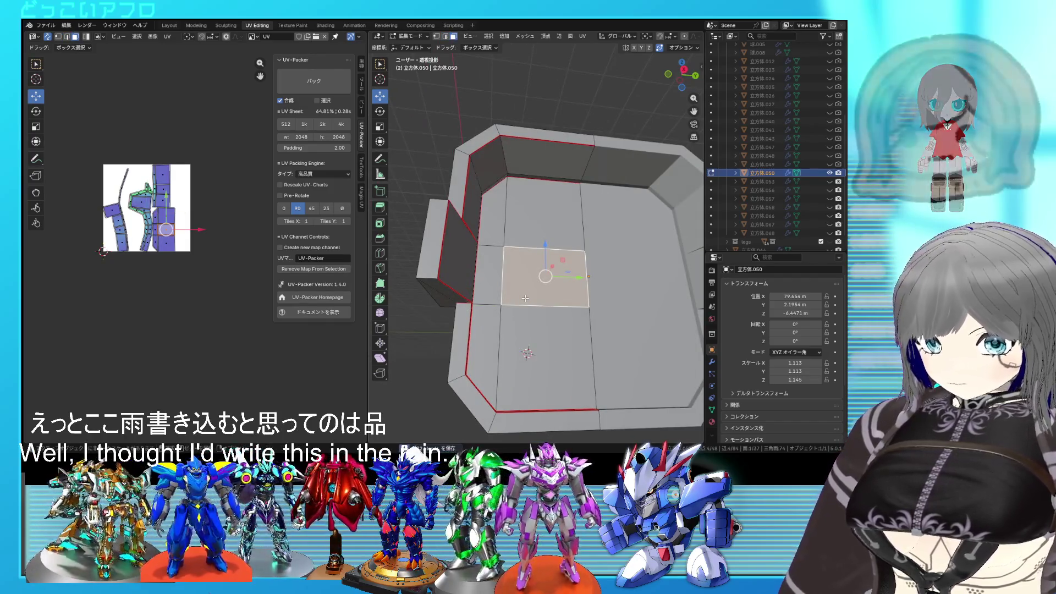
key(l)
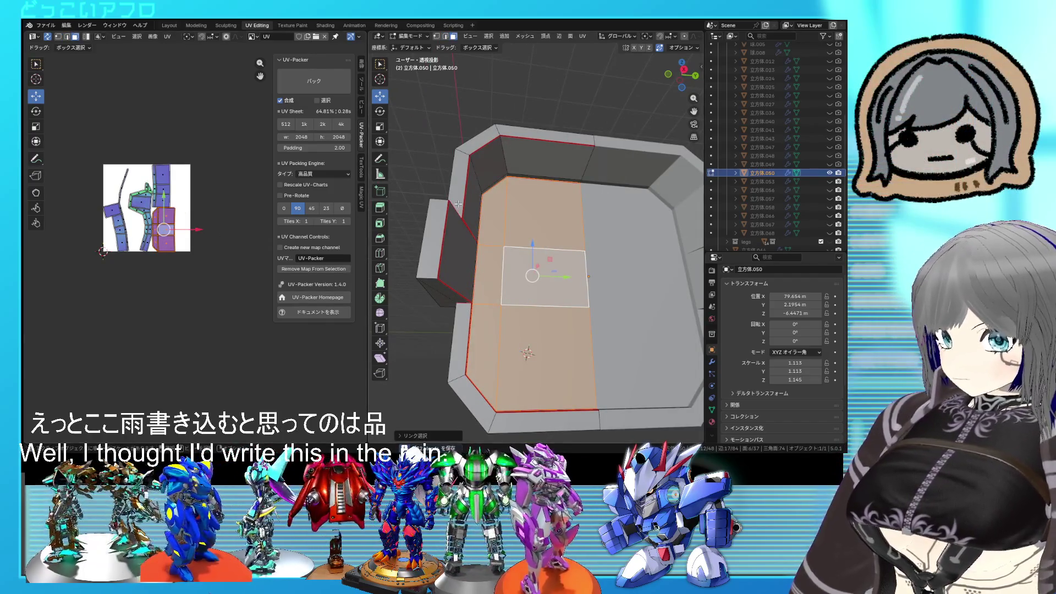
key(l)
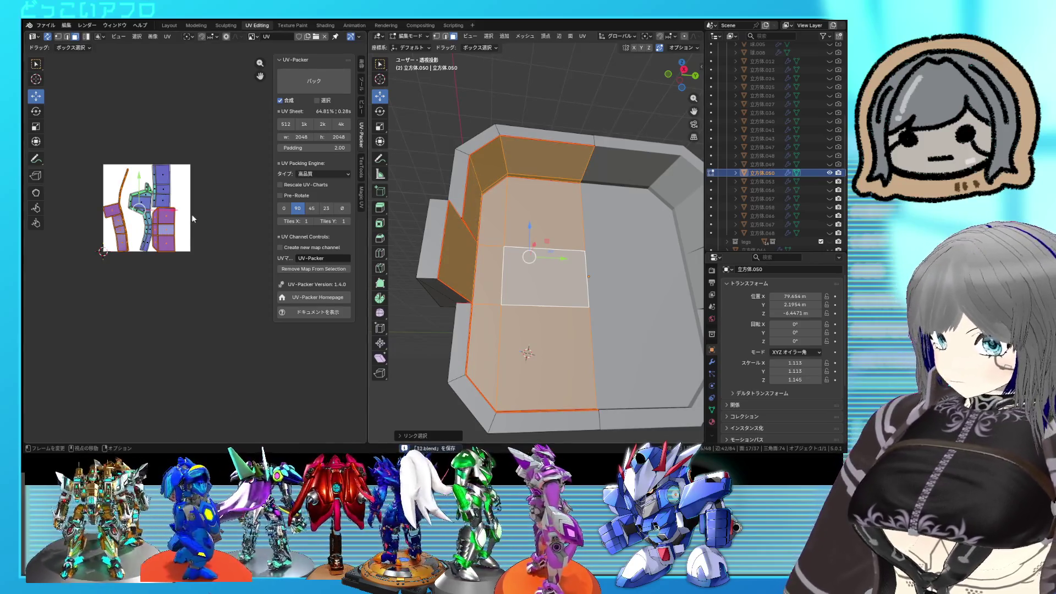
Pin the UVs of the frame's floor and adjoining wall faces
right_click(94, 327)
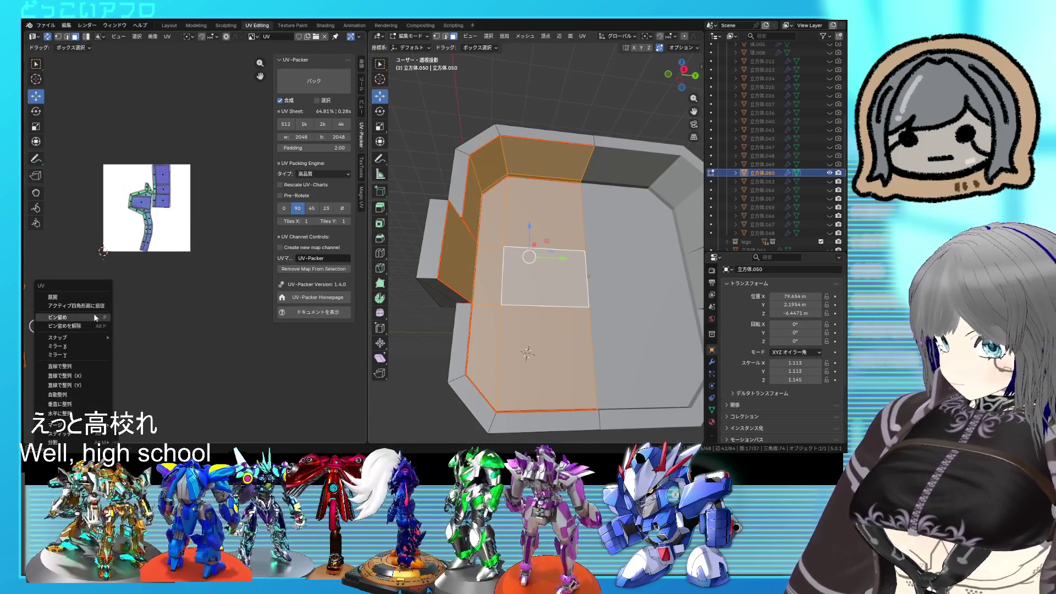
click(59, 323)
mouse_move(528, 272)
middle_down()
mouse_move(544, 248)
mouse_move(568, 248)
middle_up()
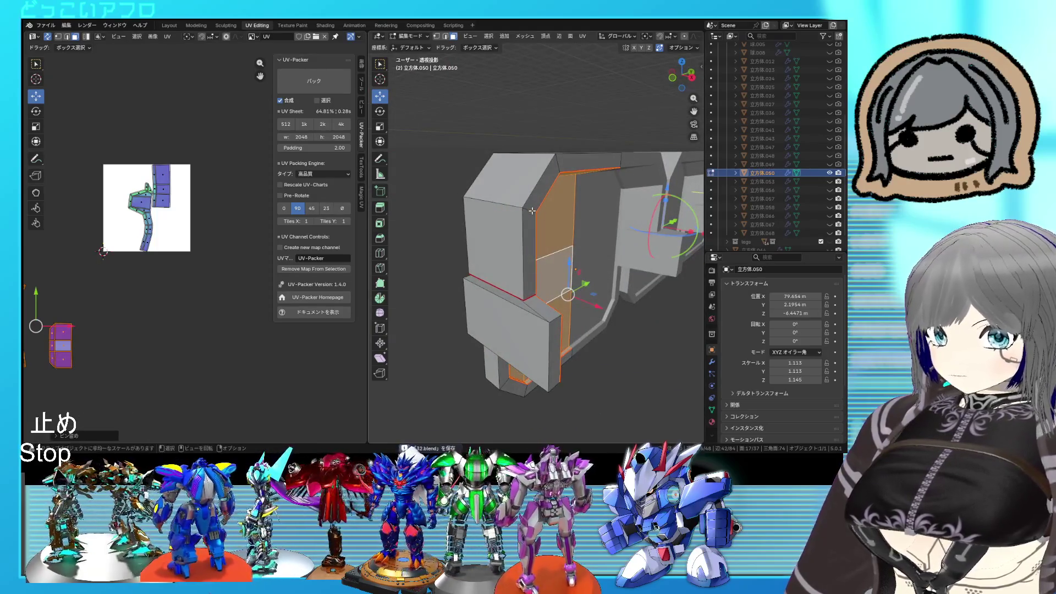
key(alt+a)
key(l)
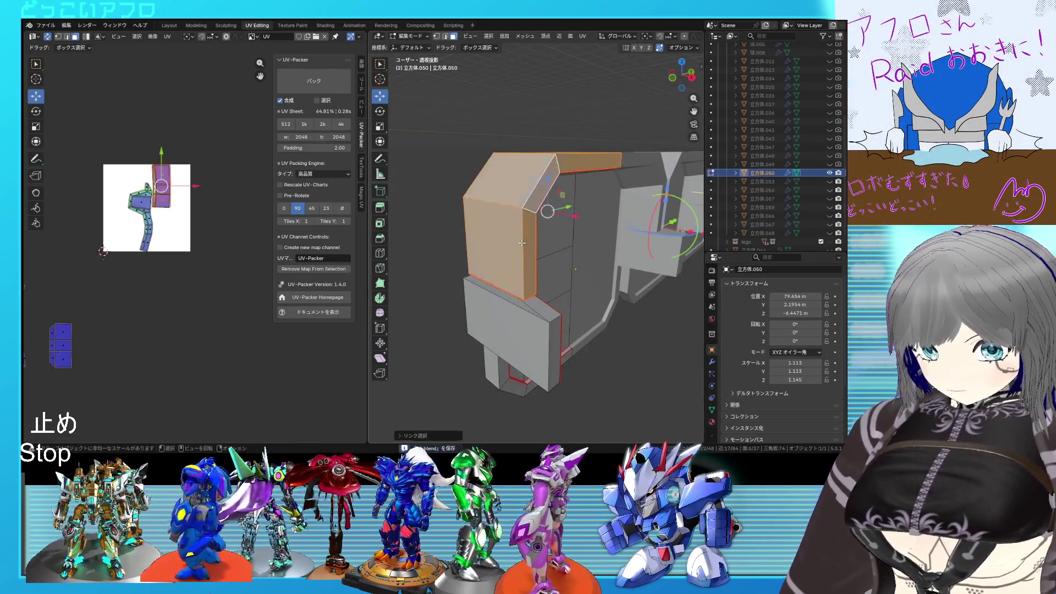
Re-unwrap the whole frame into fresh islands and inspect a block's island in see-through view
key(a)
right_click(192, 214)
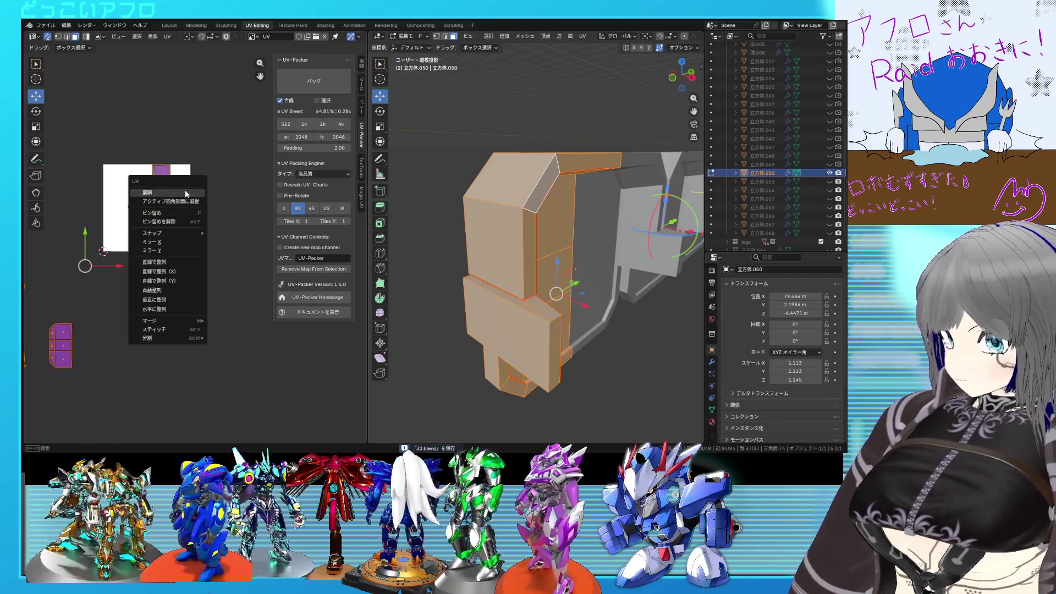
click(185, 192)
click(207, 233)
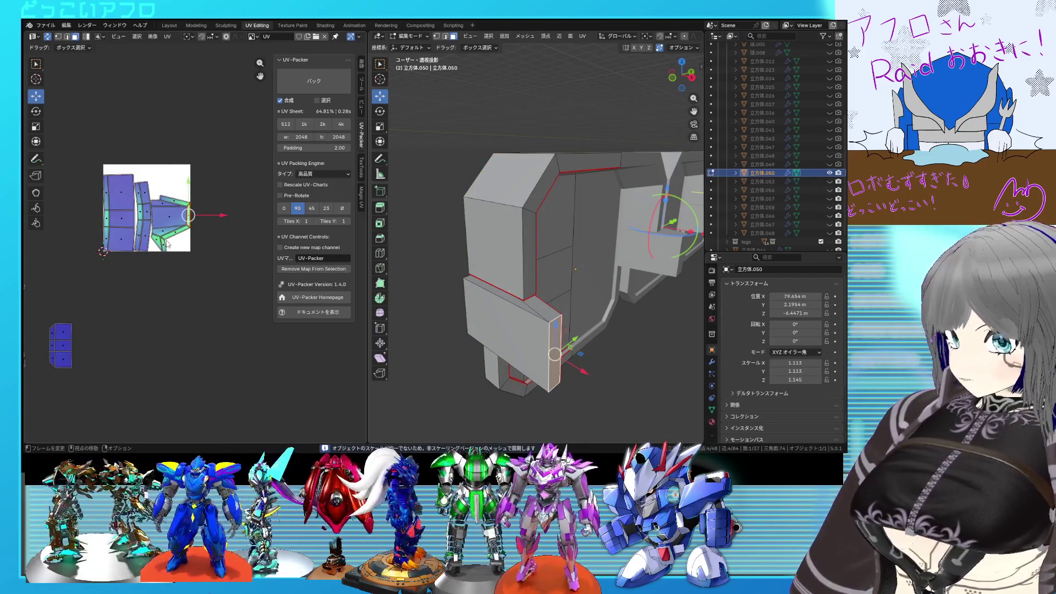
click(163, 241)
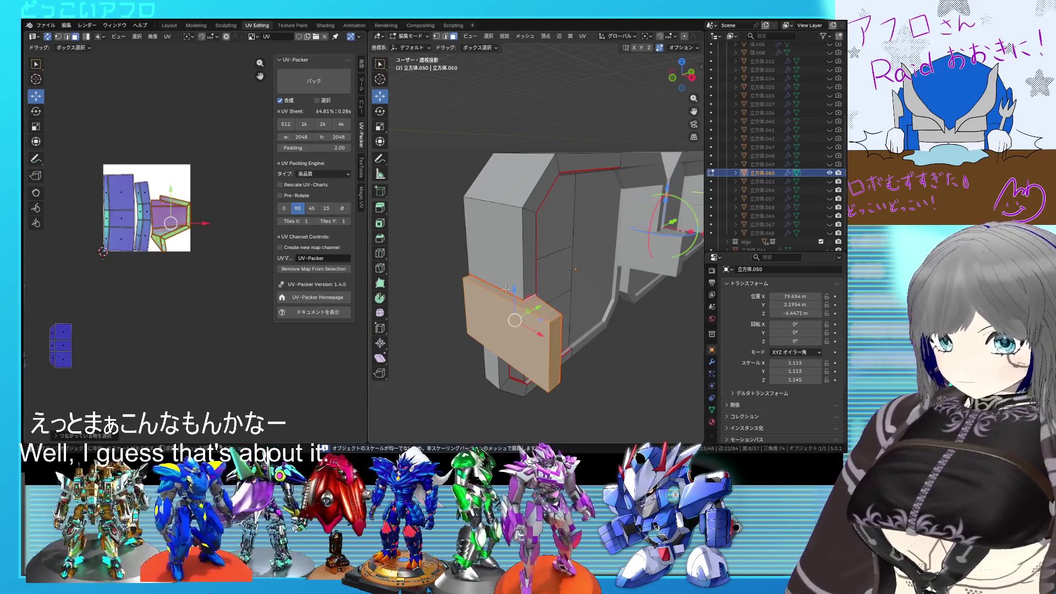
middle_drag(516, 293, 495, 347)
key(alt+z)
Unwrap the whole frame mesh once more, then leave mesh editing for object mode
click(464, 300)
key(alt+z)
right_click(470, 298)
key(Escape)
key(alt+z)
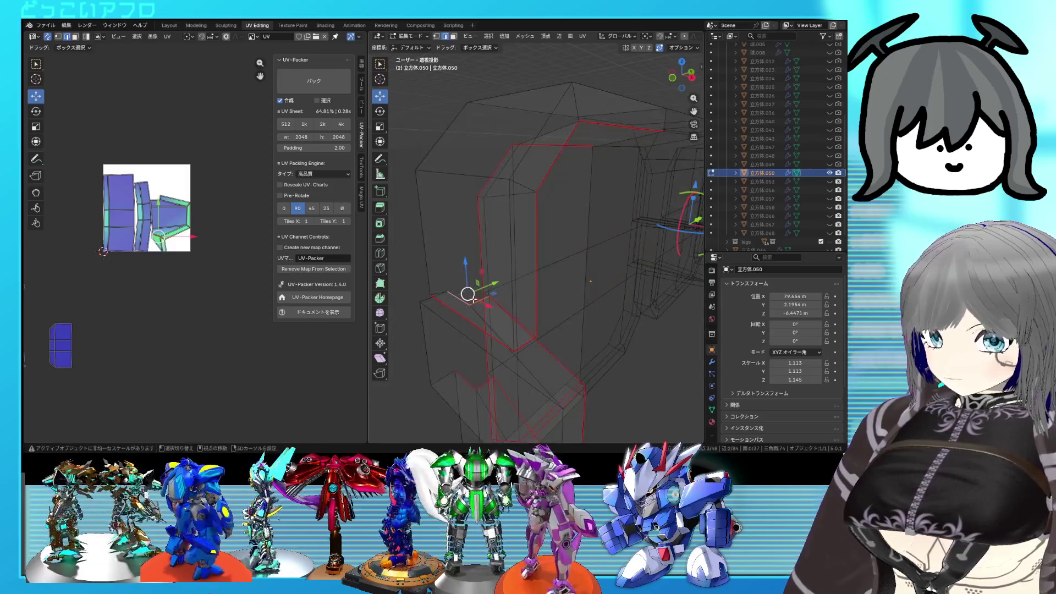
key(a)
key(u)
click(202, 233)
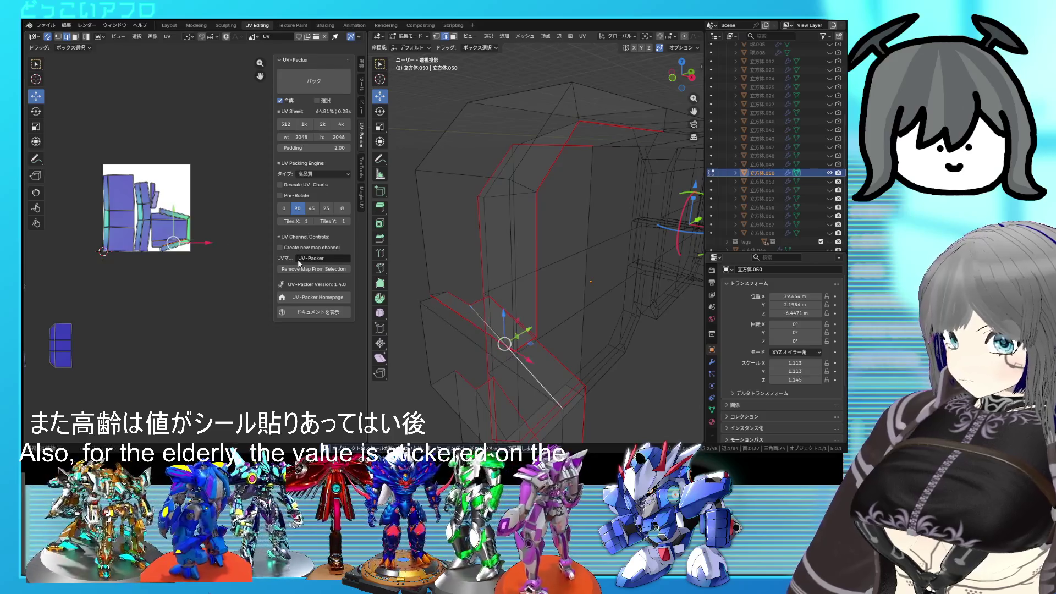
key(alt+z)
mouse_move(495, 265)
middle_down()
mouse_move(471, 221)
mouse_move(544, 255)
middle_up()
key(Tab)
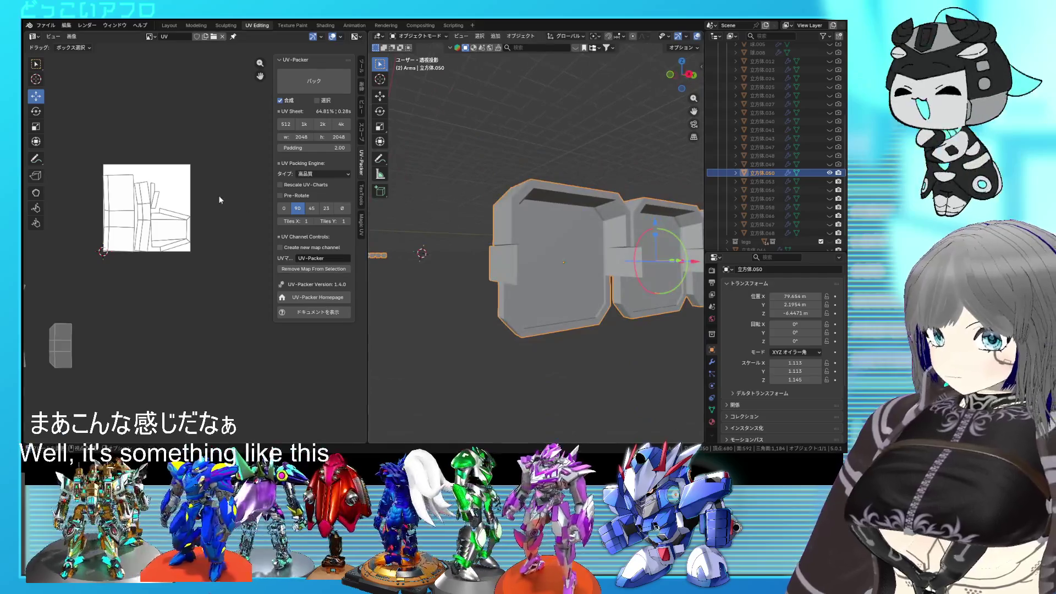
scroll(220, 199, down, 3)
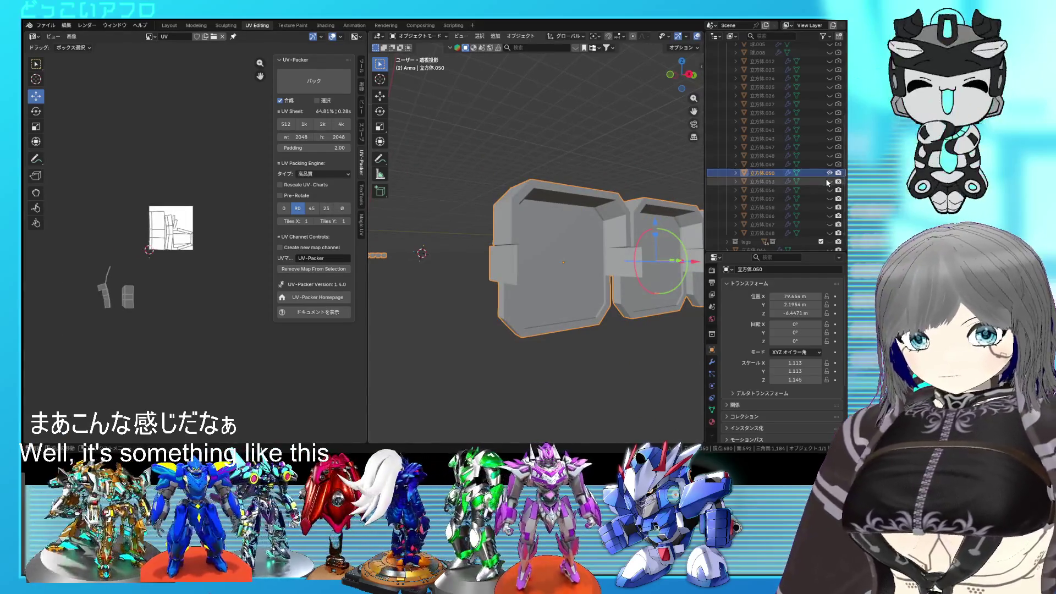
Hide the finished plates and start editing the mesh of plate 立方体.053
key(h)
click(767, 181)
mouse_move(537, 255)
middle_down()
mouse_move(647, 277)
mouse_move(569, 257)
middle_up()
key(Tab)
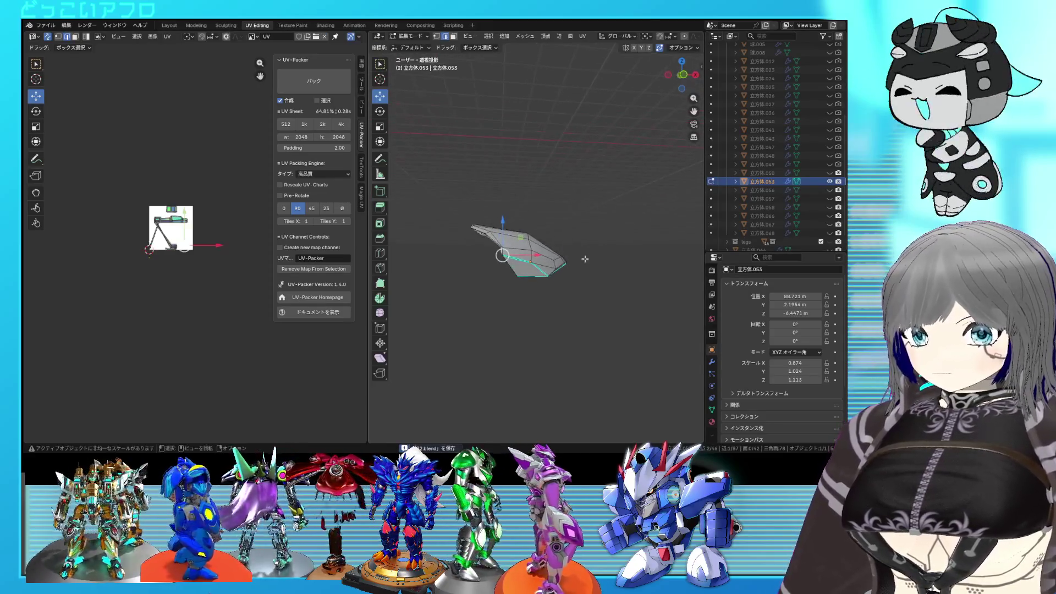
scroll(585, 258, up, 4)
scroll(614, 231, up, 3)
Inspect the angled plate from several sides and reshape its selected faces
mouse_move(613, 232)
middle_down()
mouse_move(622, 238)
mouse_move(570, 256)
mouse_move(594, 293)
middle_up()
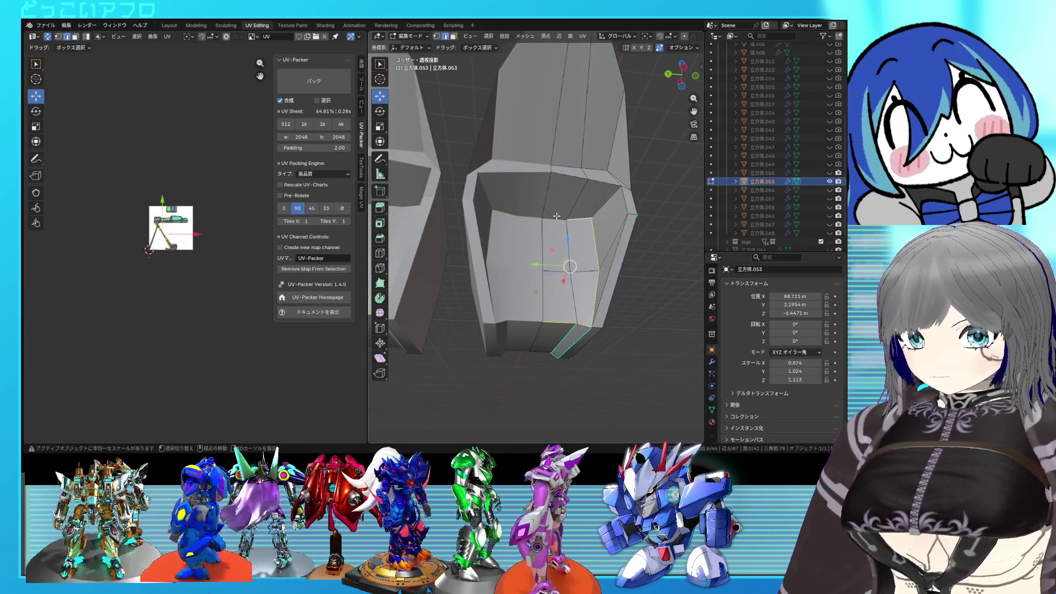
middle_drag(556, 216, 550, 234)
right_click(550, 234)
click(550, 234)
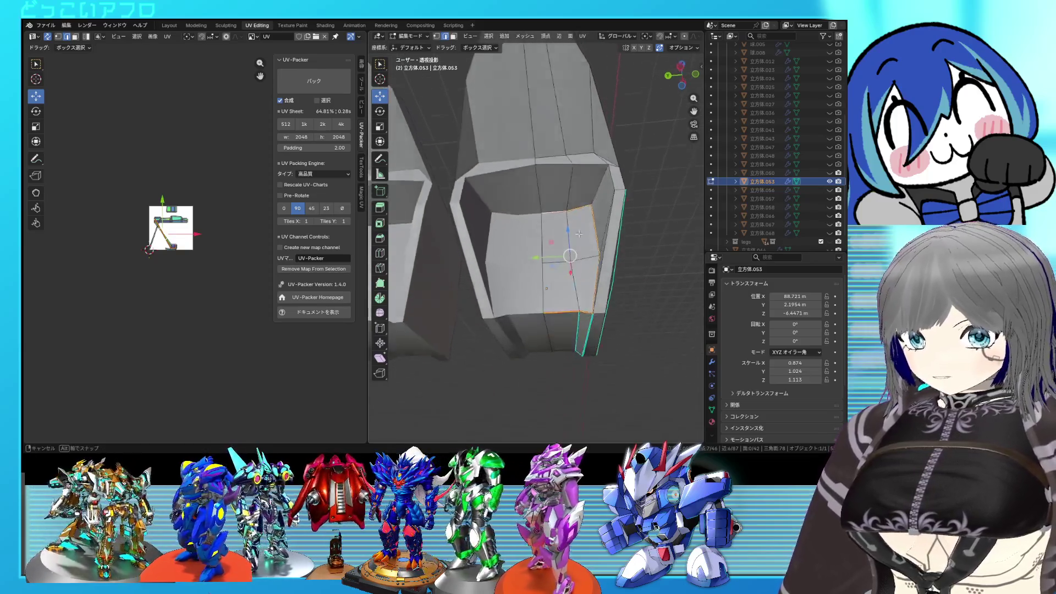
mouse_move(578, 234)
middle_down()
mouse_move(594, 302)
mouse_move(656, 259)
middle_up()
mouse_move(480, 301)
middle_down()
mouse_move(588, 230)
mouse_move(574, 280)
middle_up()
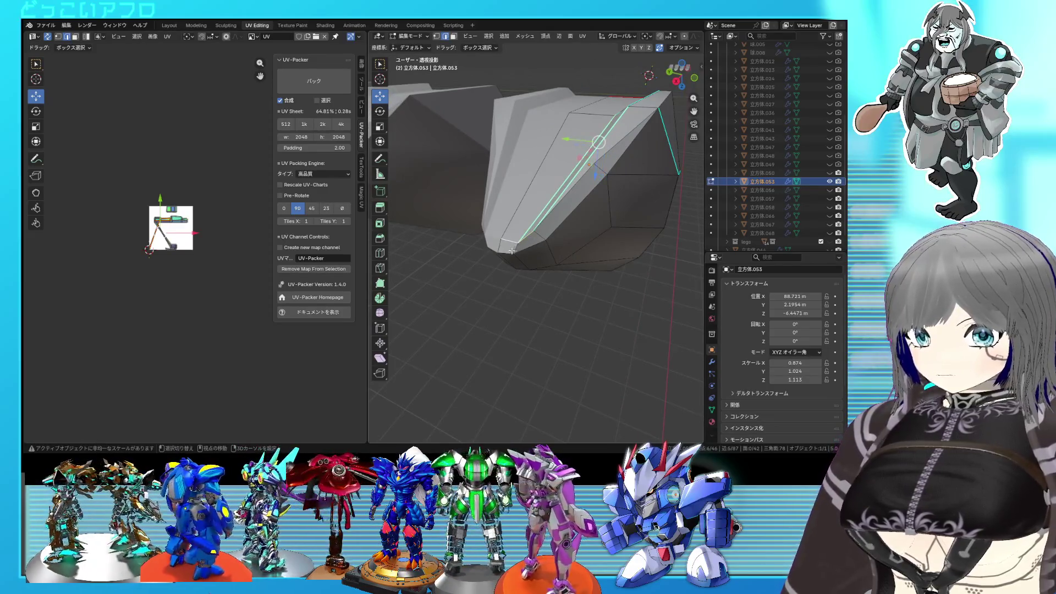
mouse_move(575, 217)
middle_down()
mouse_move(582, 184)
mouse_move(580, 214)
mouse_move(529, 221)
mouse_move(551, 224)
mouse_move(544, 275)
middle_up()
mouse_move(548, 345)
middle_down()
mouse_move(559, 364)
mouse_move(545, 248)
mouse_move(541, 318)
mouse_move(493, 278)
middle_up()
right_click(545, 144)
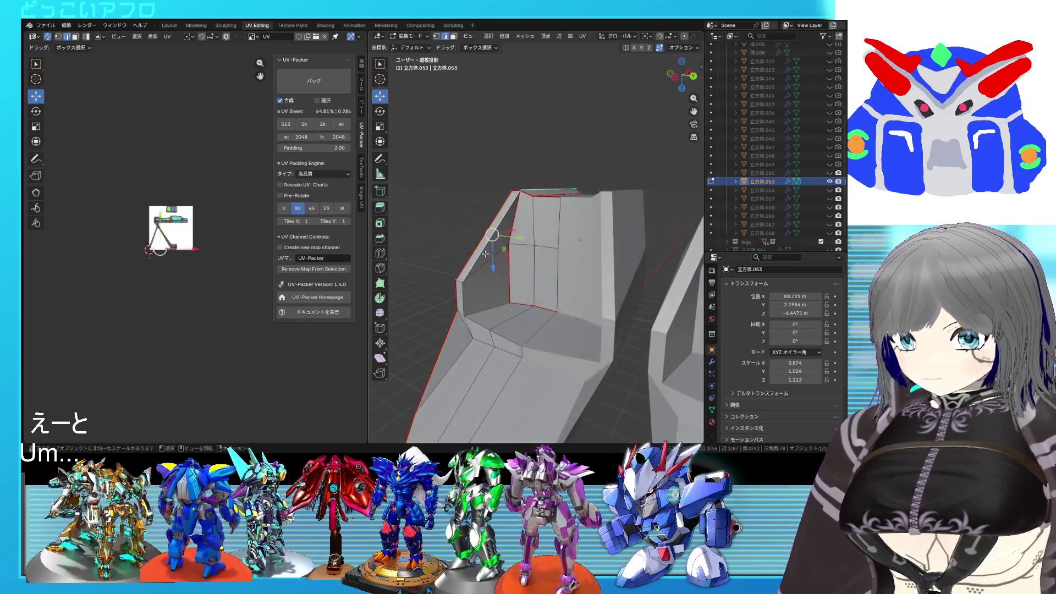
Mark the plate's rim edge loop as a seam and nudge the selected elements into place
middle_drag(497, 334, 475, 304)
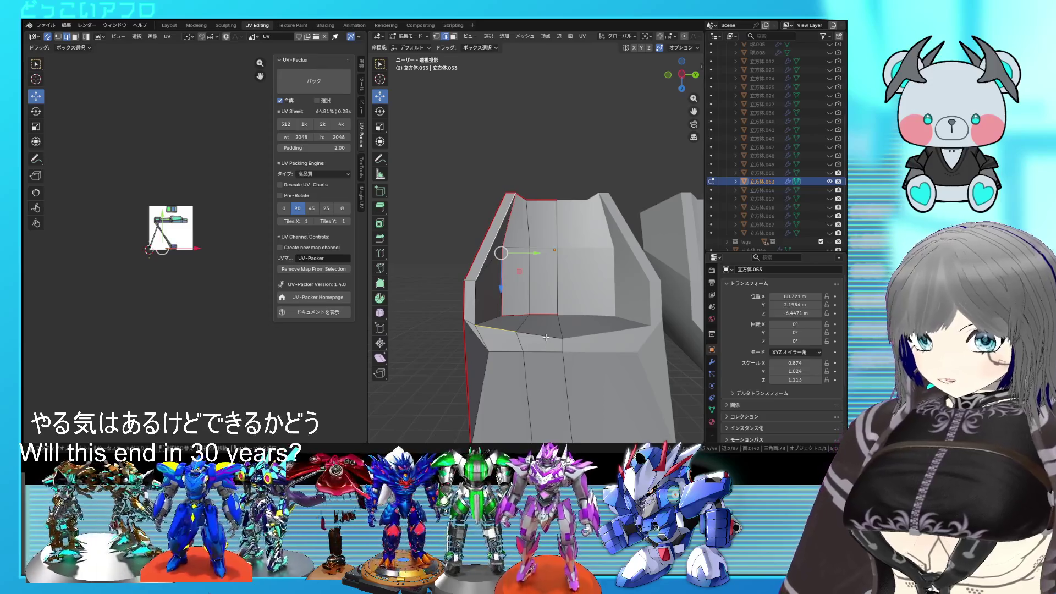
right_click(548, 337)
click(552, 336)
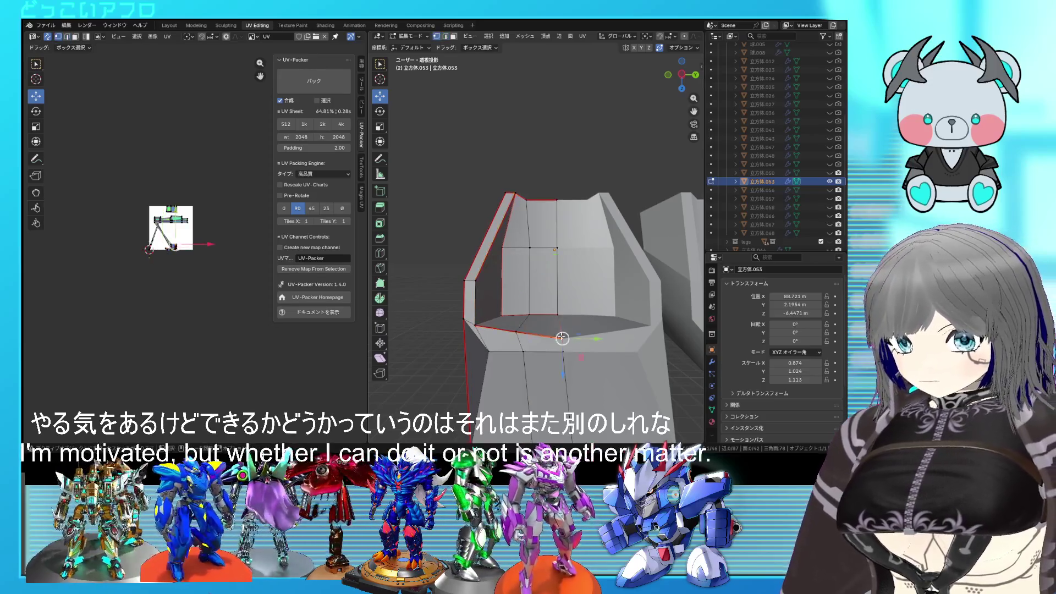
click(562, 358)
mouse_move(562, 358)
middle_down()
mouse_move(581, 375)
mouse_move(598, 248)
mouse_move(610, 271)
middle_up()
scroll(582, 375, down, 4)
scroll(597, 248, up, 4)
key(g)
click(598, 221)
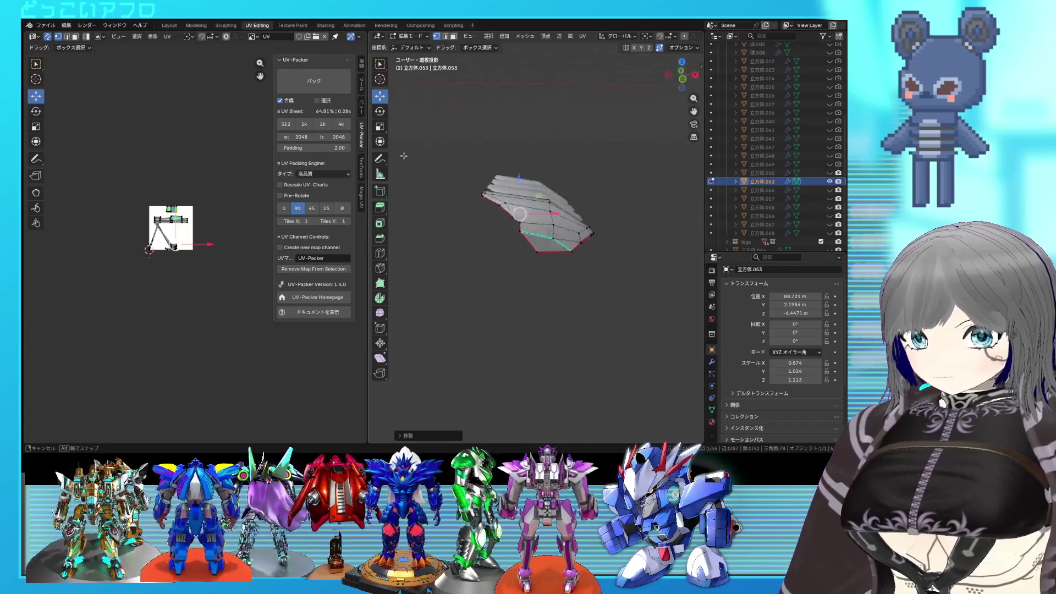
scroll(607, 219, up, 2)
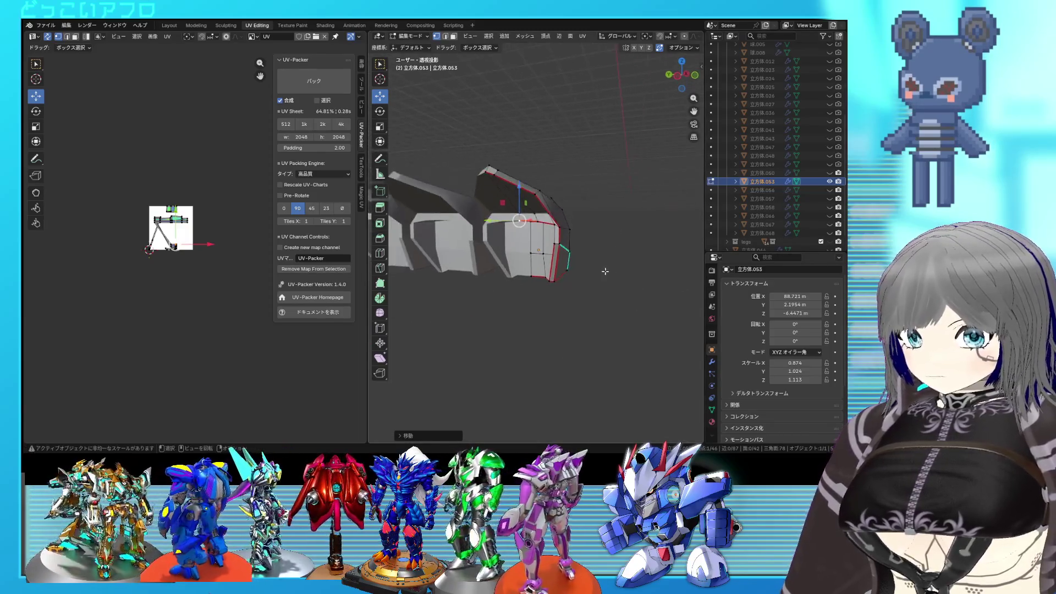
scroll(602, 224, up, 2)
scroll(600, 230, up, 2)
scroll(598, 233, up, 1)
middle_drag(598, 233, 582, 225)
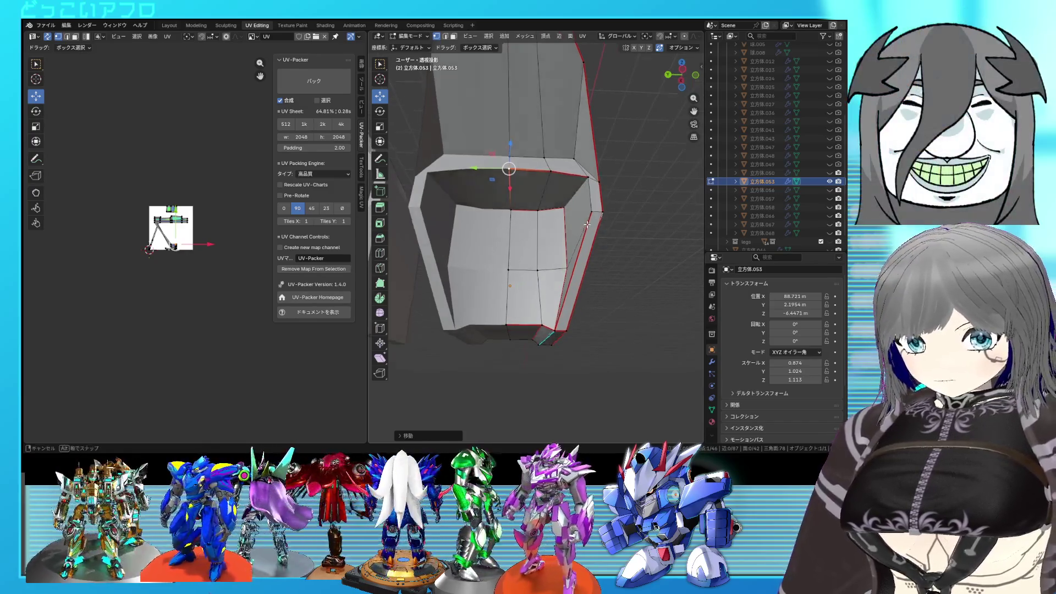
right_click(588, 203)
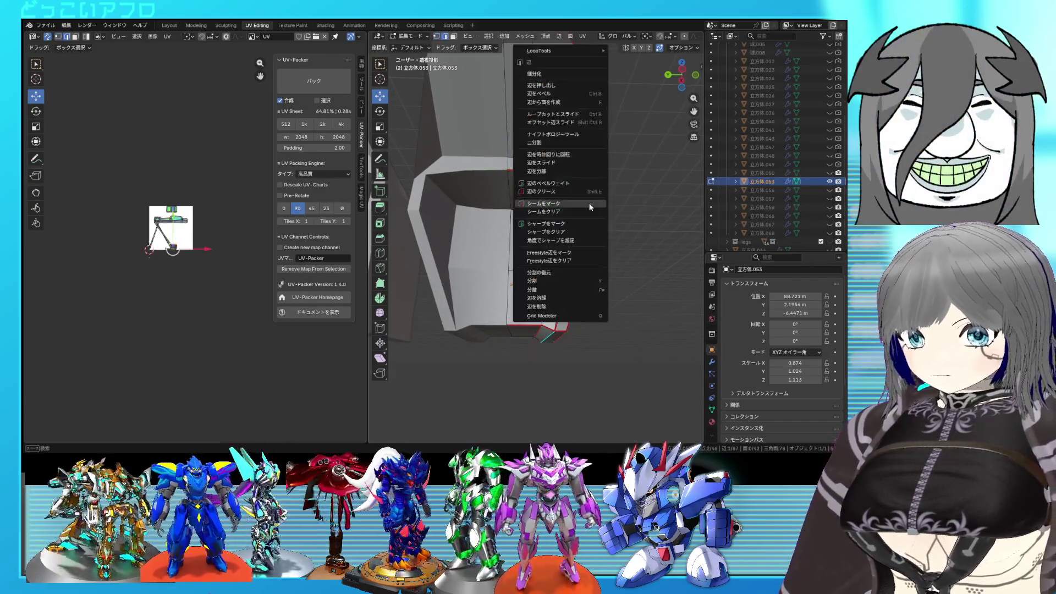
Mark one more edge loop of the plate as a seam
click(588, 204)
click(588, 190)
mouse_move(588, 189)
middle_down()
mouse_move(570, 318)
mouse_move(605, 277)
mouse_move(562, 236)
mouse_move(560, 246)
middle_up()
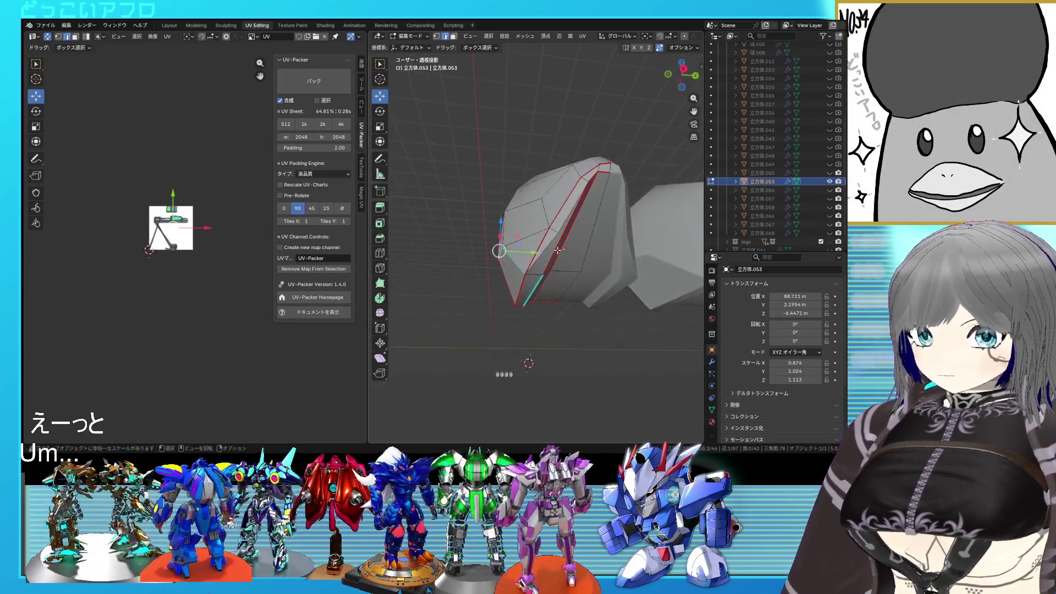
key(a)
key(r)
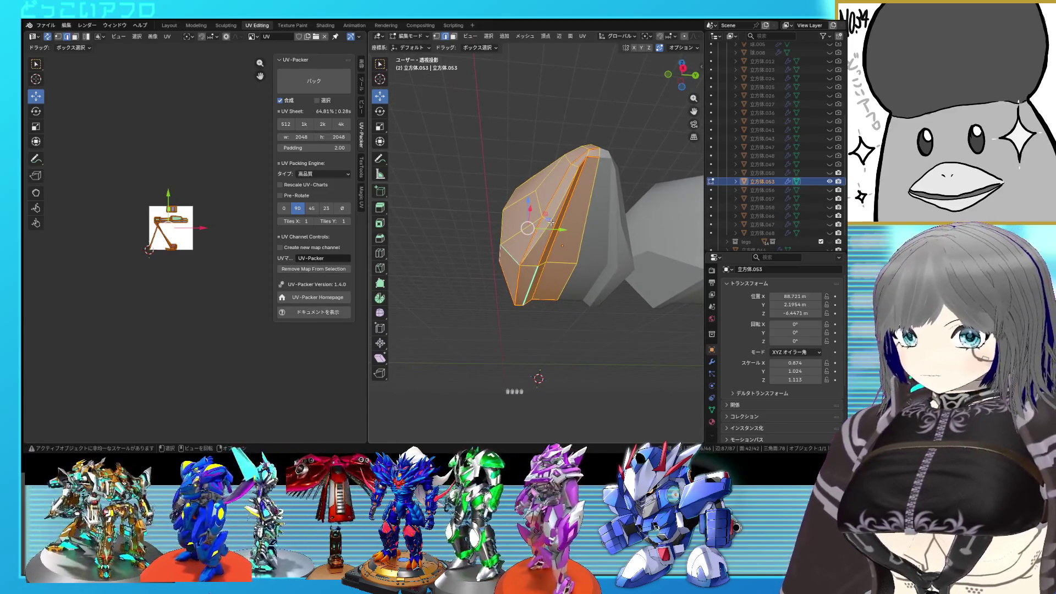
click(550, 223)
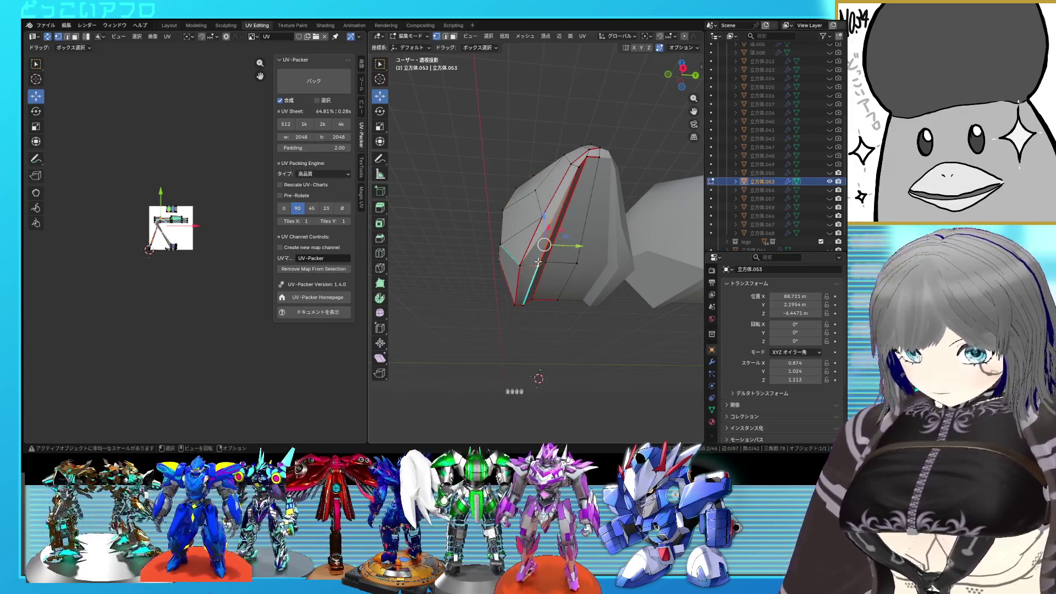
Unwrap the whole plate along its seams into new UV islands
key(a)
key(u)
click(264, 233)
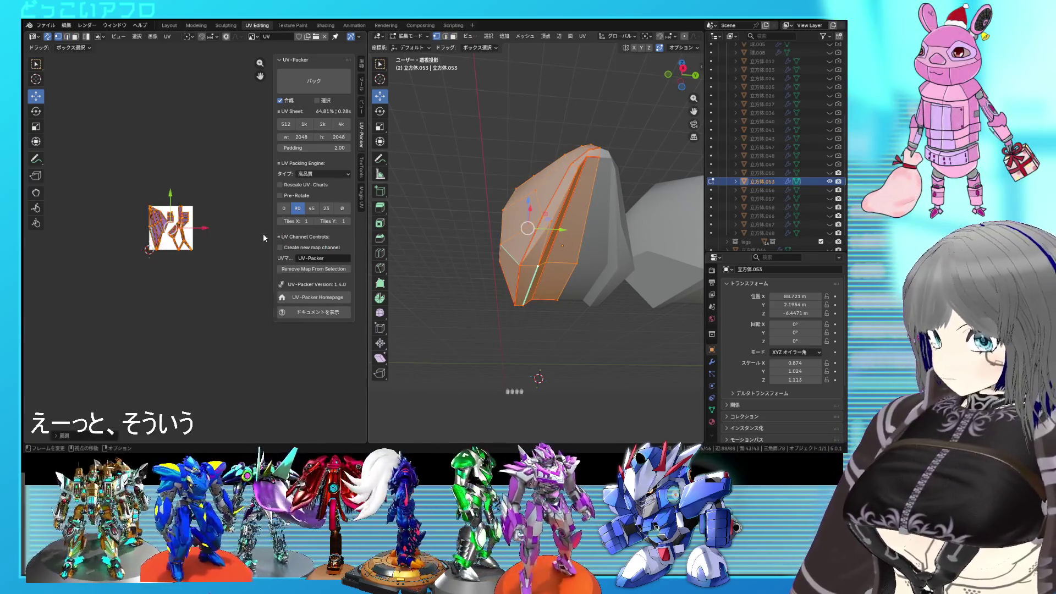
scroll(228, 242, up, 2)
scroll(190, 239, up, 2)
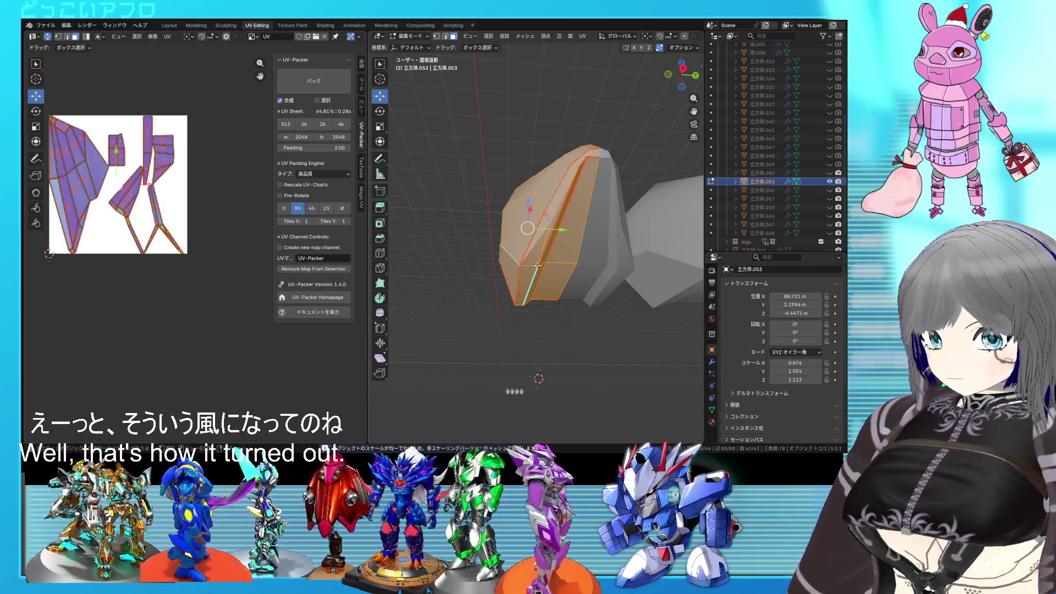
Save the file and pick out one connected UV island of the plate on the sheet
key(alt+a)
middle_drag(538, 266, 196, 265)
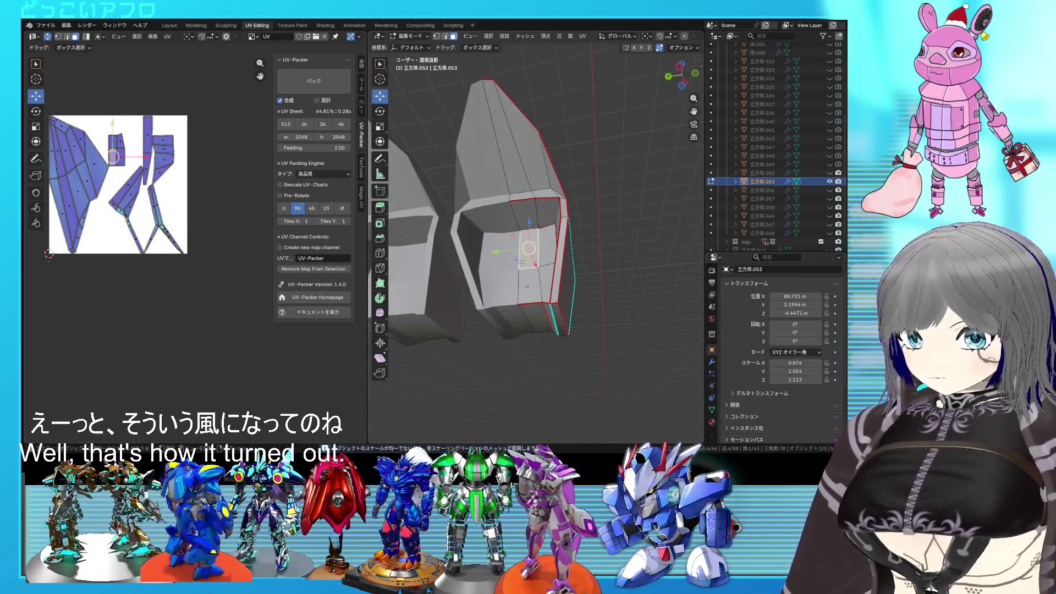
key(l)
key(l)
key(l)
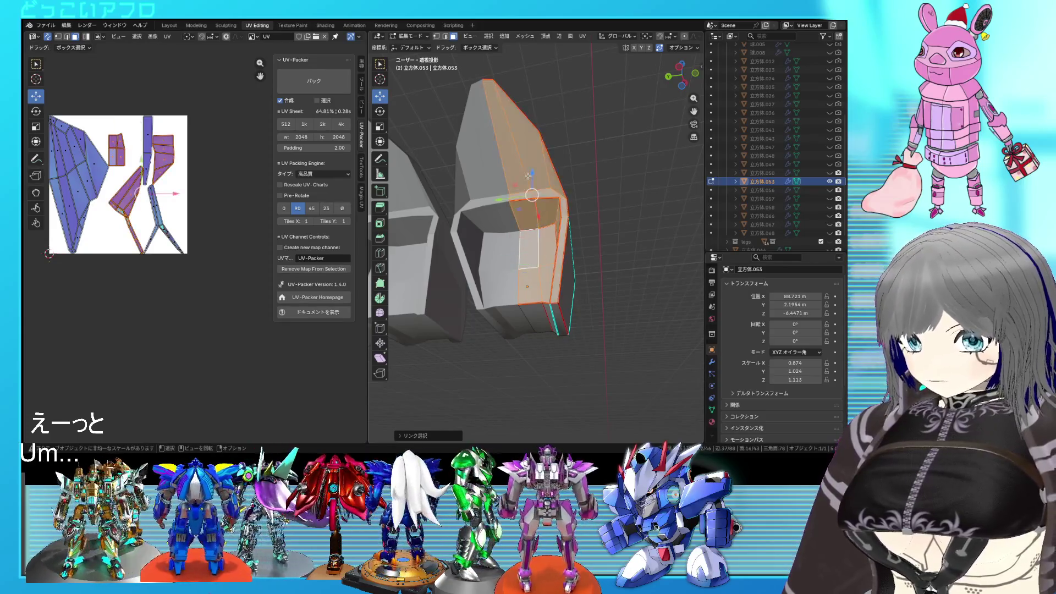
middle_drag(530, 221, 503, 216)
scroll(211, 203, down, 3)
key(ctrl+s)
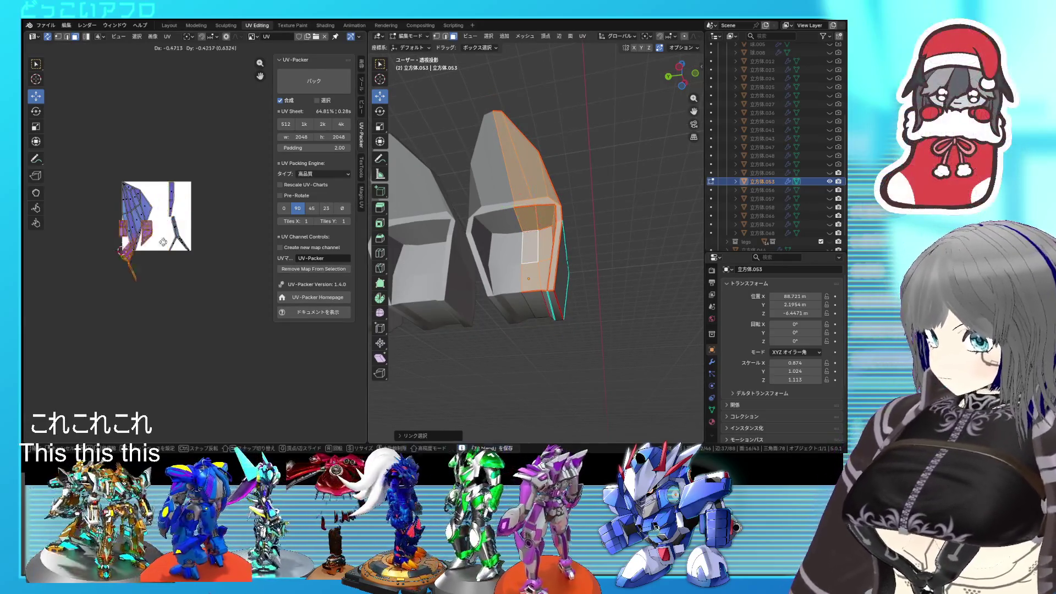
right_click(86, 312)
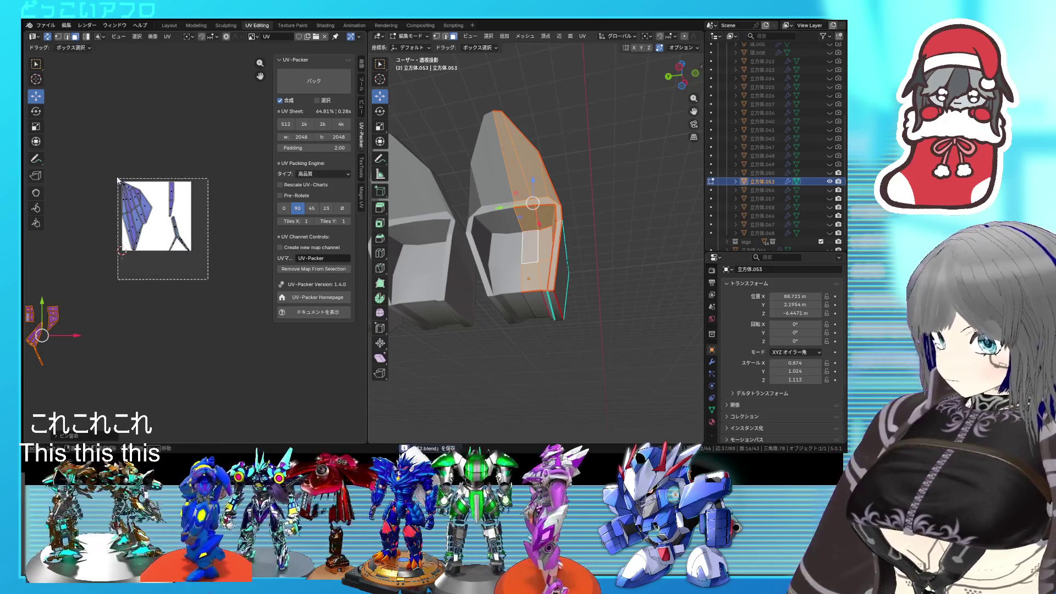
drag(206, 279, 118, 178)
right_click(114, 169)
click(115, 170)
scroll(99, 198, up, 3)
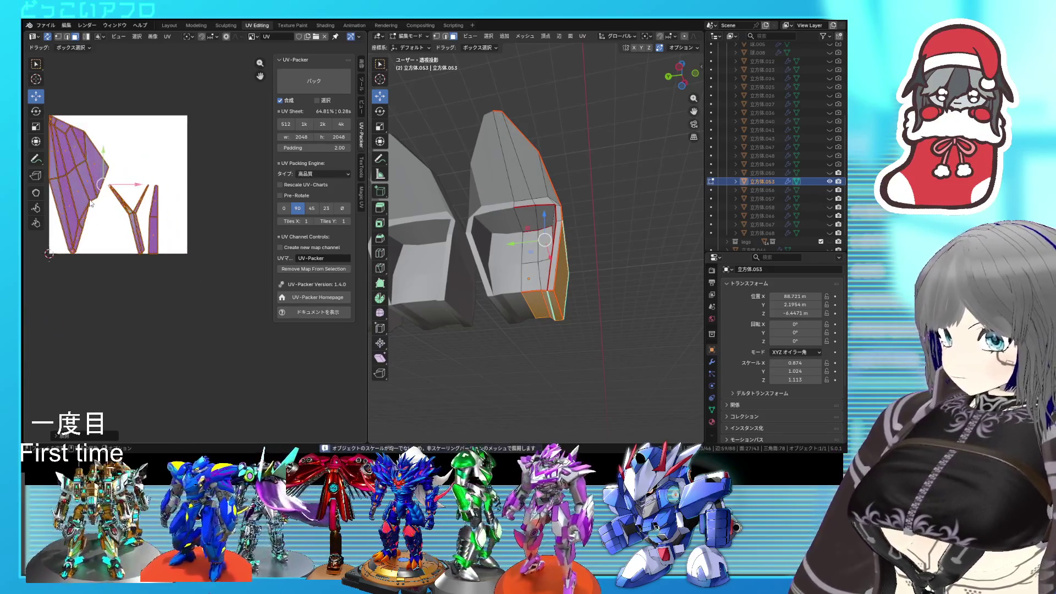
click(90, 203)
key(ctrl+l)
Locate that island's strip of faces on the plate and mark further seams across its facets
mouse_move(544, 248)
middle_down()
mouse_move(529, 303)
mouse_move(575, 313)
mouse_move(564, 310)
middle_up()
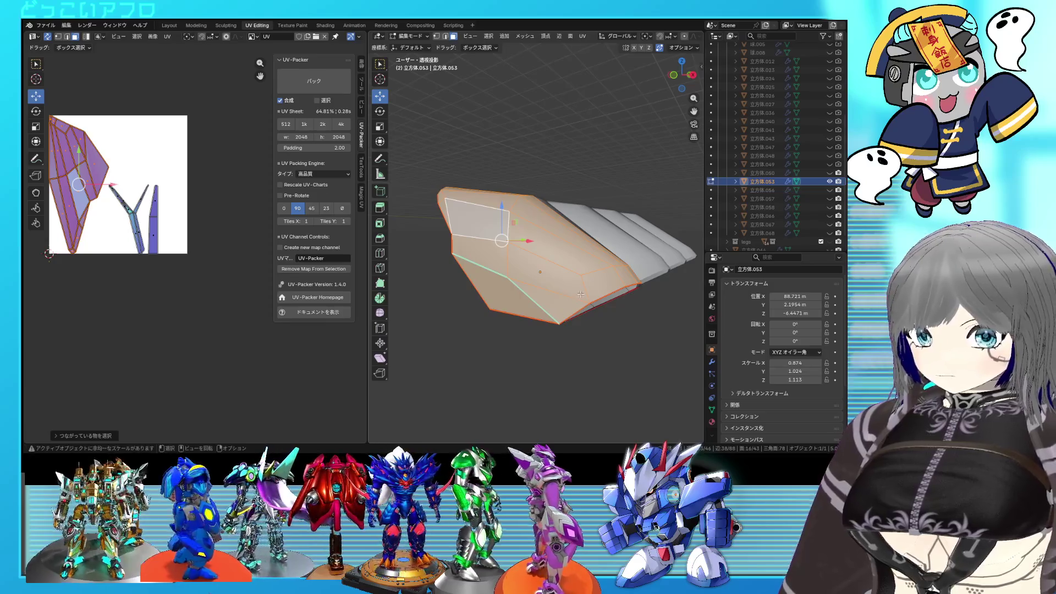
click(581, 293)
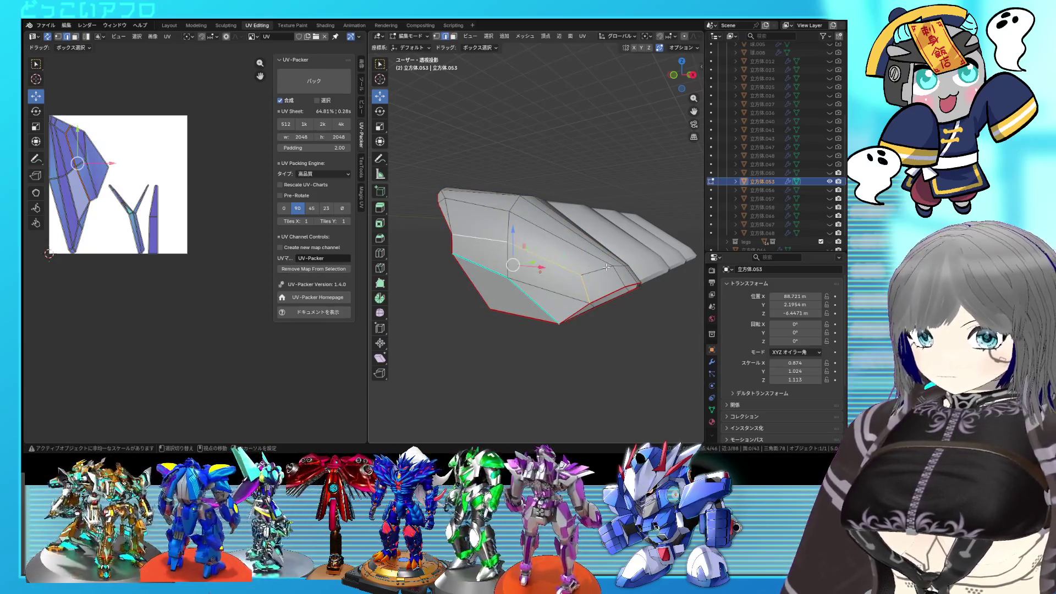
mouse_move(624, 268)
middle_down()
mouse_move(597, 285)
mouse_move(620, 258)
mouse_move(644, 284)
middle_up()
right_click(588, 284)
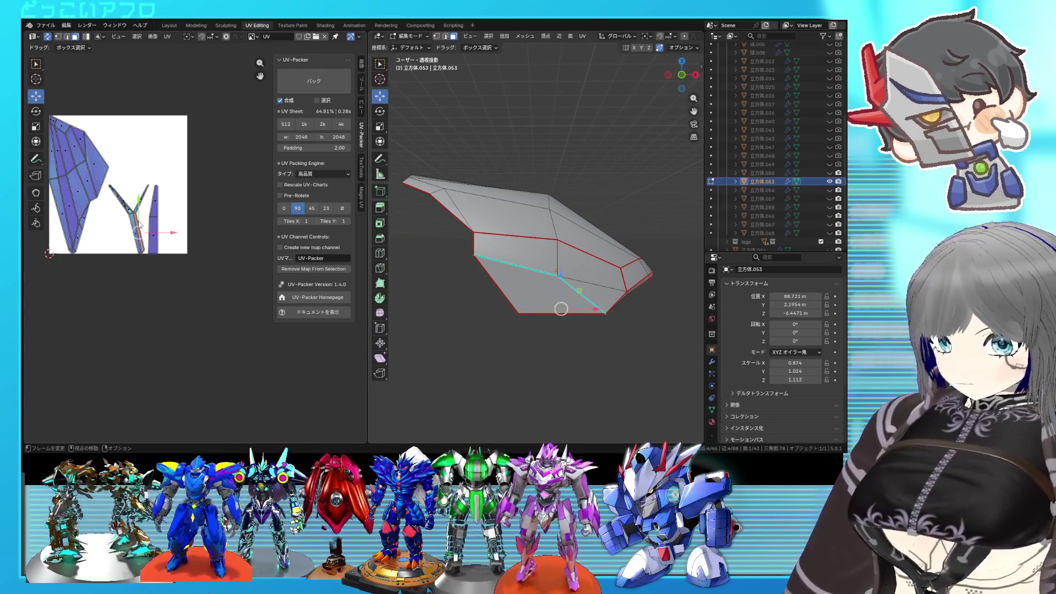
key(ctrl+l)
mouse_move(537, 354)
middle_down()
mouse_move(441, 310)
mouse_move(481, 291)
middle_up()
scroll(481, 291, up, 3)
scroll(206, 234, down, 2)
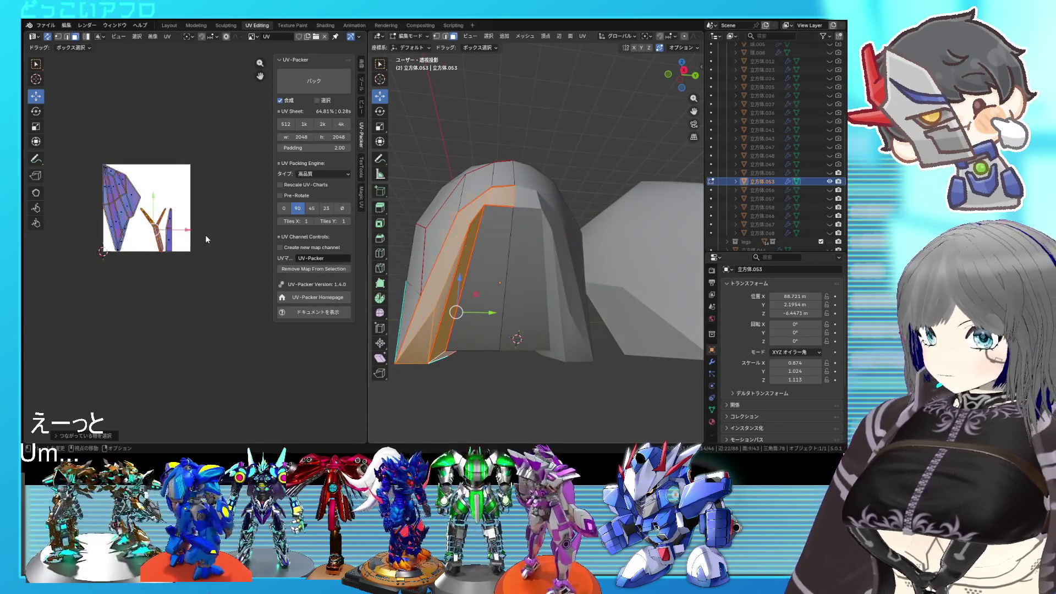
Unwrap the plate along the new seams, save the file and hide the finished plate
key(a)
key(u)
click(211, 238)
key(ctrl+s)
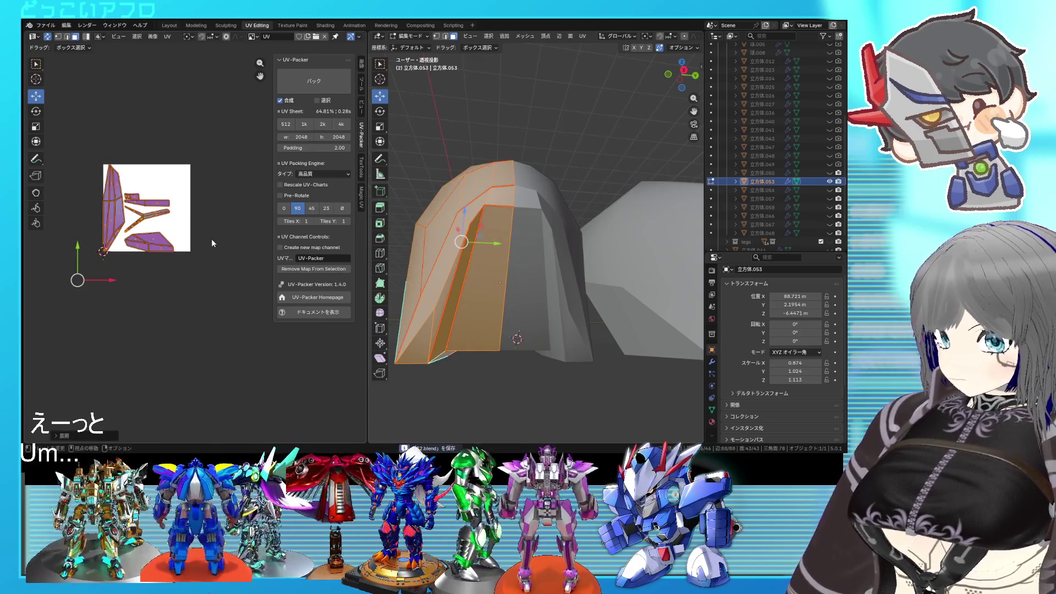
scroll(212, 238, down, 1)
scroll(504, 303, down, 2)
scroll(484, 305, down, 2)
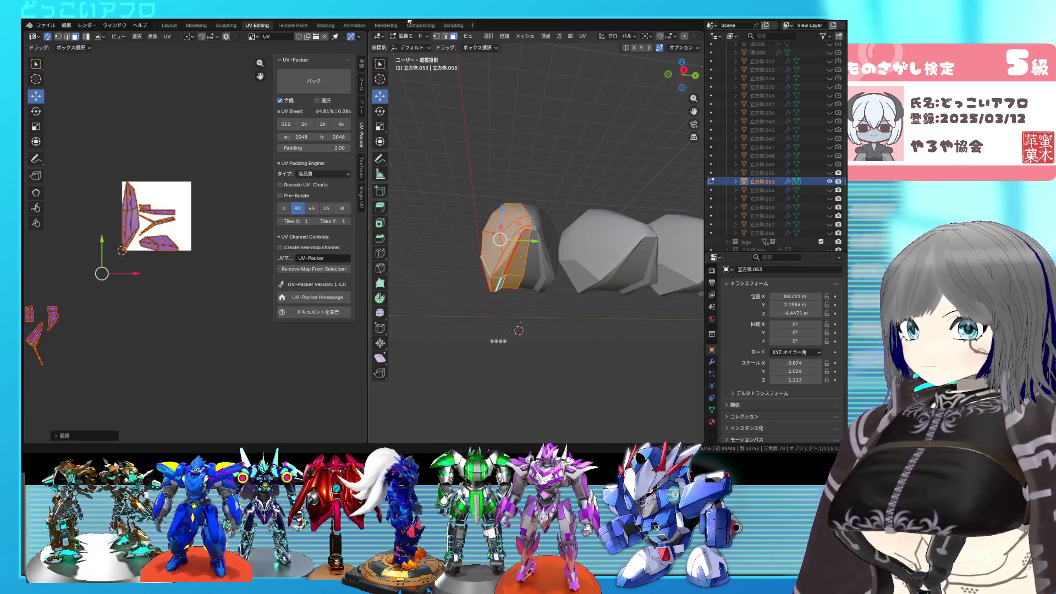
scroll(455, 297, up, 5)
mouse_move(455, 297)
middle_down()
mouse_move(544, 277)
mouse_move(574, 301)
middle_up()
scroll(544, 278, down, 5)
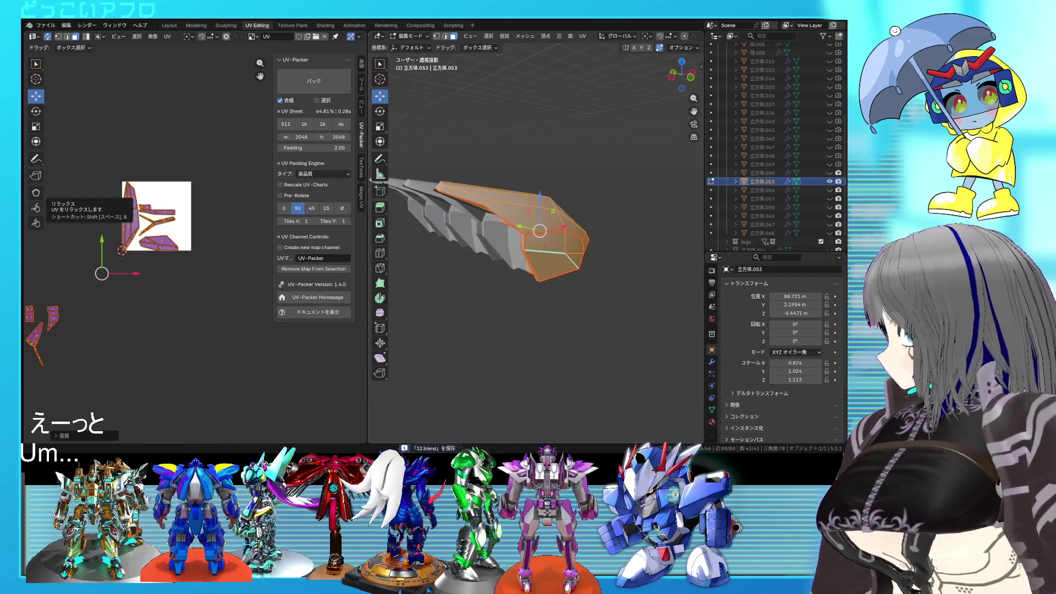
mouse_move(578, 240)
middle_down()
mouse_move(605, 223)
mouse_move(113, 244)
middle_up()
scroll(198, 250, down, 3)
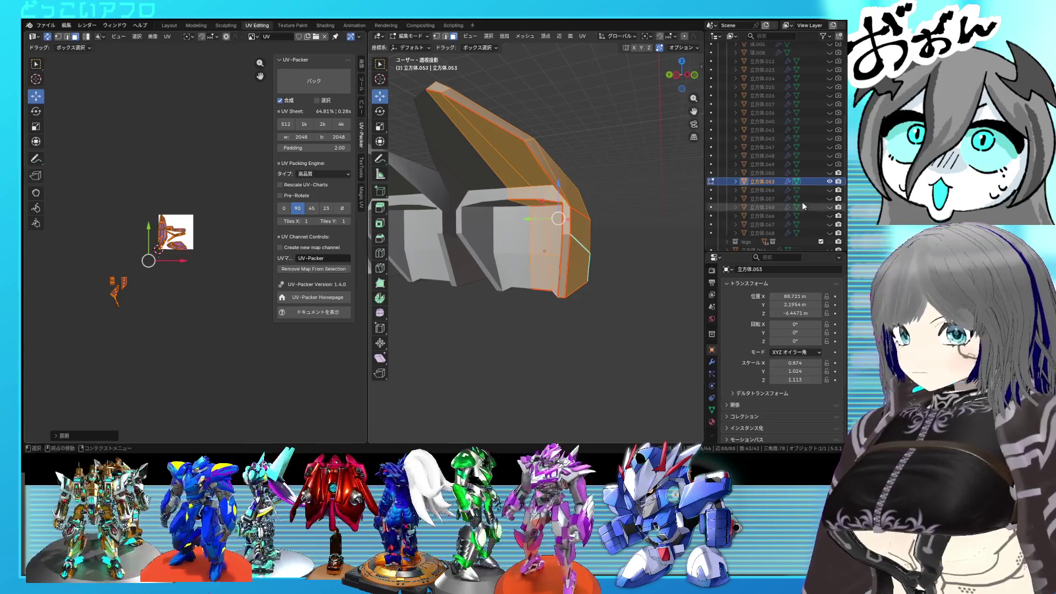
click(829, 181)
scroll(553, 236, down, 5)
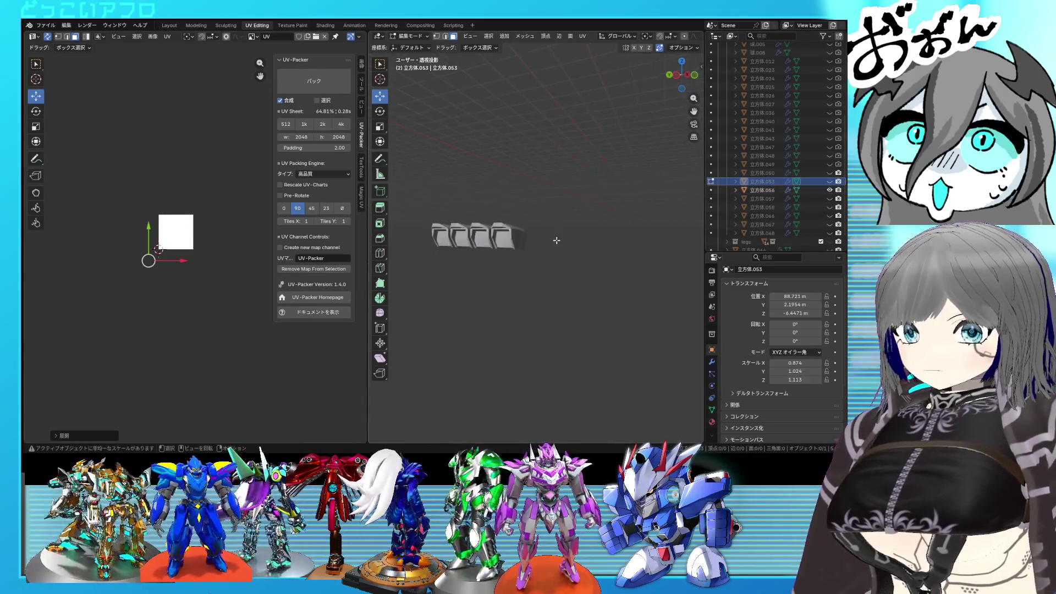
Return plate 立方体.056 to object mode and hide it
click(540, 221)
scroll(518, 196, up, 4)
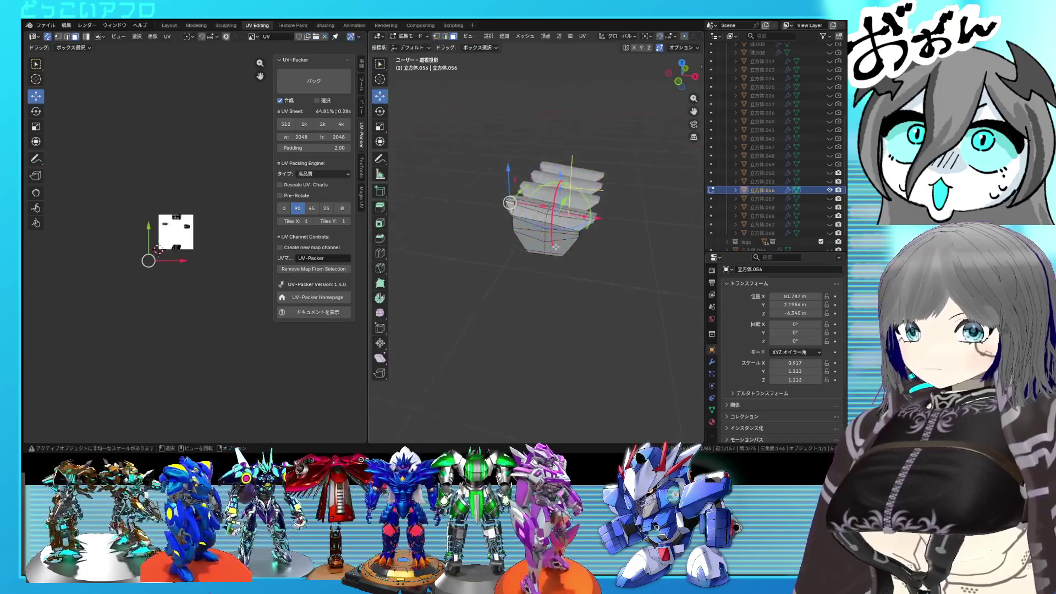
mouse_move(518, 197)
middle_down()
mouse_move(646, 253)
mouse_move(611, 248)
middle_up()
key(Tab)
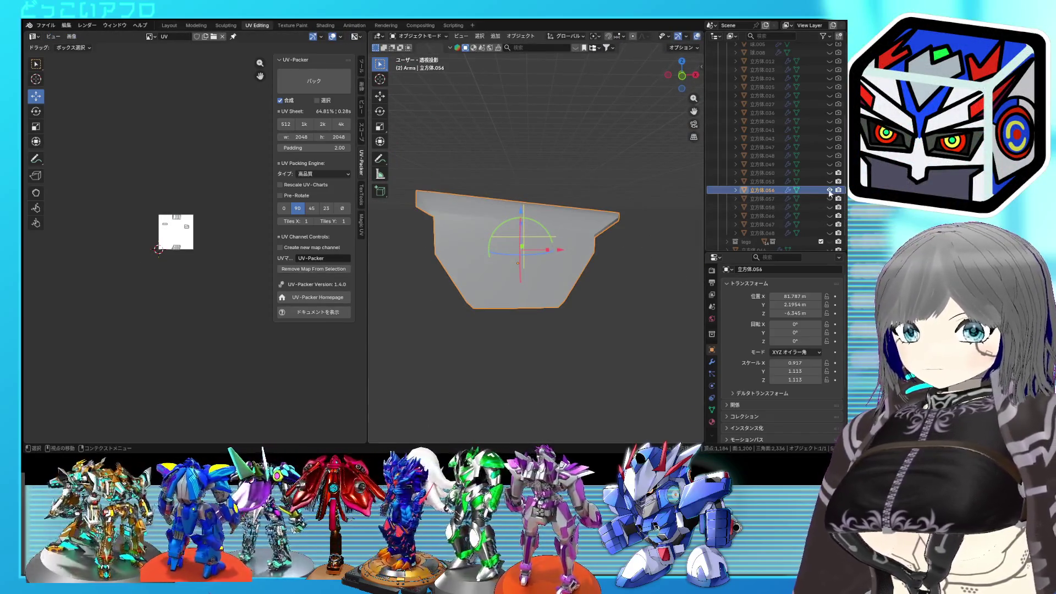
click(830, 190)
Unhide plates 立方体.049, 立方体.060 and the neighbouring plate and view them front-on as wireframes
click(829, 173)
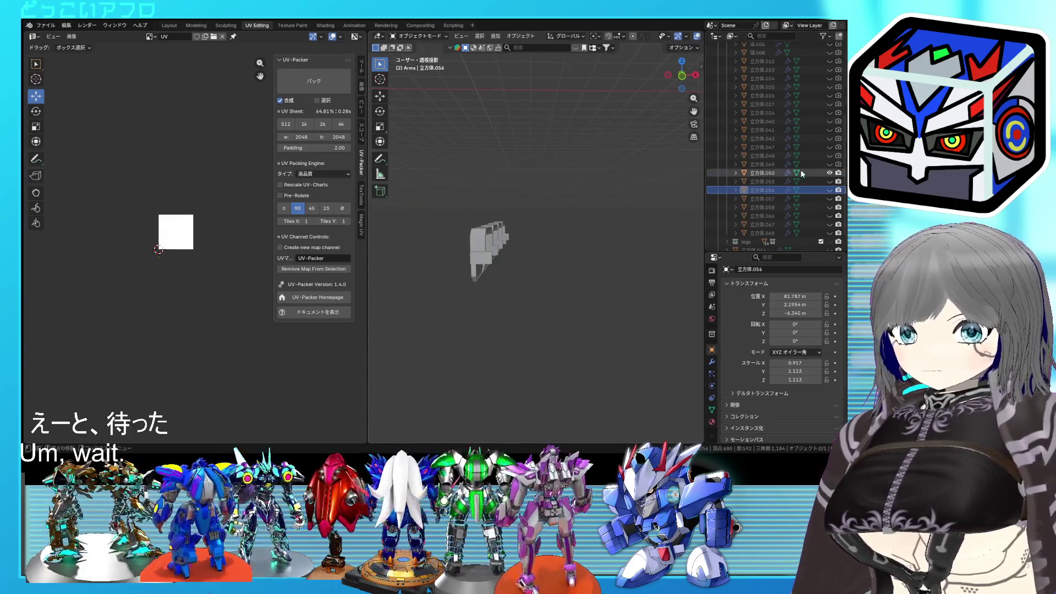
click(829, 165)
click(830, 190)
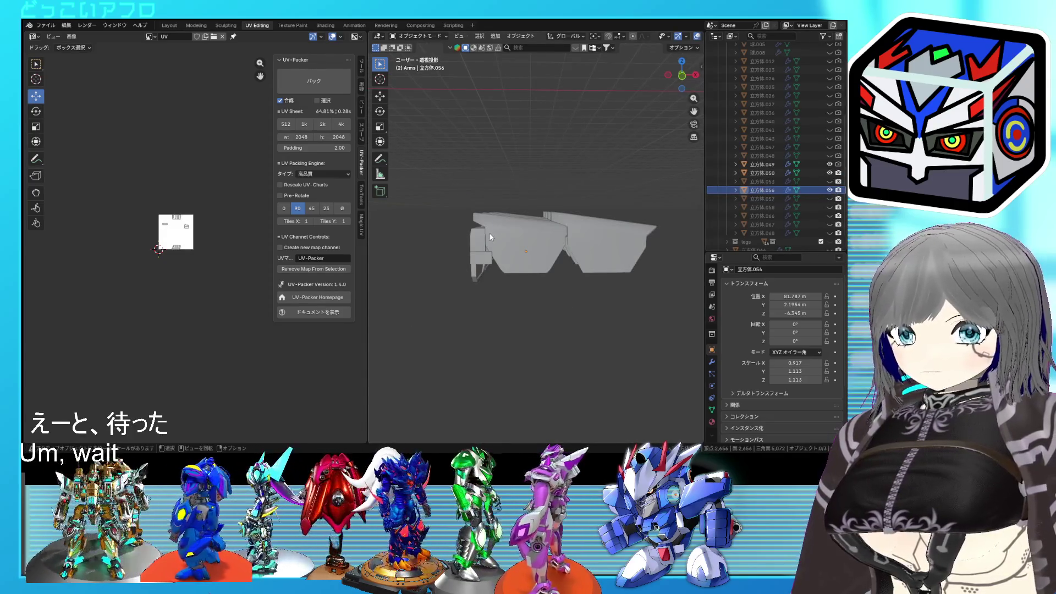
mouse_move(490, 238)
middle_down()
mouse_move(612, 253)
mouse_move(519, 249)
mouse_move(545, 249)
mouse_move(550, 302)
mouse_move(550, 289)
middle_up()
key(shift+z)
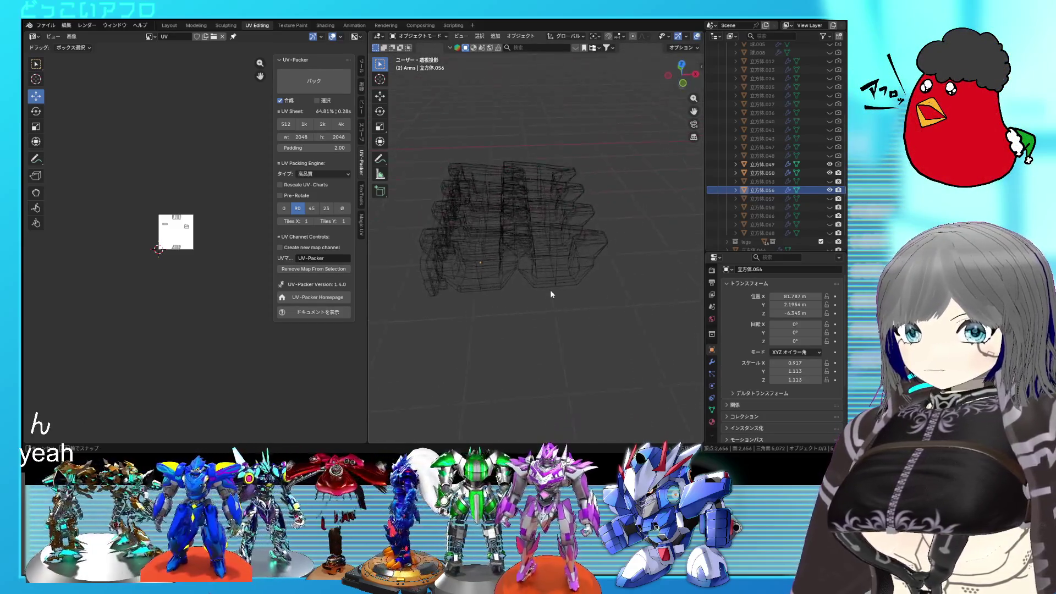
Duplicate the selected plate in front view as 立方体.069
key(shift+z)
click(555, 281)
key(KP_1)
scroll(589, 278, up, 2)
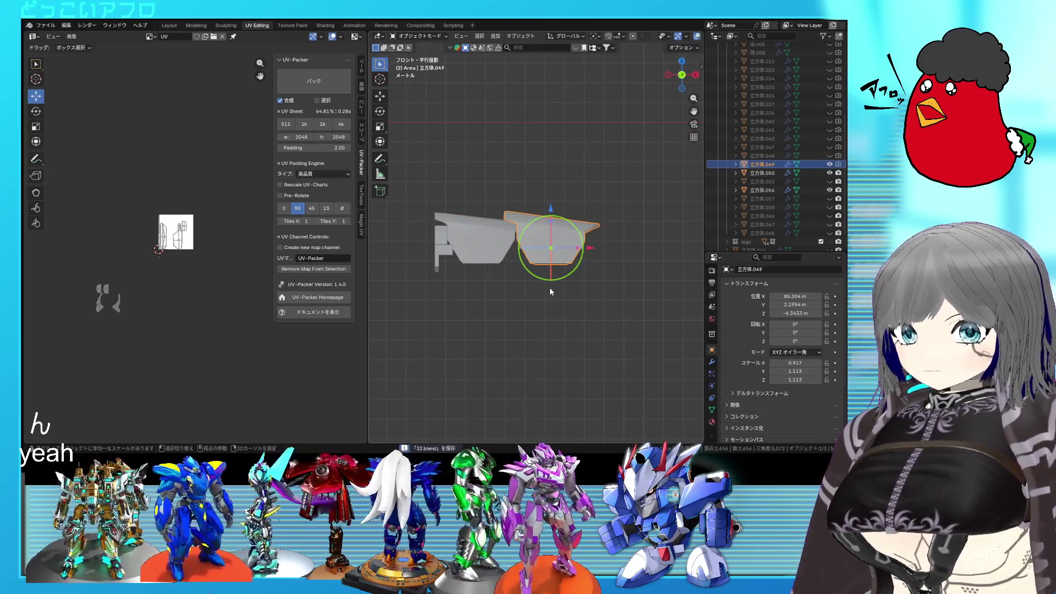
key(shift+d)
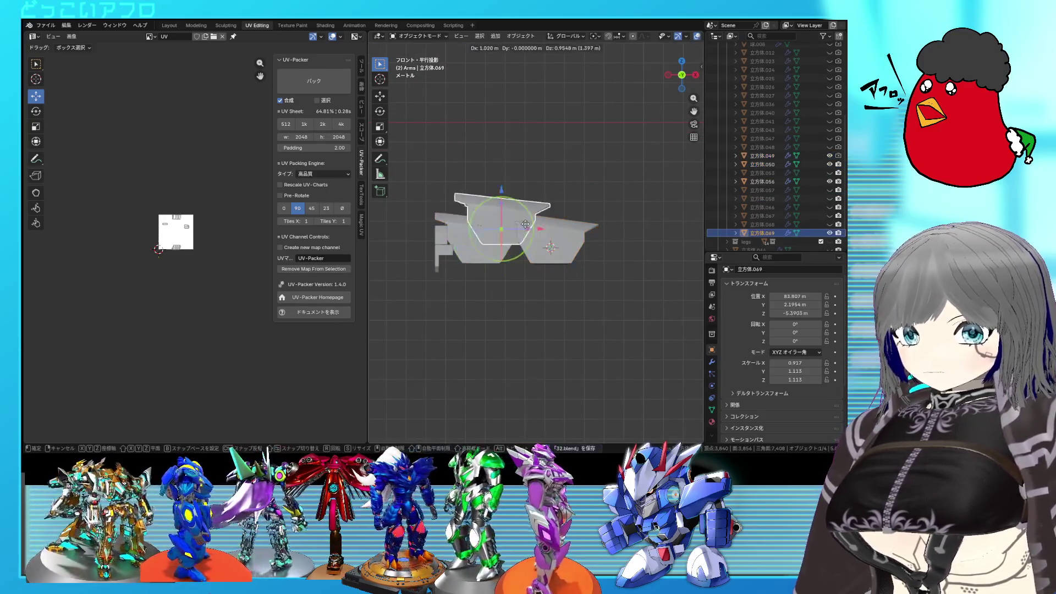
Snap the duplicate 立方体.069 onto plate 立方体.049's position via the 3D cursor
key(shift+s)
click(564, 194)
key(shift+z)
click(590, 256)
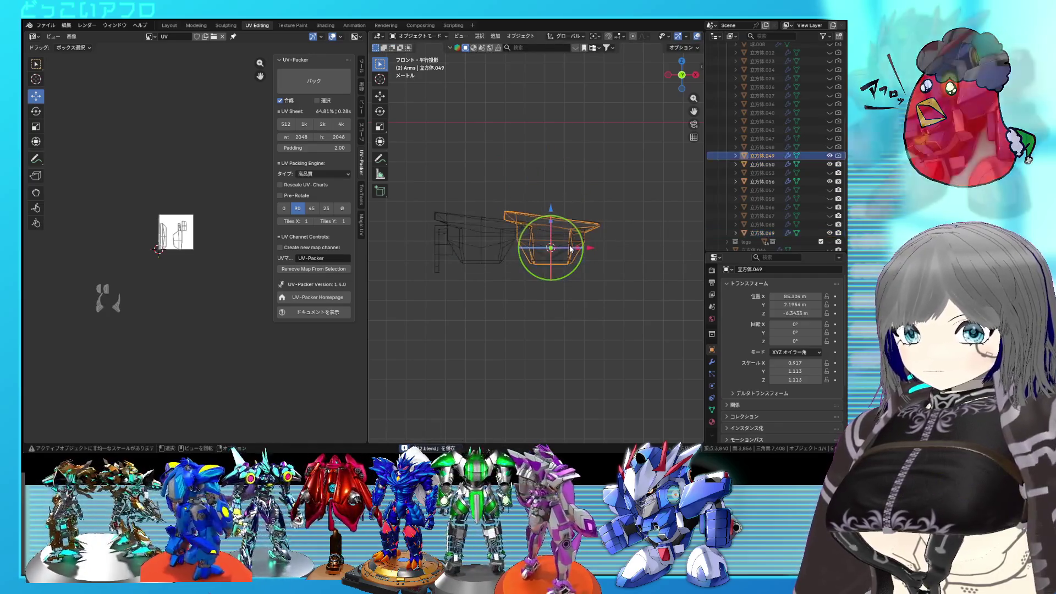
scroll(596, 267, up, 2)
scroll(598, 269, up, 2)
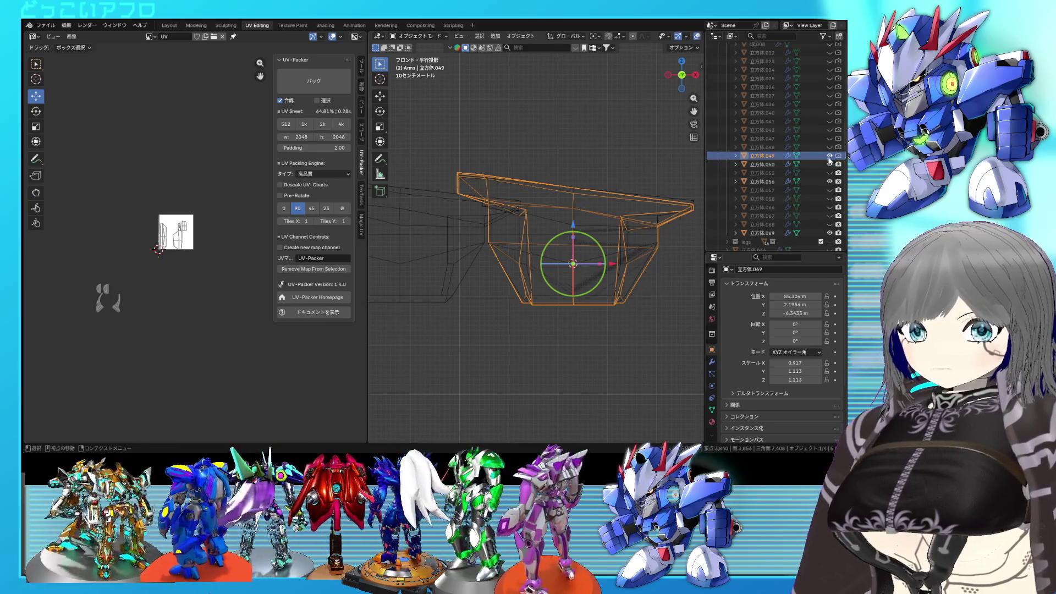
scroll(756, 160, up, 3)
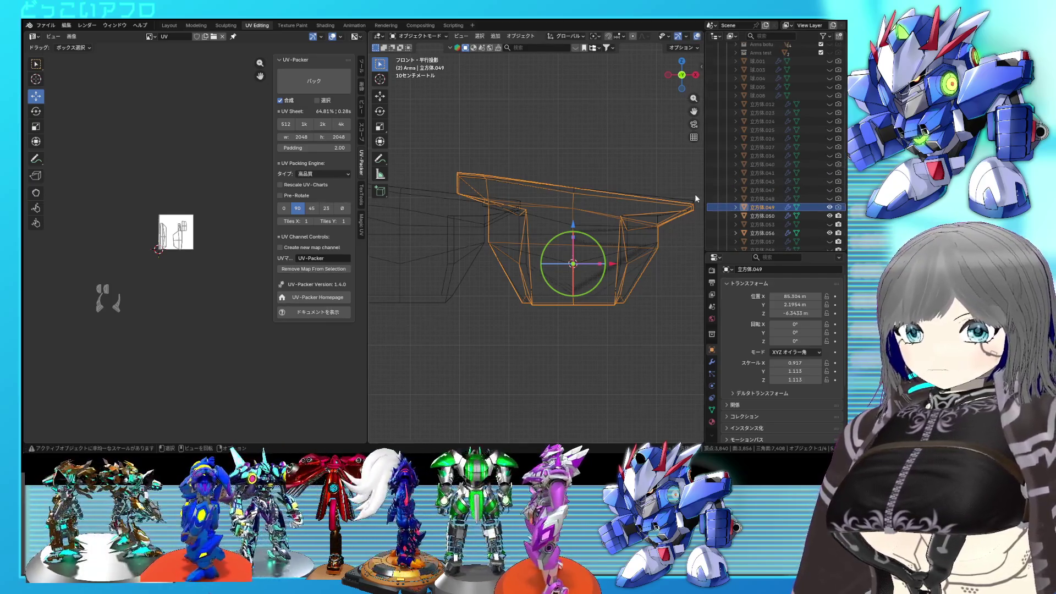
scroll(805, 211, down, 2)
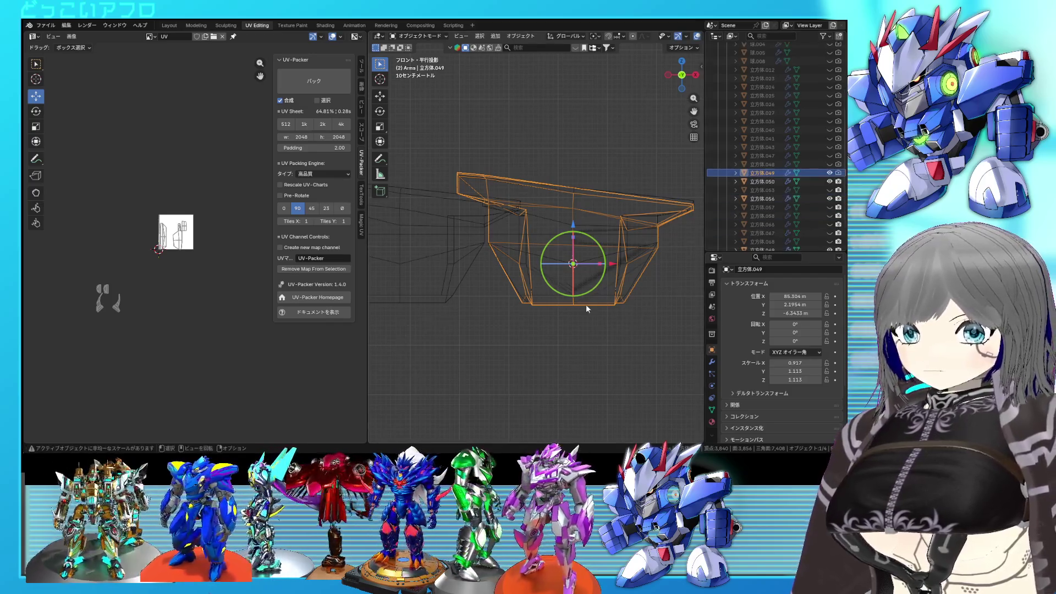
click(622, 296)
scroll(839, 190, down, 2)
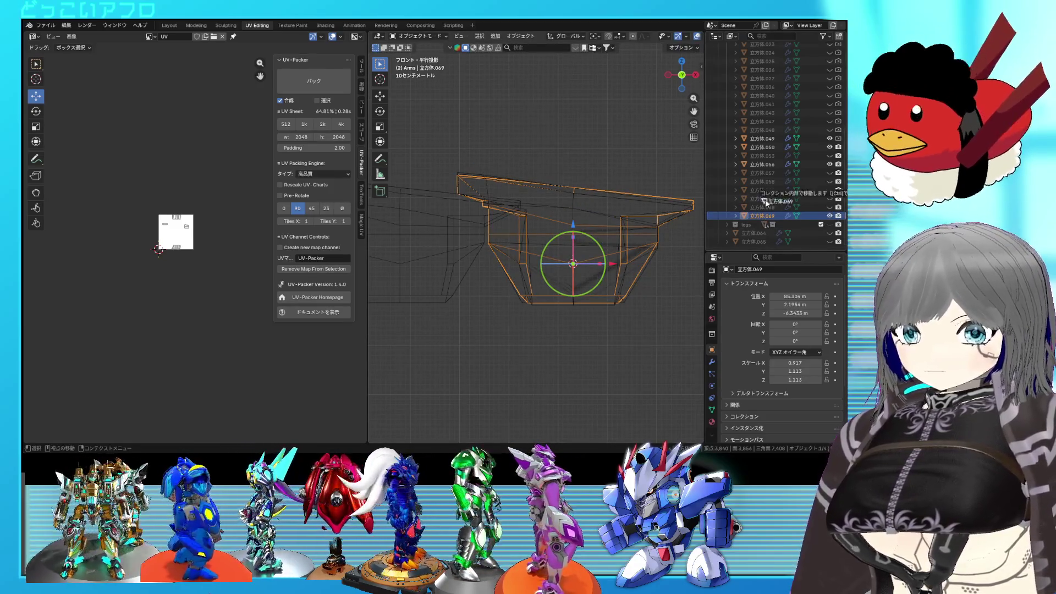
scroll(766, 53, up, 15)
Move 立方体.069 into another collection, hide 立方体.049 and save the file
drag(767, 28, 767, 129)
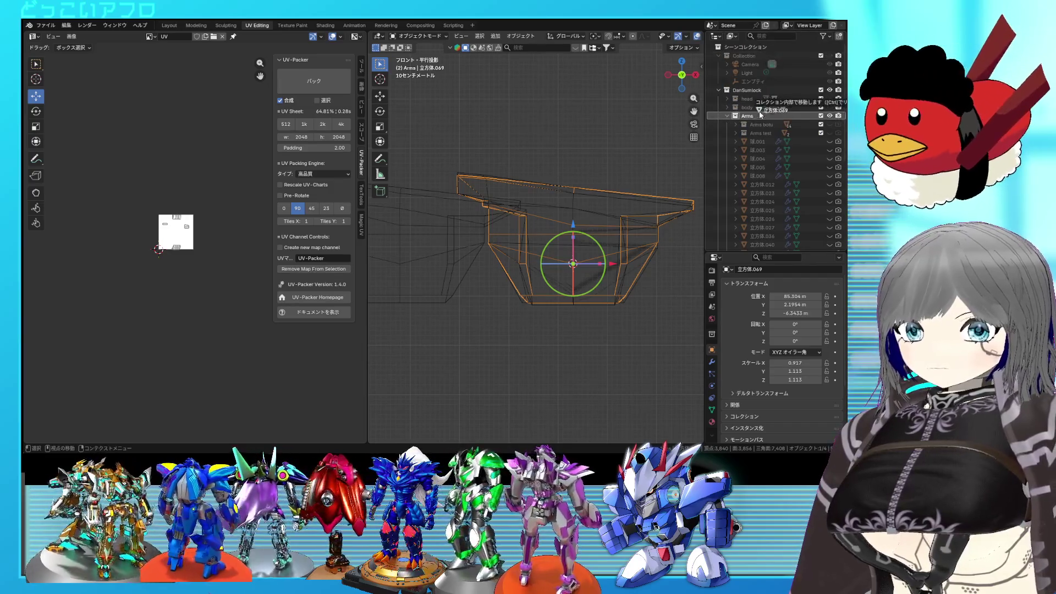
mouse_move(767, 130)
mouse_down()
mouse_move(764, 101)
mouse_move(765, 122)
mouse_up()
scroll(551, 255, down, 2)
middle_drag(551, 255, 536, 276)
key(shift+z)
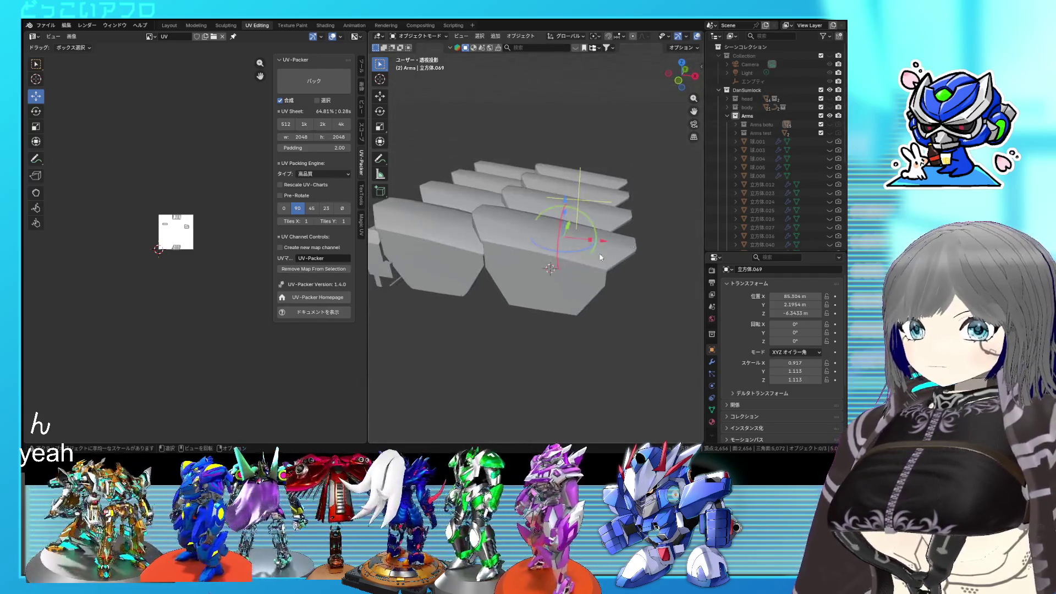
scroll(761, 176, down, 3)
scroll(773, 175, down, 3)
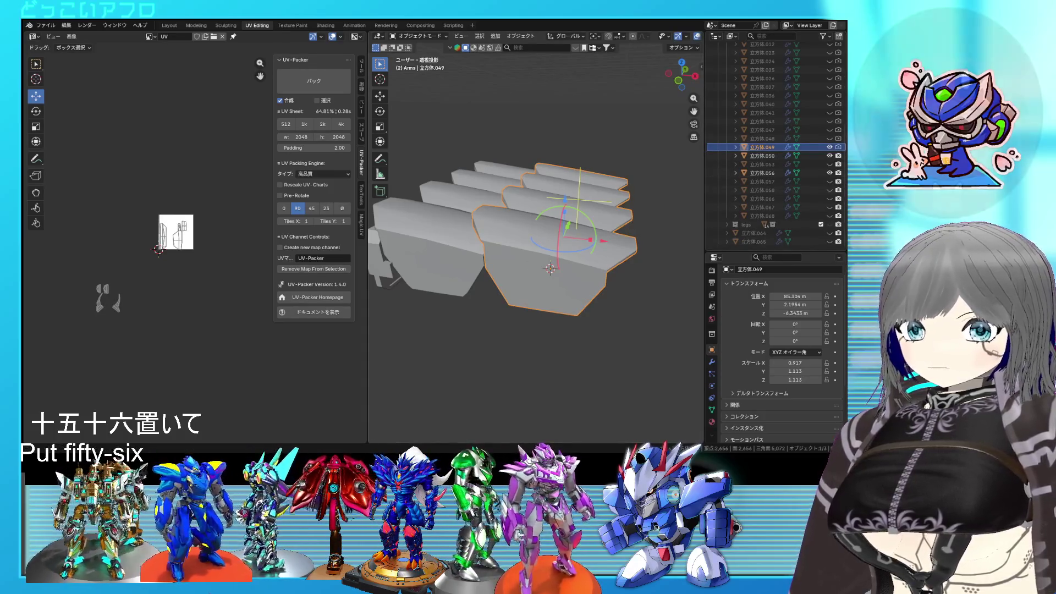
click(828, 147)
key(ctrl+s)
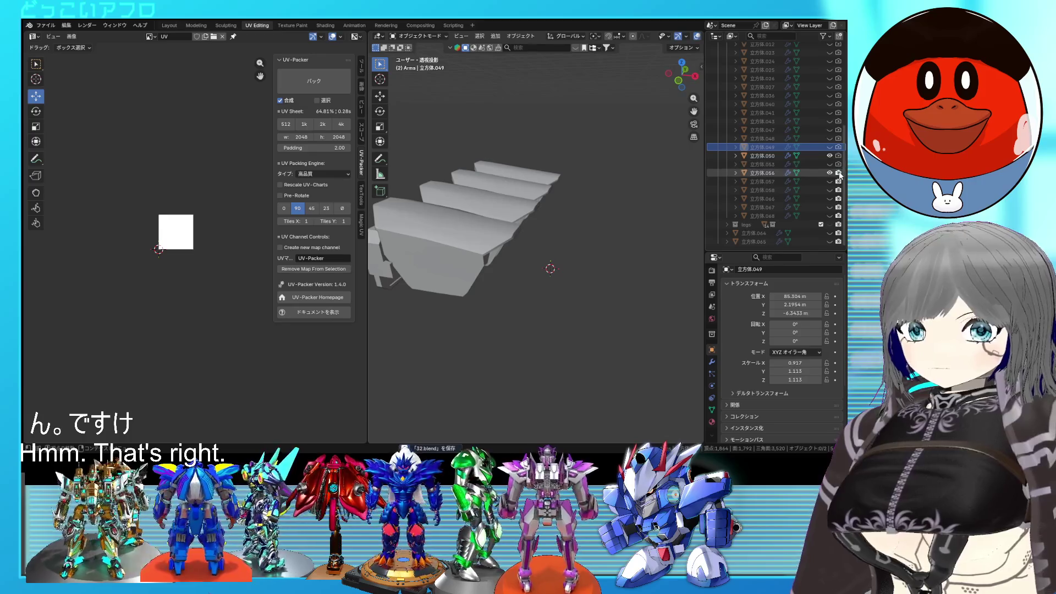
Reshow 立方体.049 and settle on plate 立方体.056 as the selection in object mode
click(829, 173)
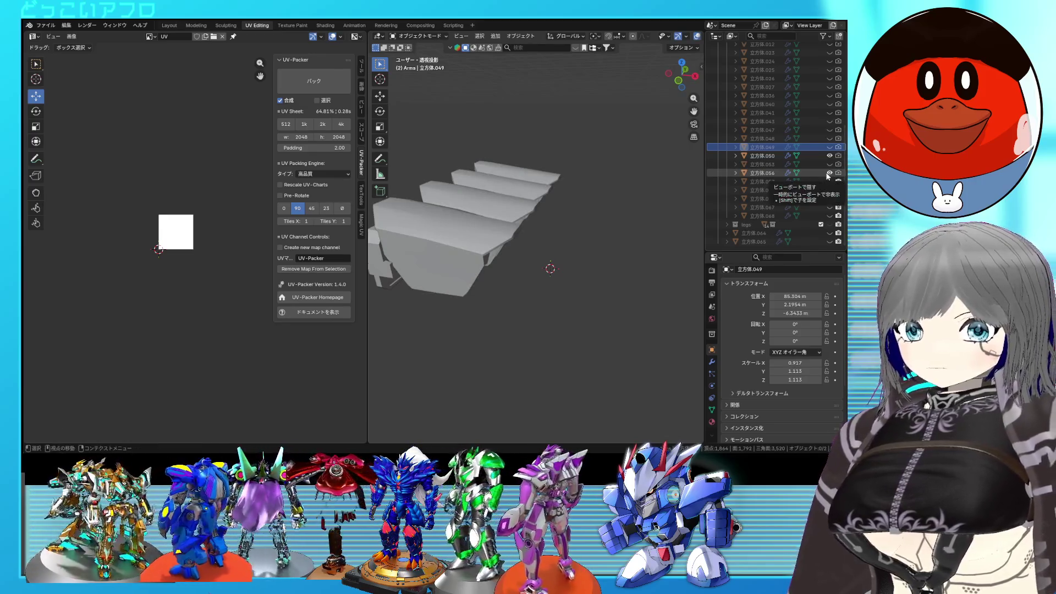
click(737, 173)
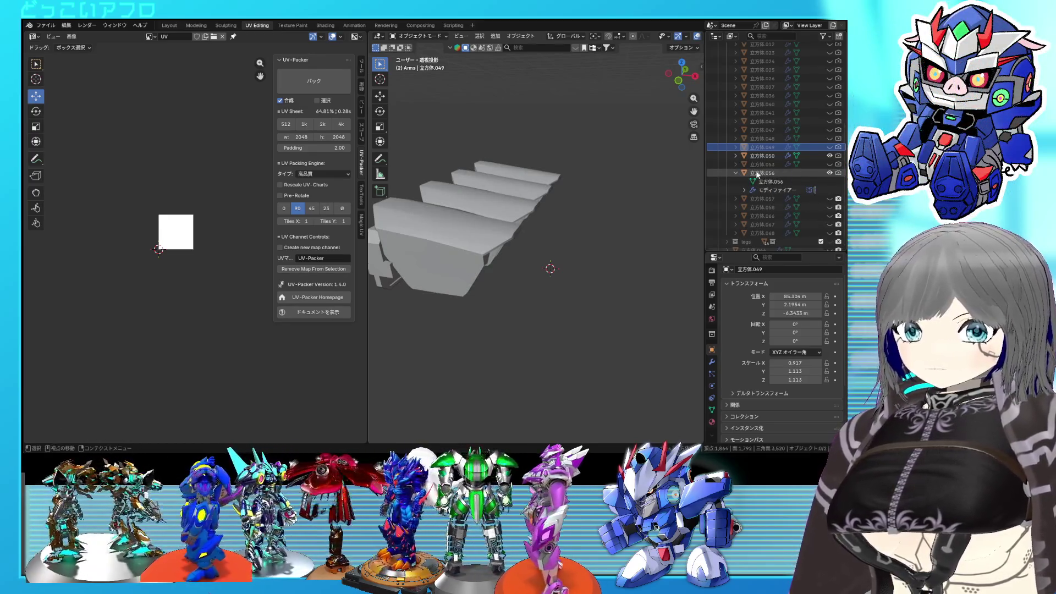
click(737, 173)
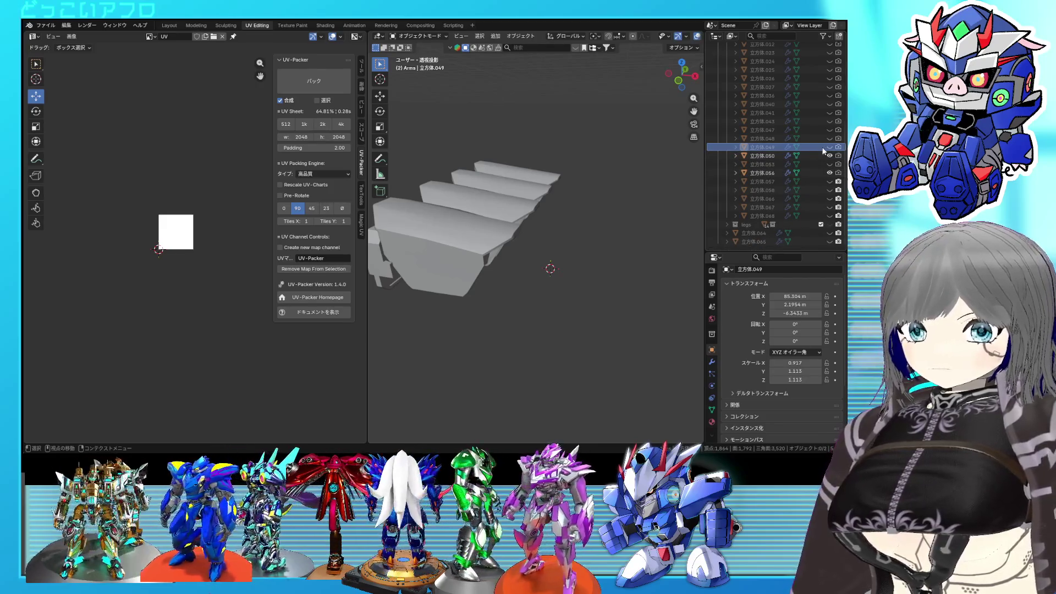
click(829, 148)
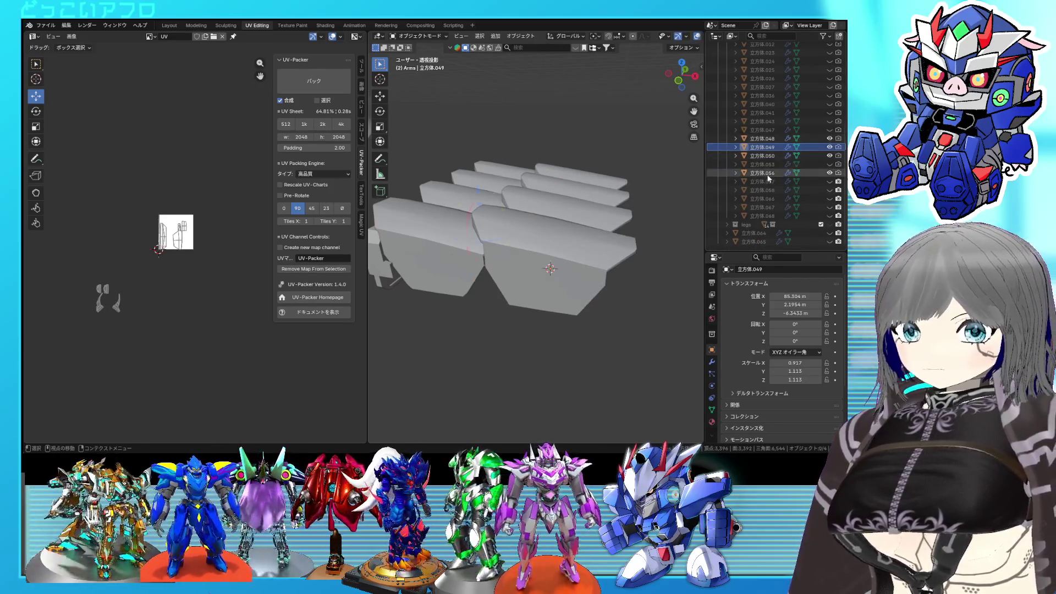
click(766, 174)
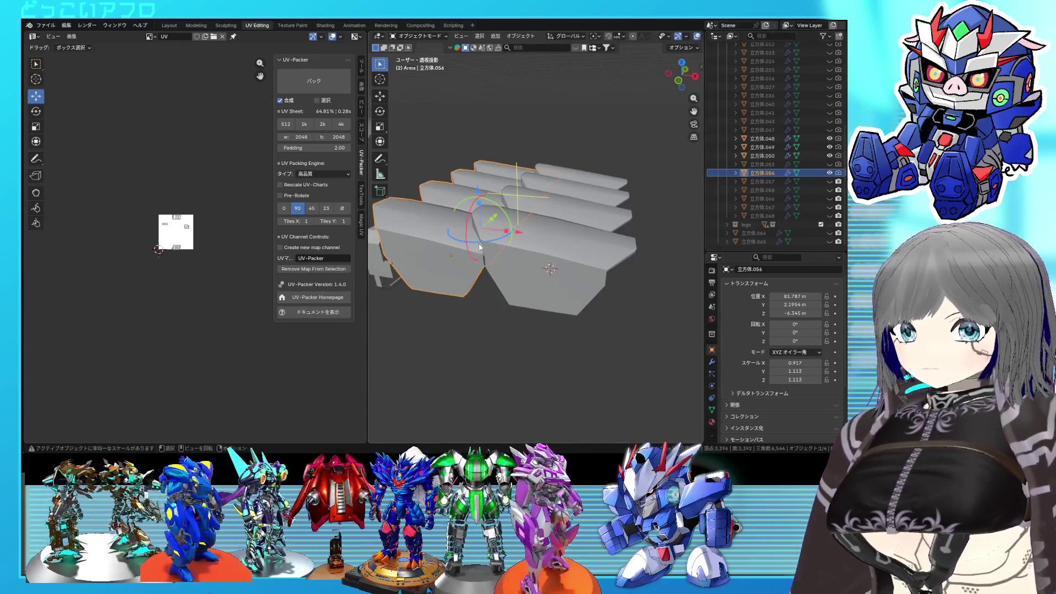
key(Tab)
key(Tab)
key(KP_Divide)
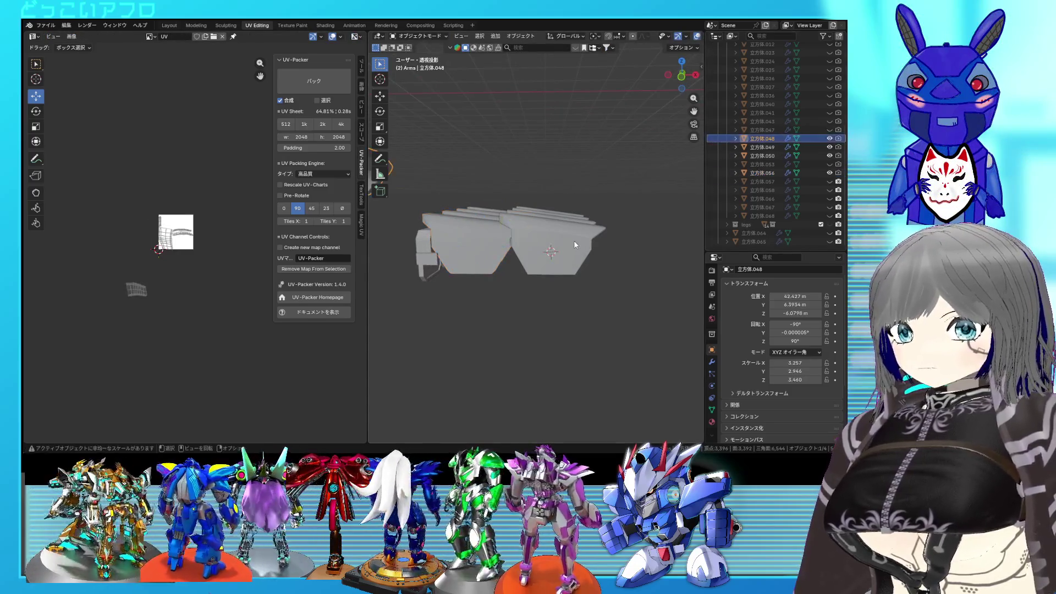
click(570, 244)
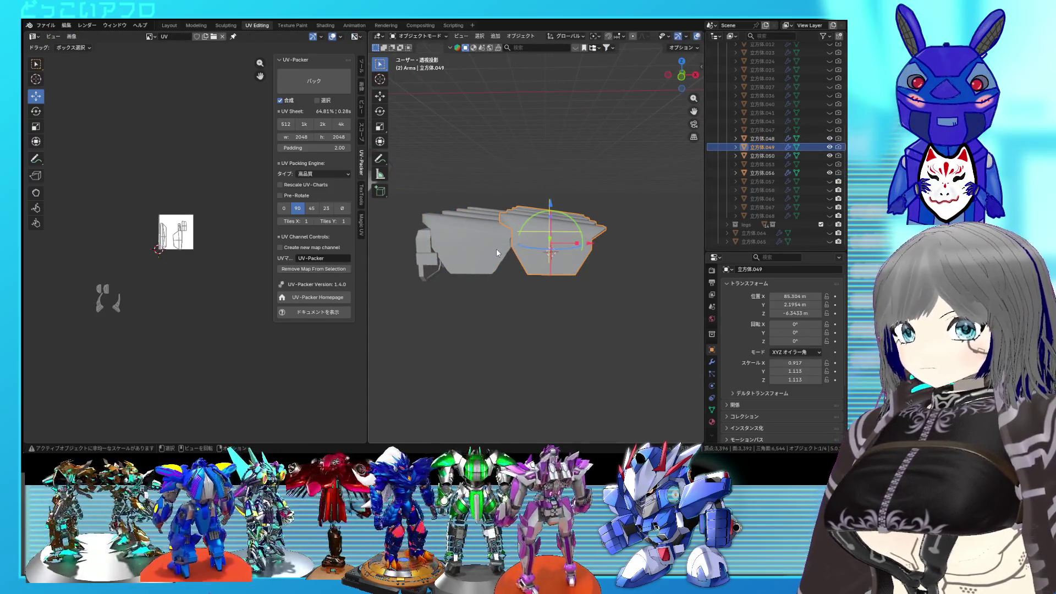
click(495, 248)
middle_drag(495, 248, 496, 298)
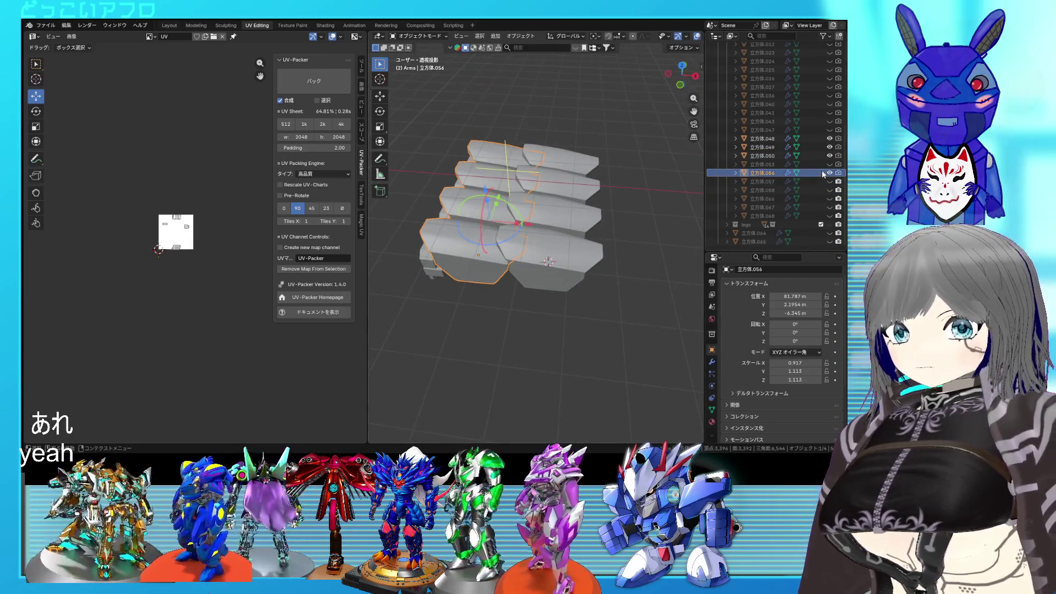
Snap the 3D cursor to 立方体.056 and move plate 立方体.070 onto that position
key(shift+s)
click(482, 360)
click(537, 280)
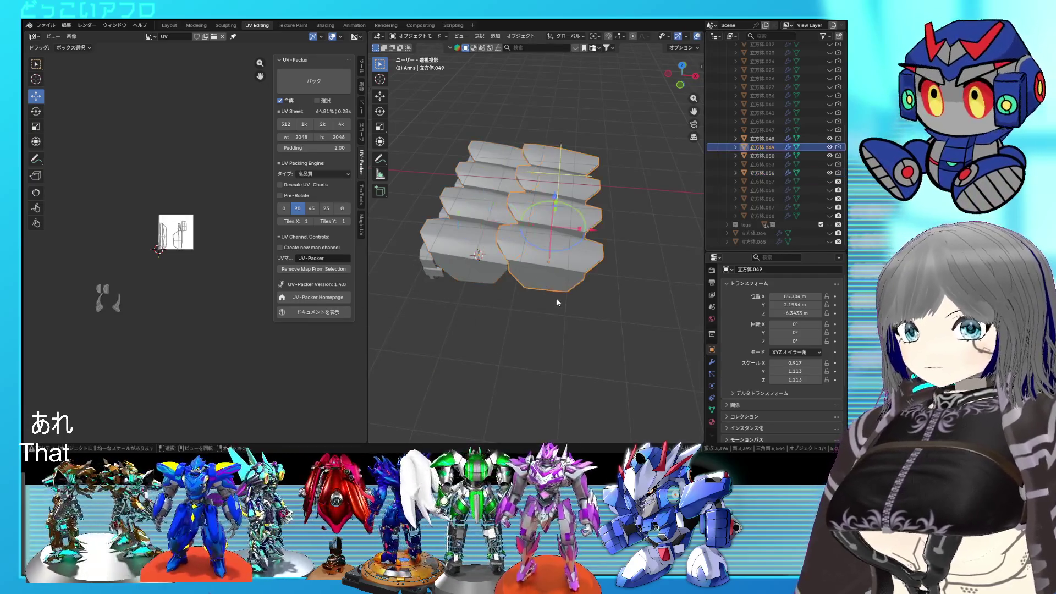
key(shift+s)
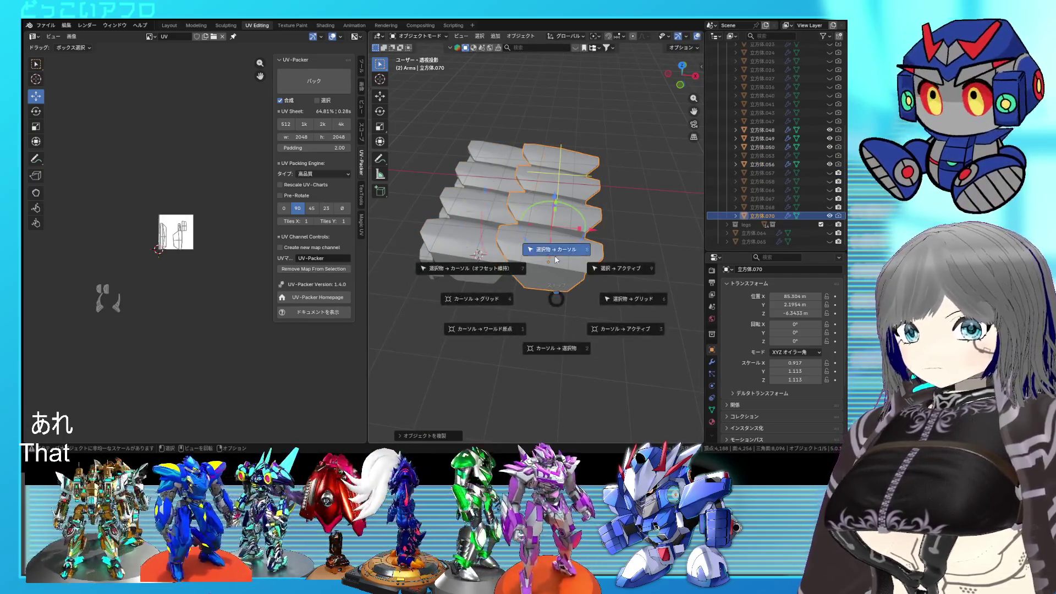
click(547, 267)
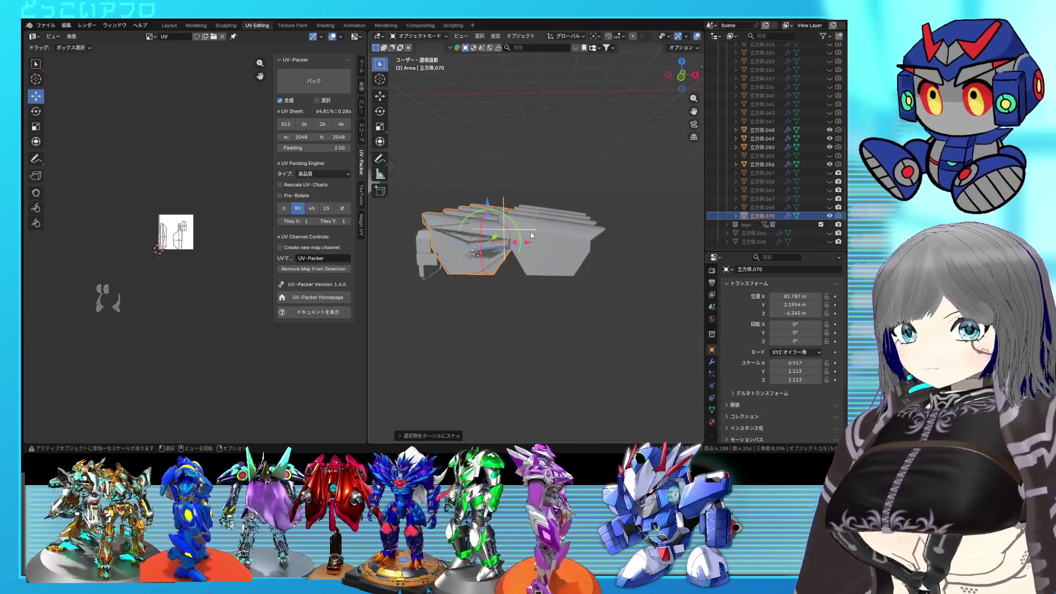
Put plate 立方体.056 into the other collection and clear the selection
click(764, 165)
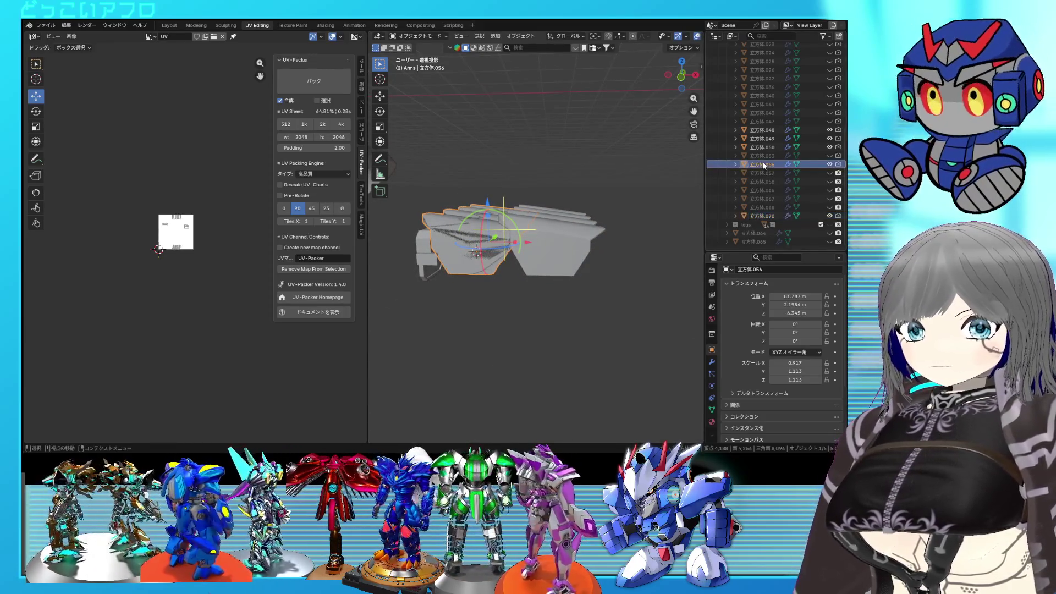
scroll(771, 174, up, 3)
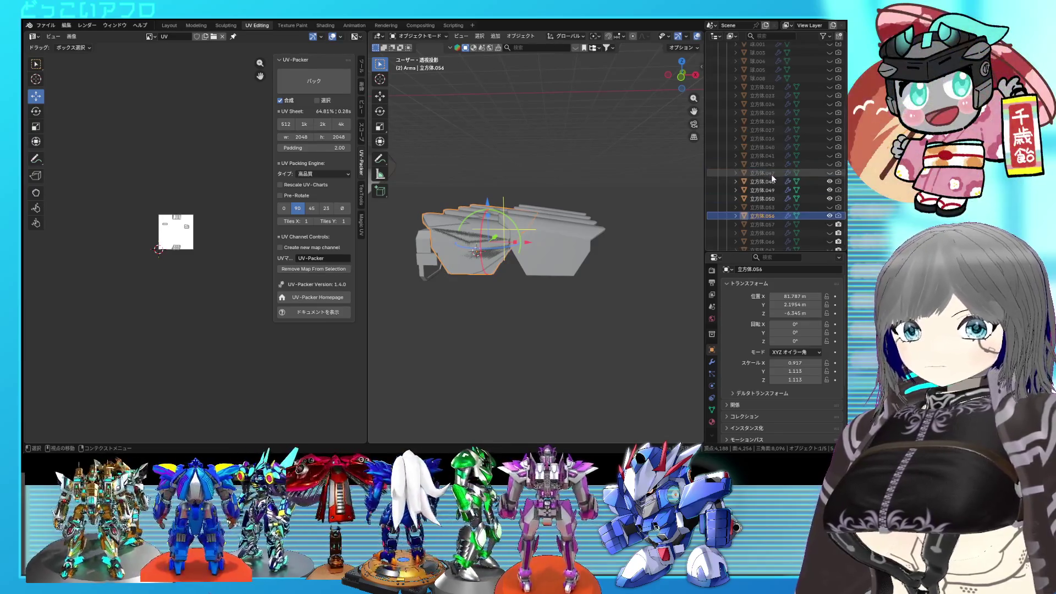
scroll(773, 177, up, 2)
scroll(773, 183, up, 2)
drag(774, 189, 760, 224)
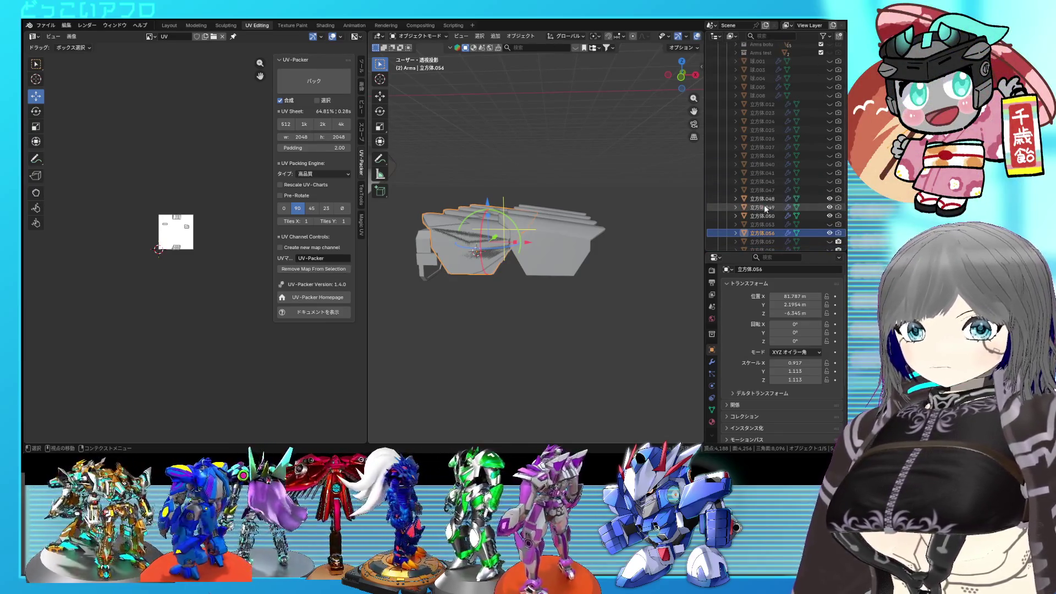
drag(754, 59, 754, 59)
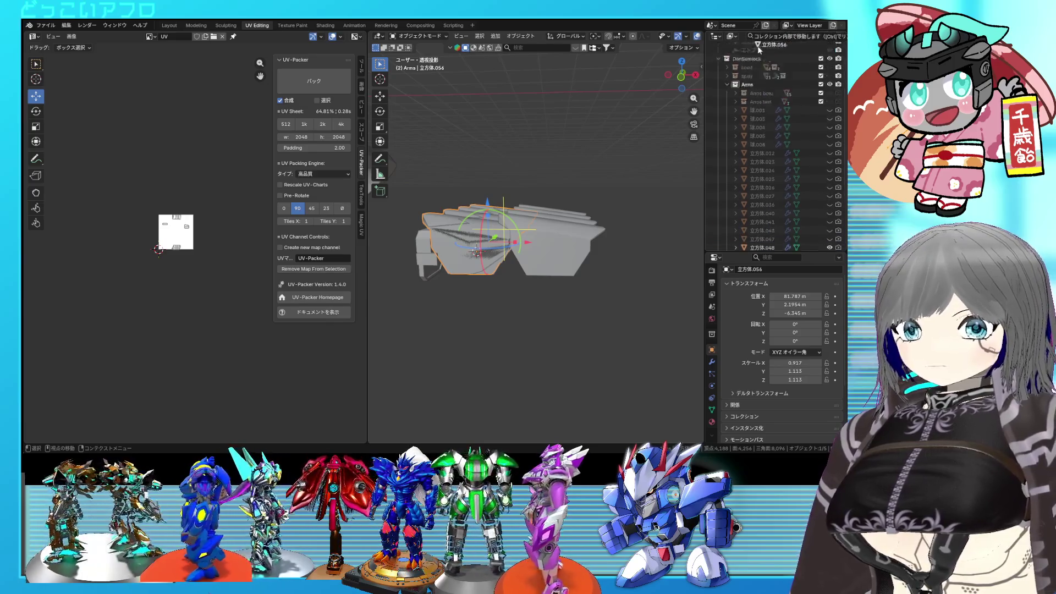
click(603, 243)
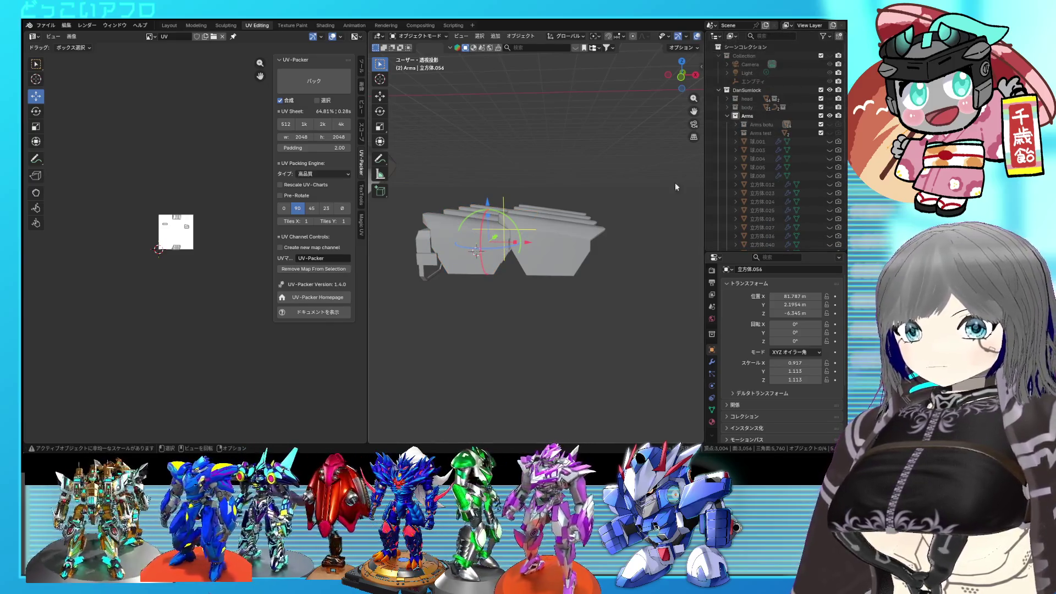
scroll(744, 172, down, 5)
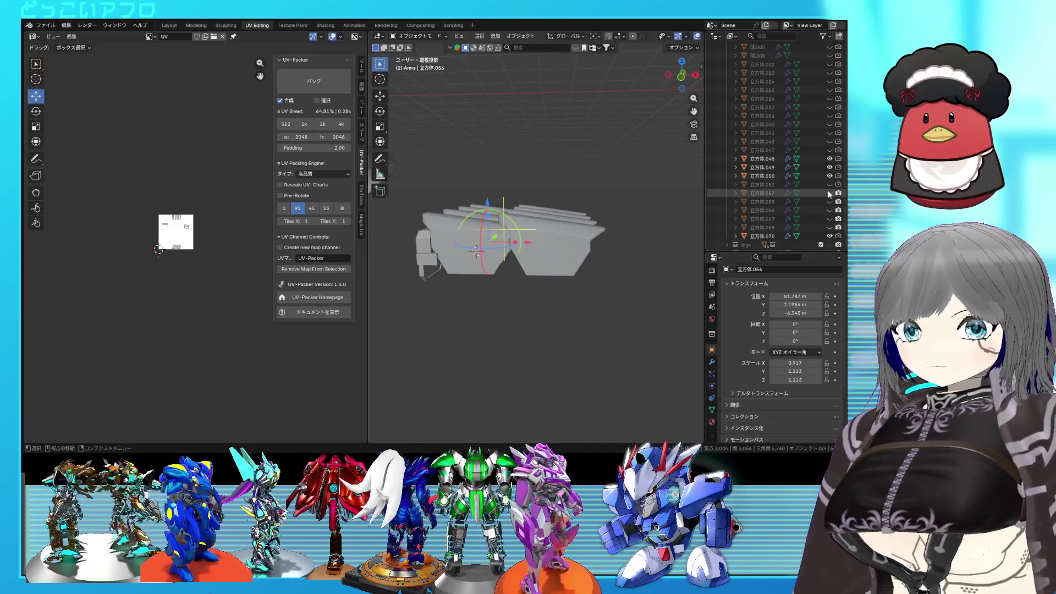
Reveal the remaining plate pieces and inspect the right-hand plate from several angles
click(831, 237)
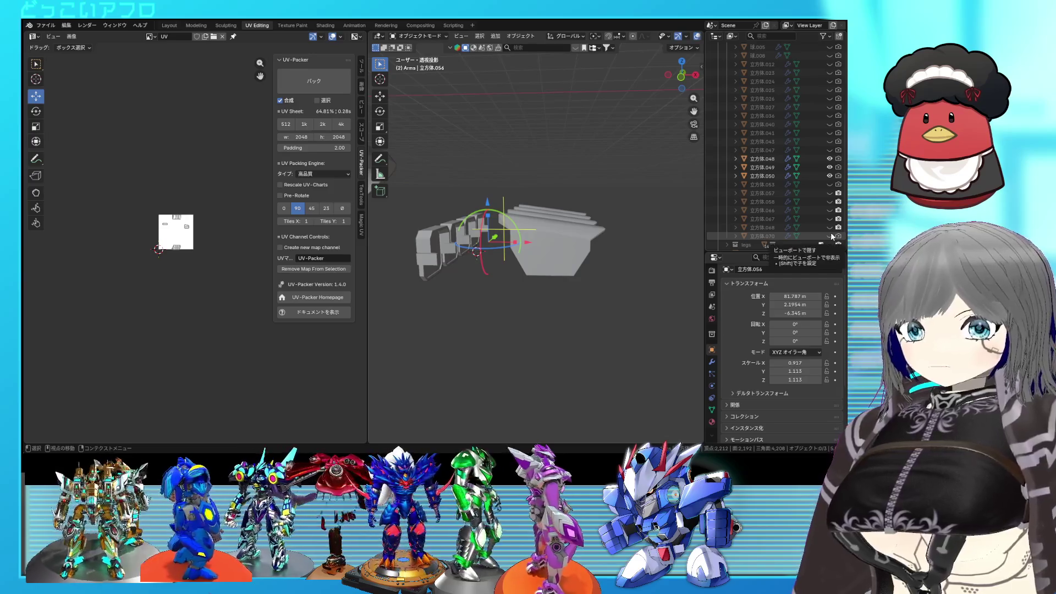
drag(830, 220, 830, 188)
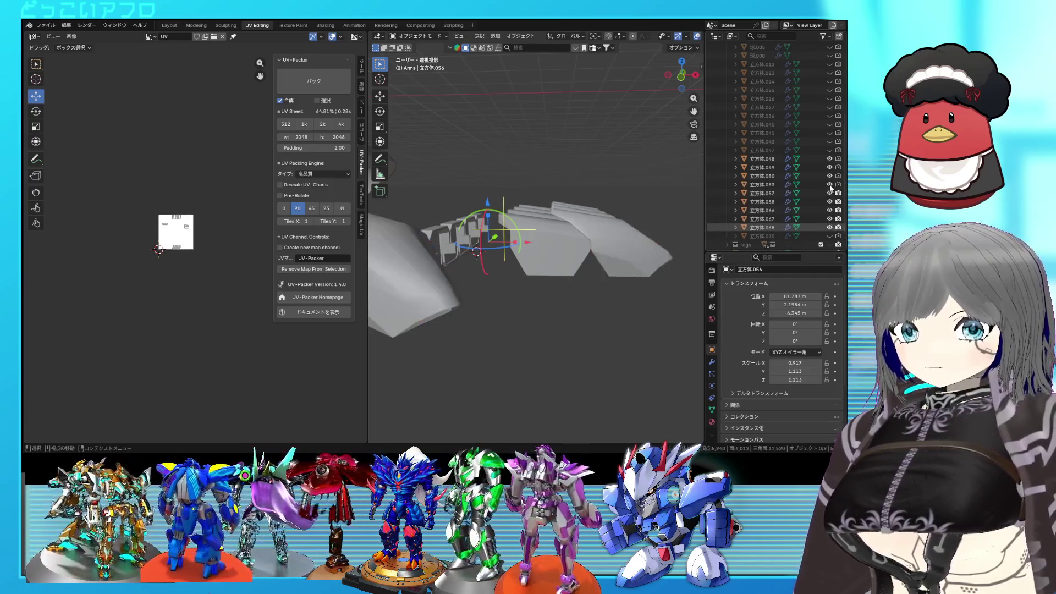
click(628, 234)
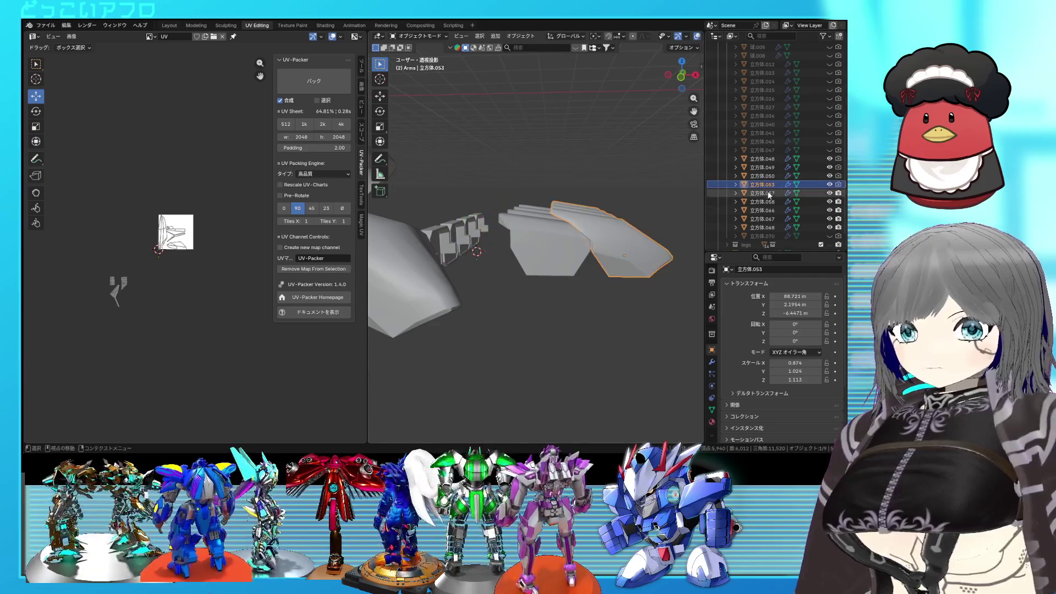
middle_drag(544, 248, 565, 205)
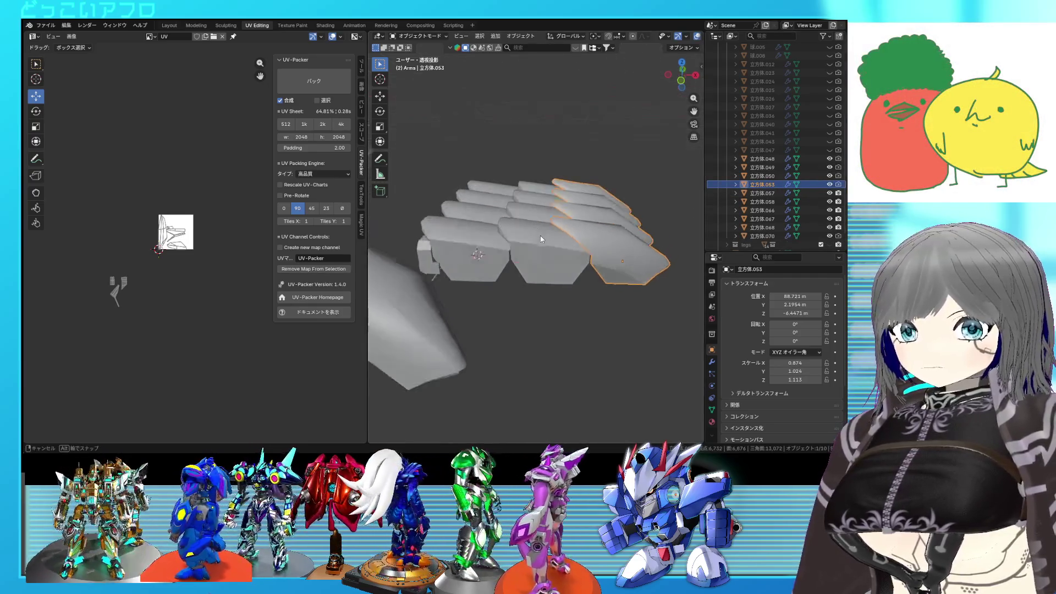
scroll(820, 119, up, 4)
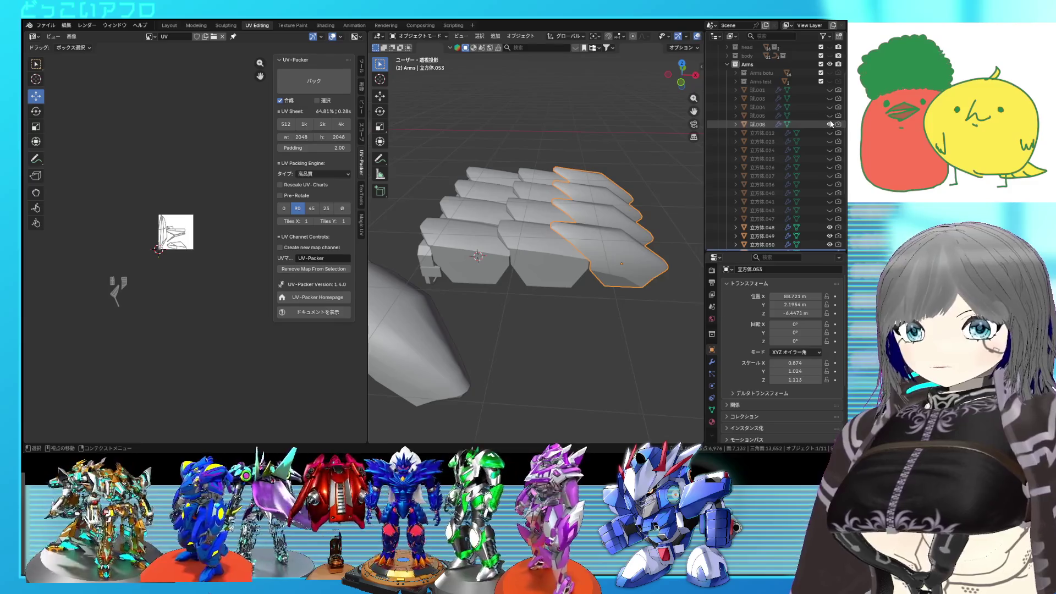
middle_drag(575, 181, 580, 192)
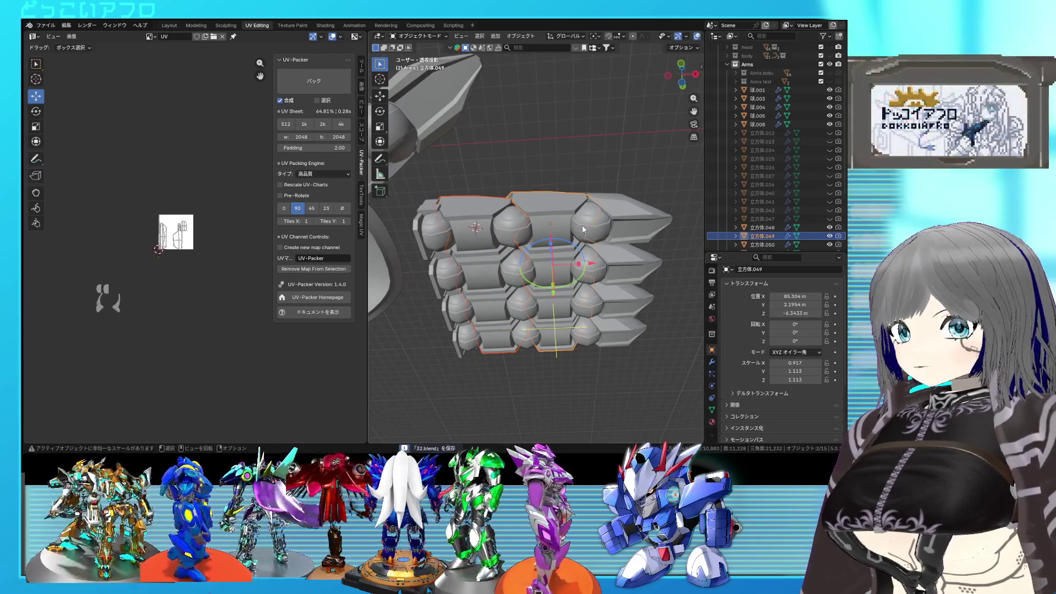
middle_drag(582, 226, 583, 233)
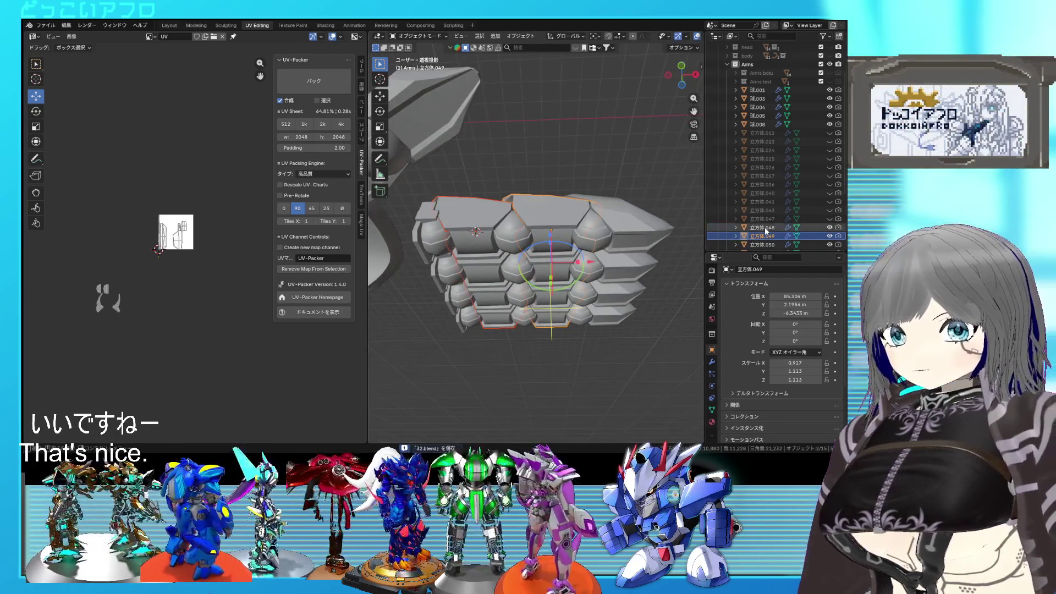
scroll(763, 224, down, 2)
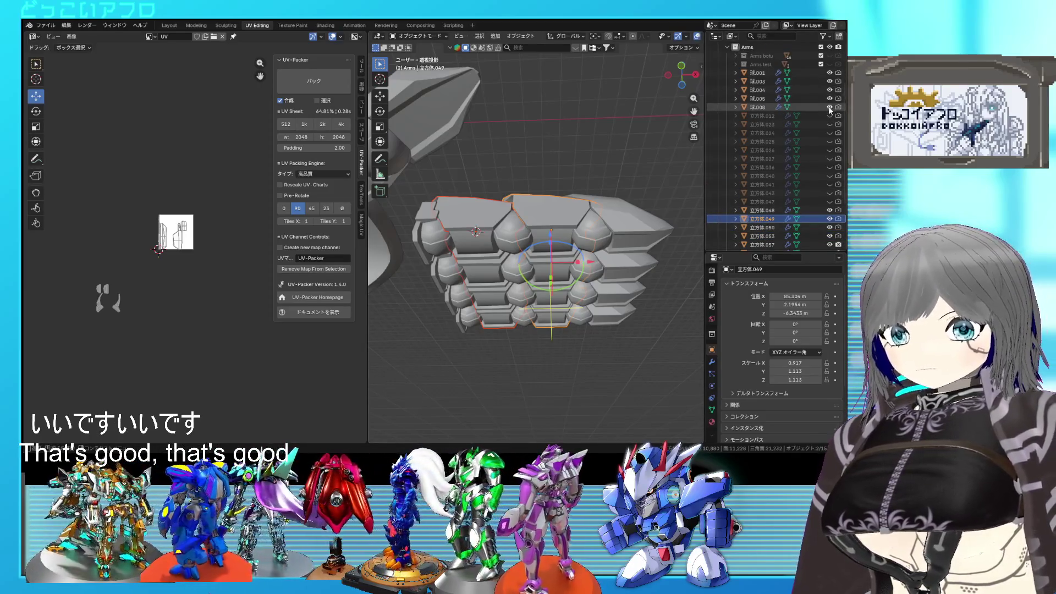
Hide the sphere meshes, other arm pieces and the stepped plate, leaving only the small plates
drag(830, 107, 830, 80)
click(830, 72)
scroll(830, 124, down, 3)
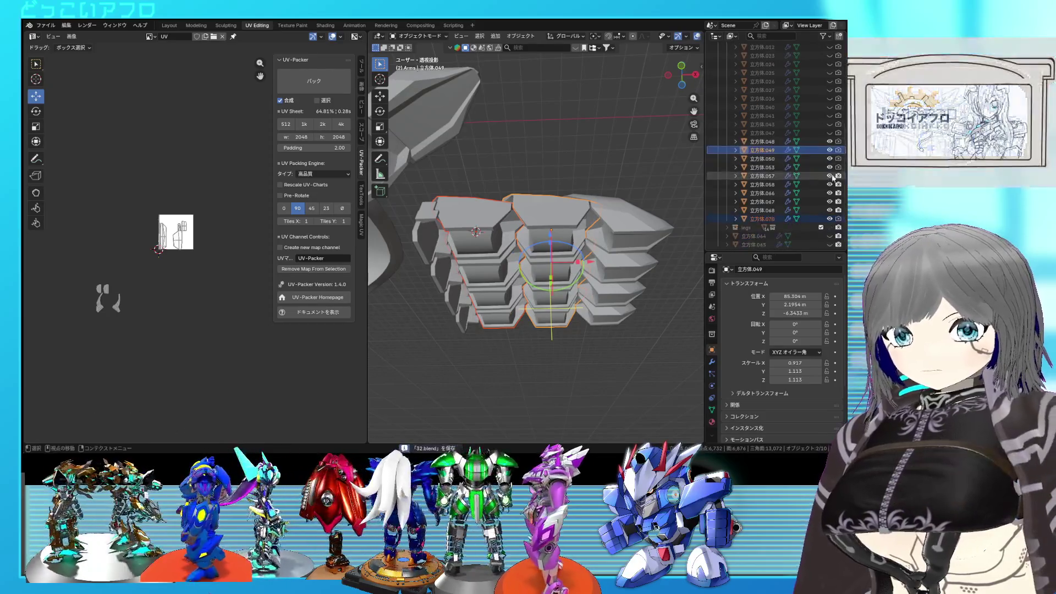
drag(830, 184, 830, 167)
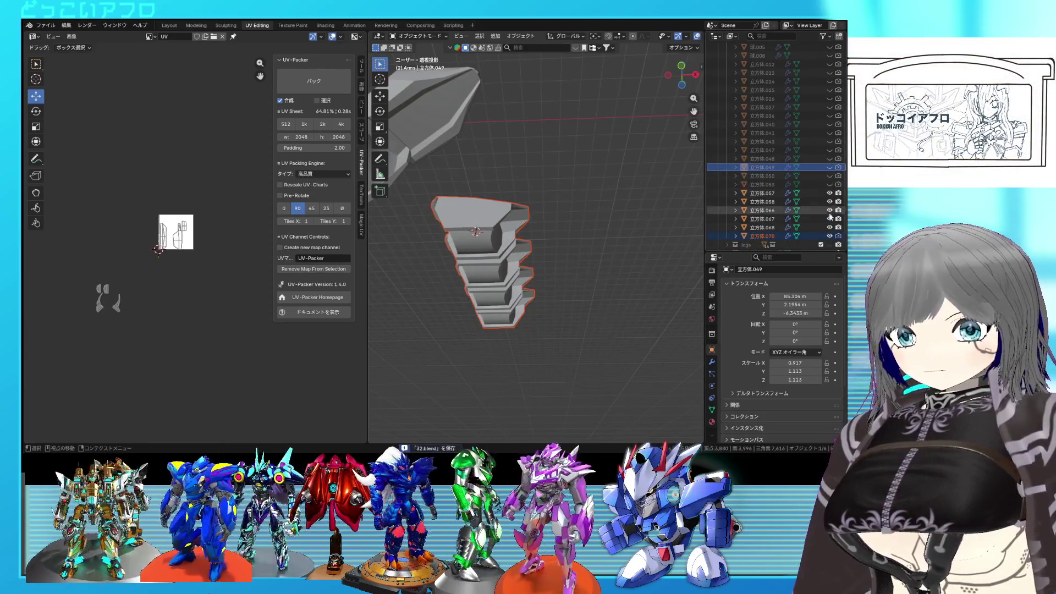
click(830, 236)
mouse_move(626, 220)
middle_down()
mouse_move(577, 241)
mouse_move(542, 320)
mouse_move(633, 283)
middle_up()
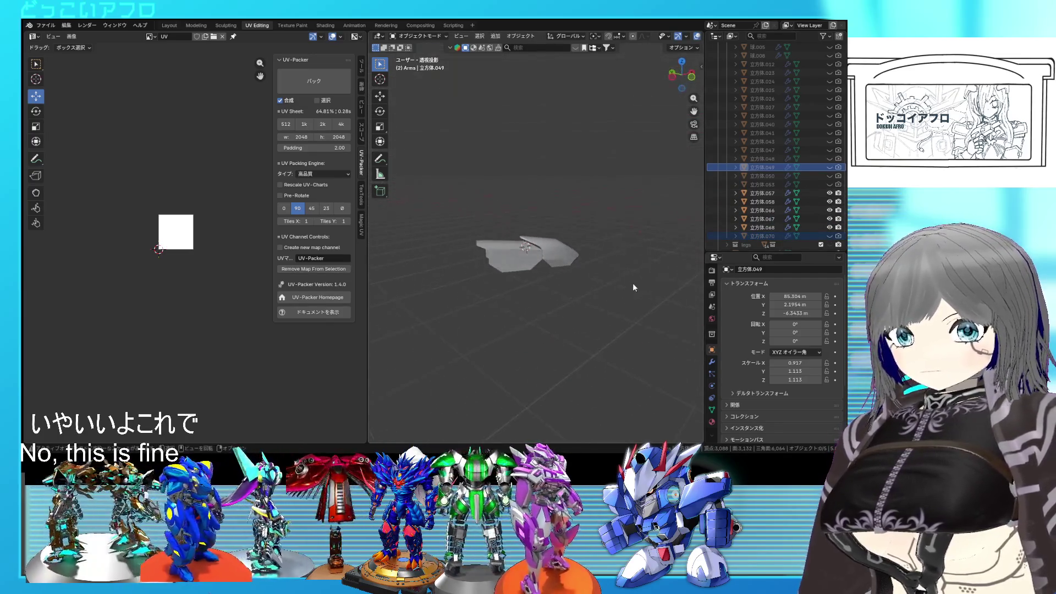
scroll(733, 186, down, 2)
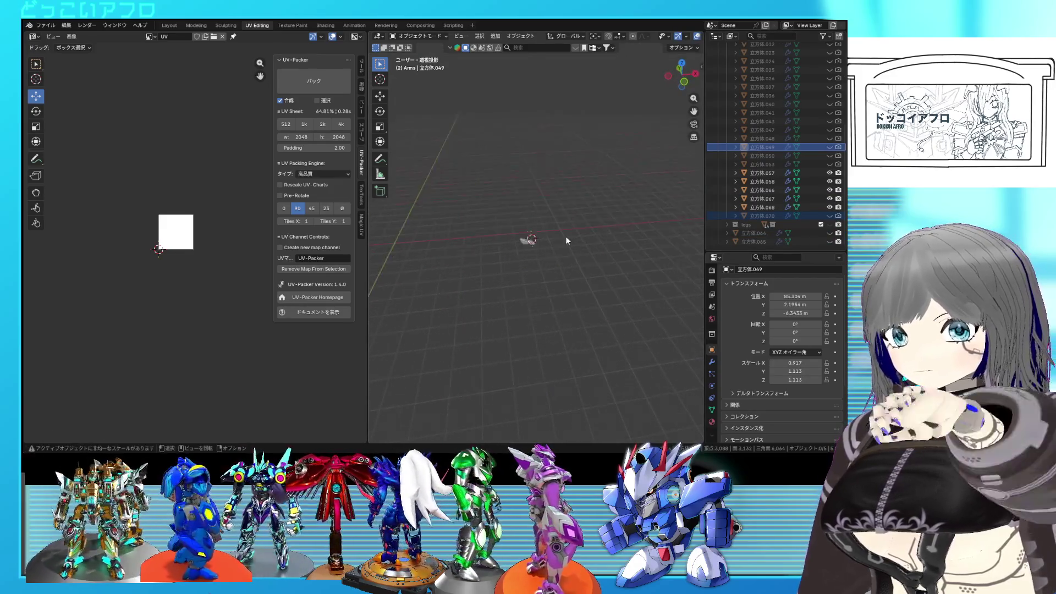
scroll(566, 239, up, 3)
scroll(584, 234, up, 3)
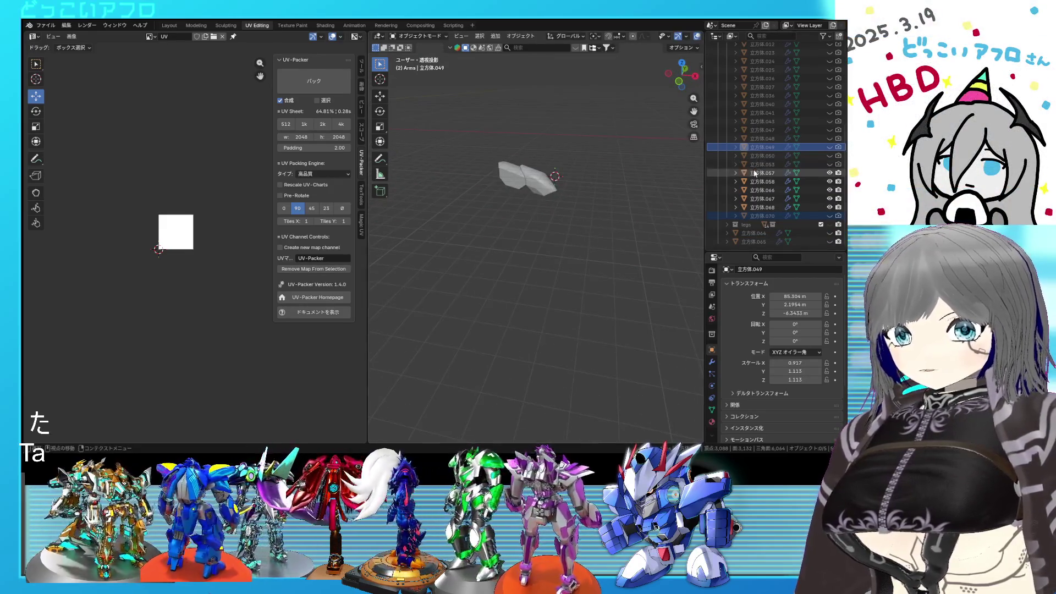
In the Layout workspace, box-select the three small plate objects and move them into another collection
click(754, 173)
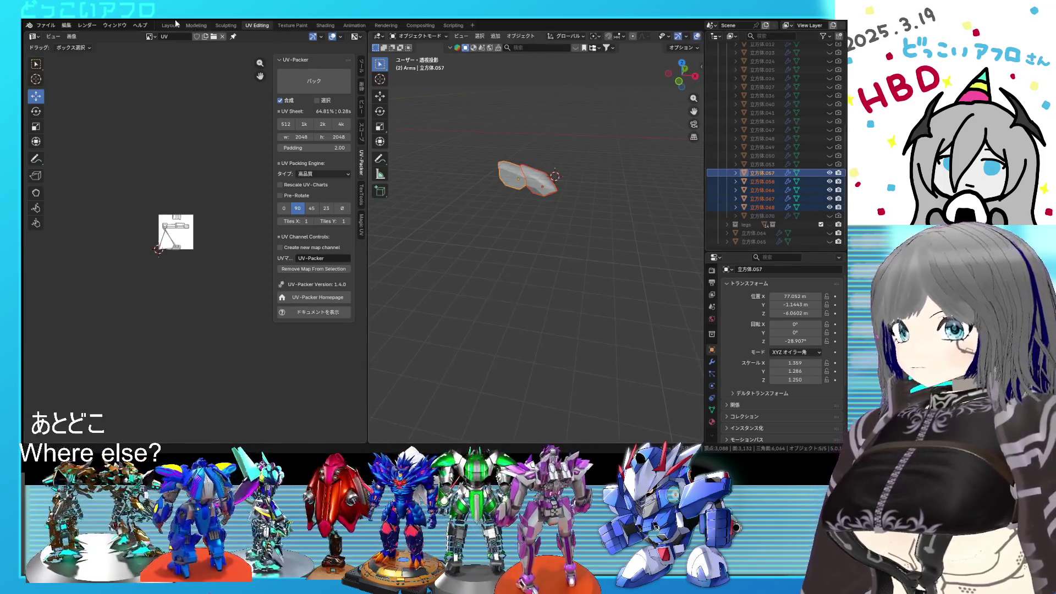
click(169, 25)
scroll(557, 197, down, 3)
scroll(575, 220, down, 2)
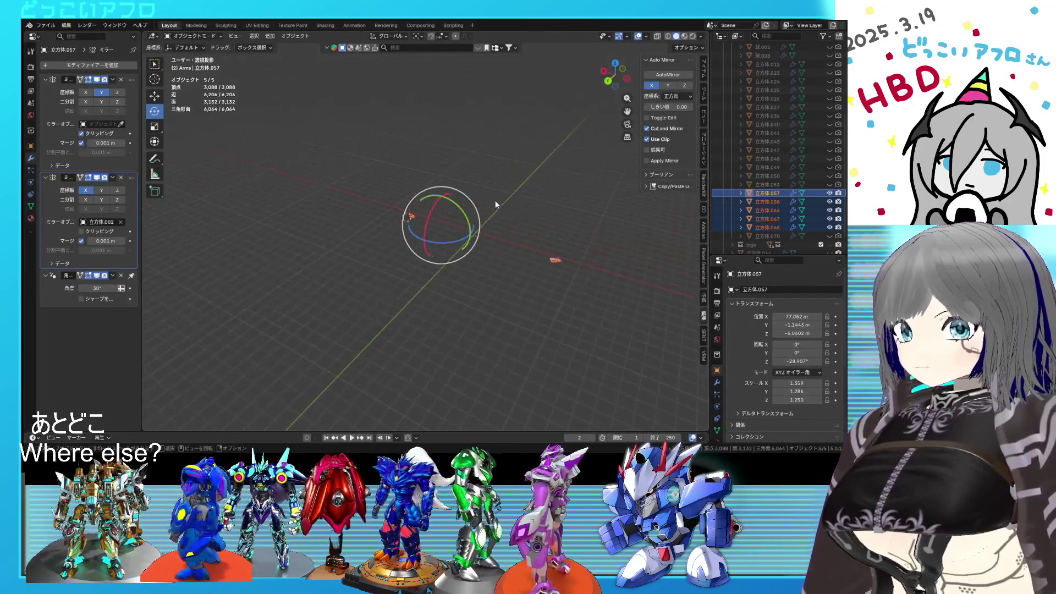
shift+middle_drag(495, 201, 488, 219)
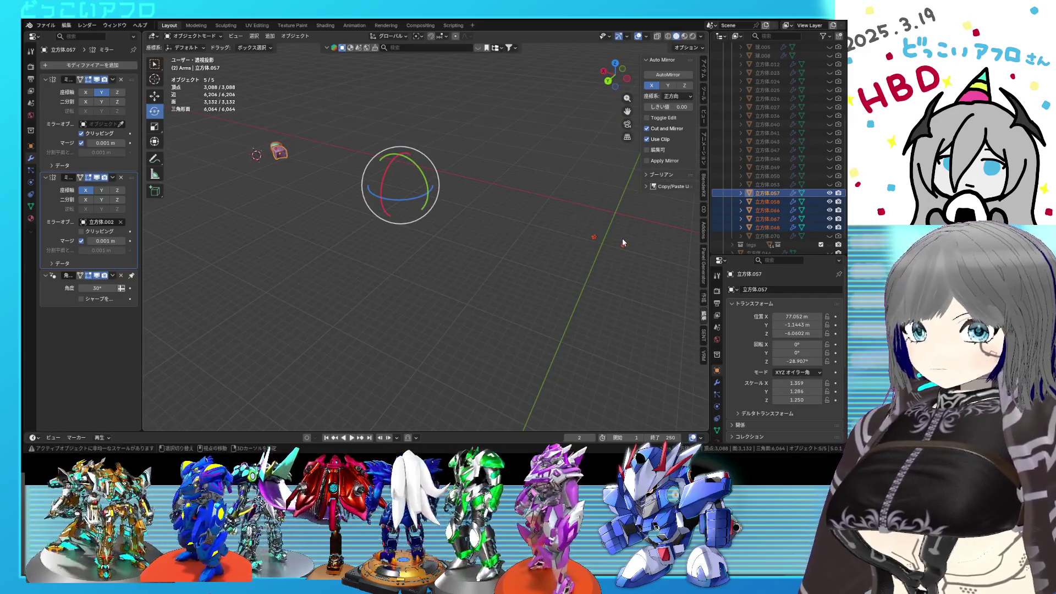
shift+middle_drag(622, 243, 525, 227)
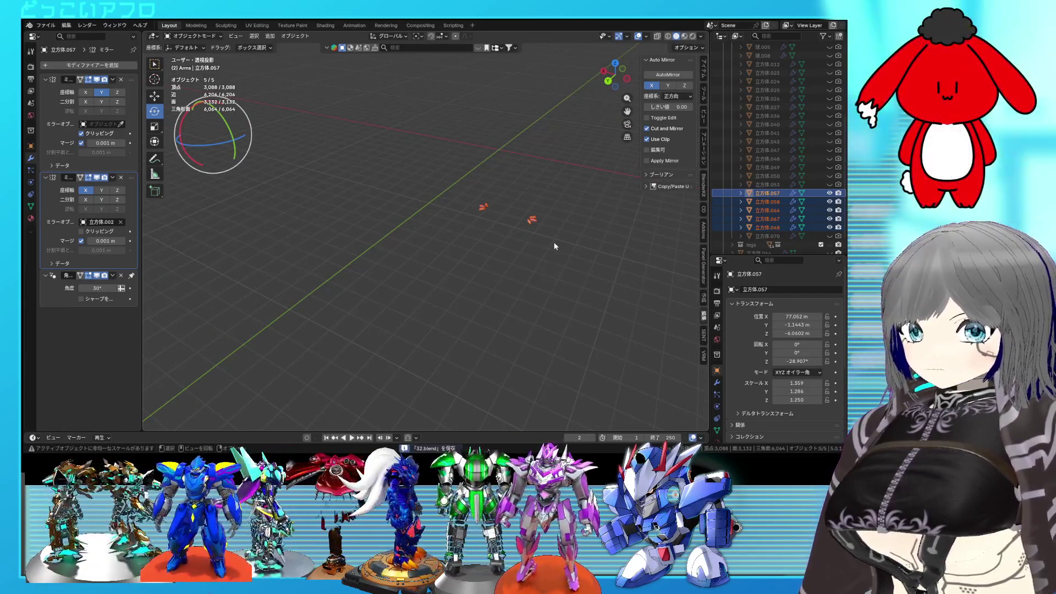
ctrl+drag(508, 200, 515, 206)
key(KP_Decimal)
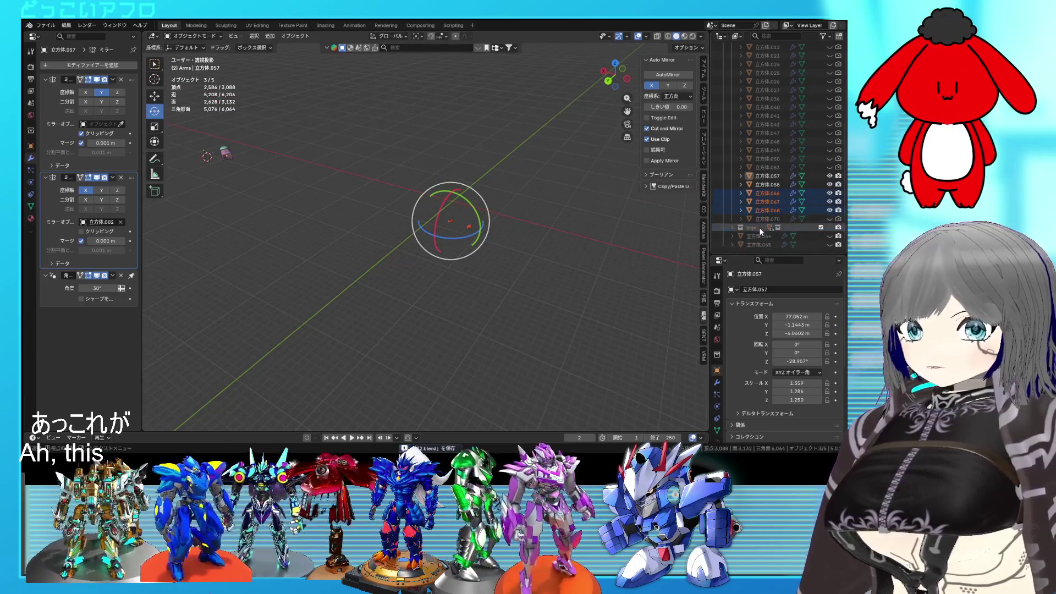
drag(770, 209, 768, 239)
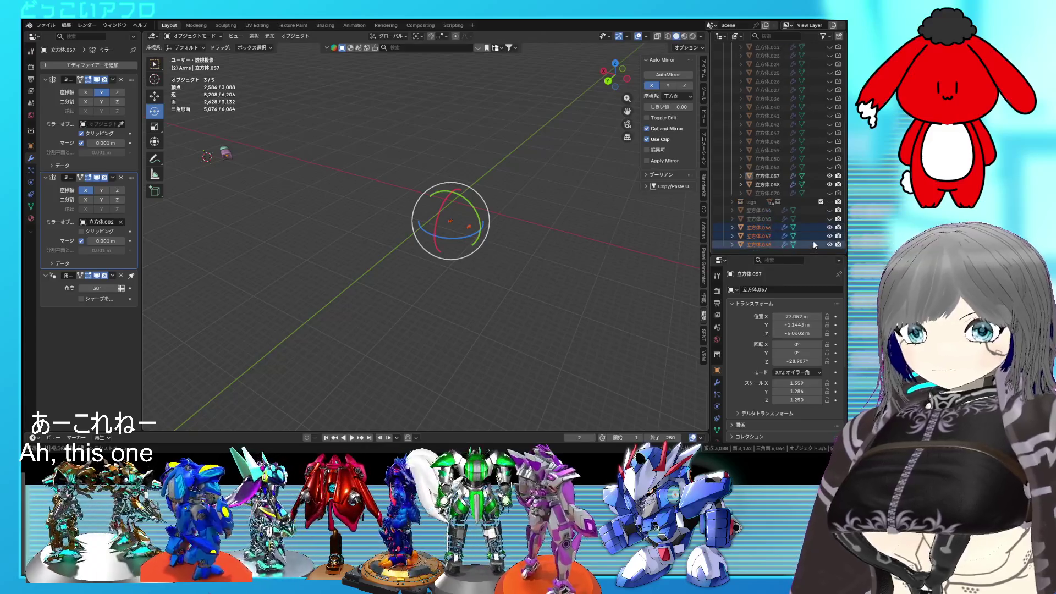
Isolate the two small plates, select the pink plate 立方体.057 and switch to the UV Editing workspace
key(Home)
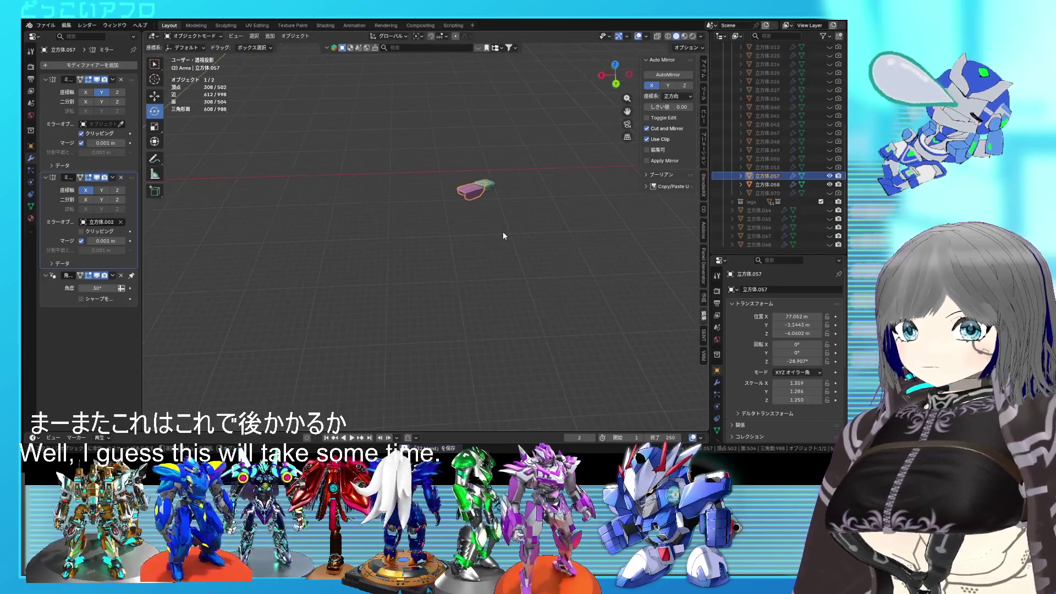
scroll(503, 232, up, 3)
click(443, 237)
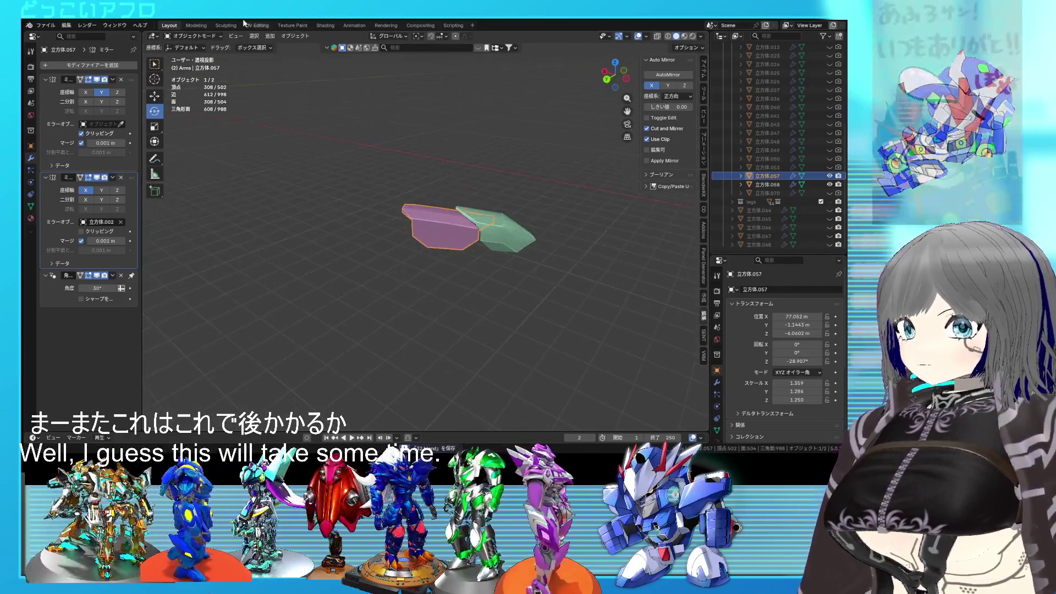
click(248, 26)
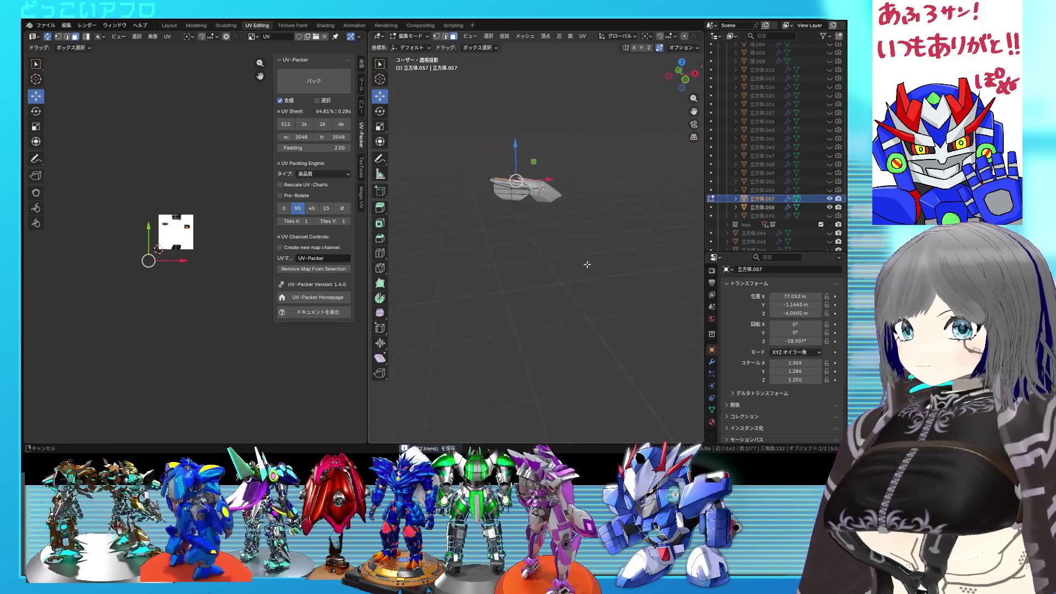
Frame plate 立方体.057 and dissolve its selected edges
key(KP_Decimal)
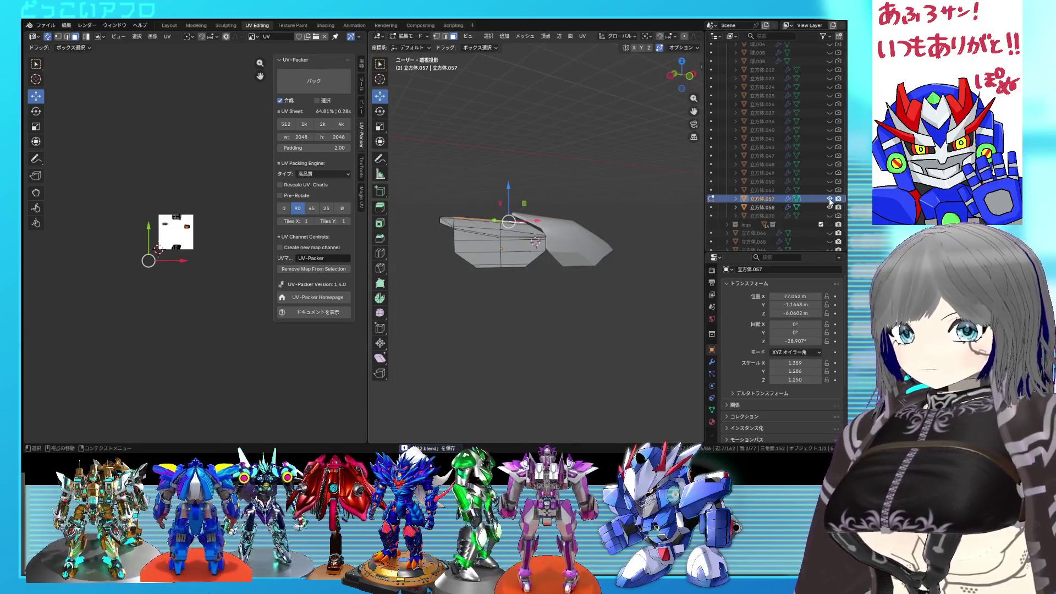
click(830, 201)
key(KP_Decimal)
mouse_move(595, 302)
middle_down()
mouse_move(507, 268)
mouse_move(483, 178)
mouse_move(521, 202)
mouse_move(513, 199)
middle_up()
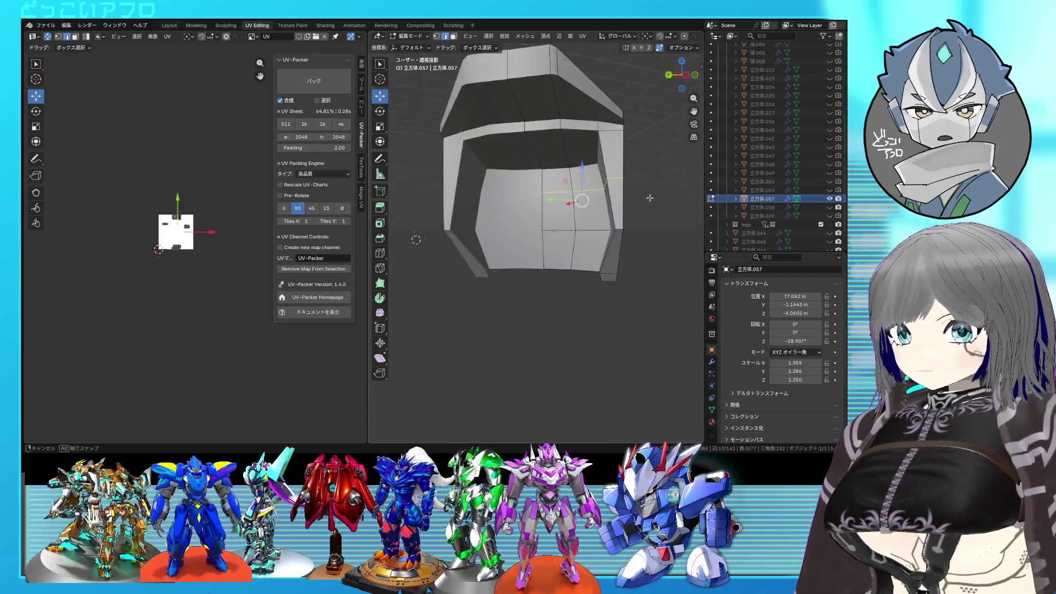
key(x)
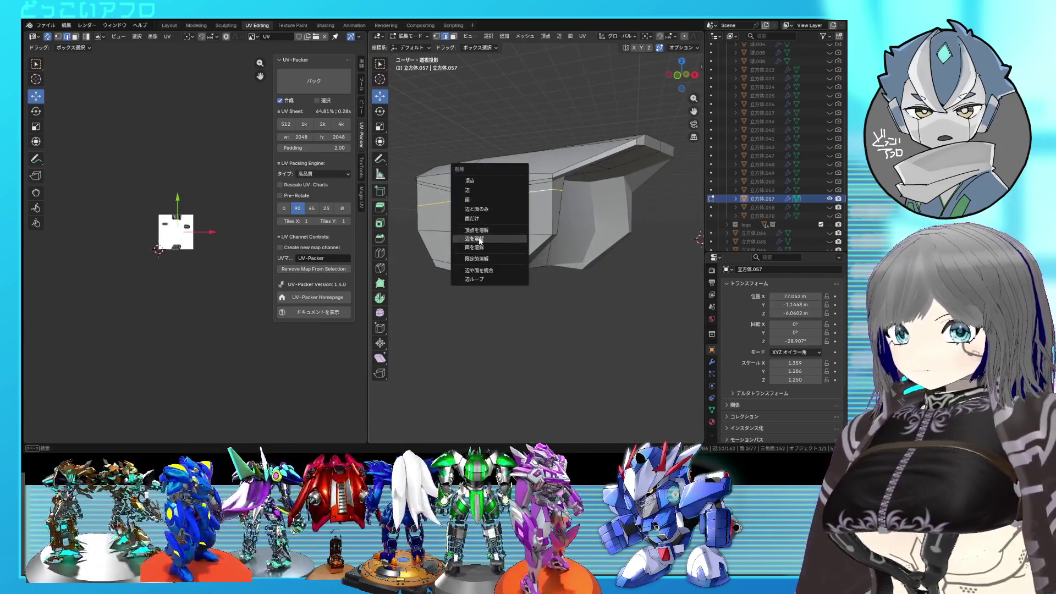
click(474, 238)
mouse_move(474, 239)
middle_down()
mouse_move(528, 190)
mouse_move(449, 213)
mouse_move(560, 227)
middle_up()
Slide a side edge, a vertex and the top edge of the plate into place along their edges
click(537, 174)
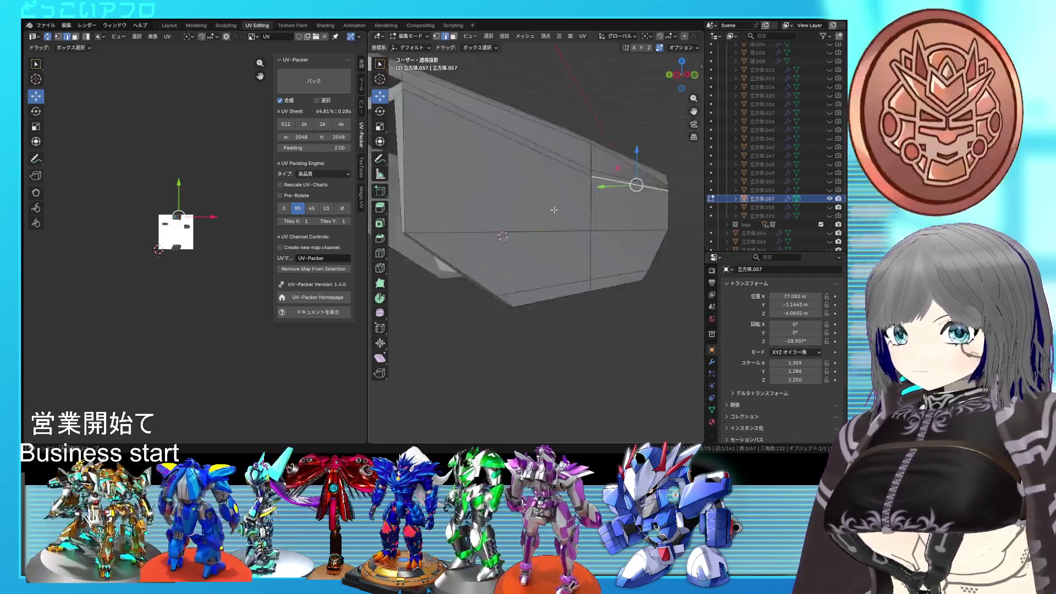
middle_drag(561, 229, 571, 138)
key(g)
key(g)
click(573, 174)
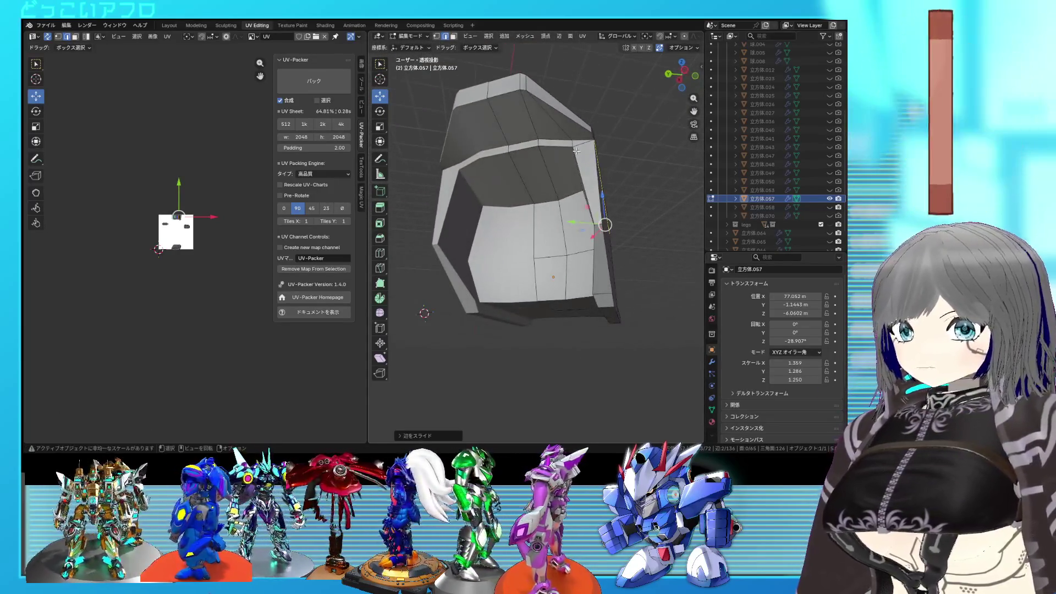
click(571, 140)
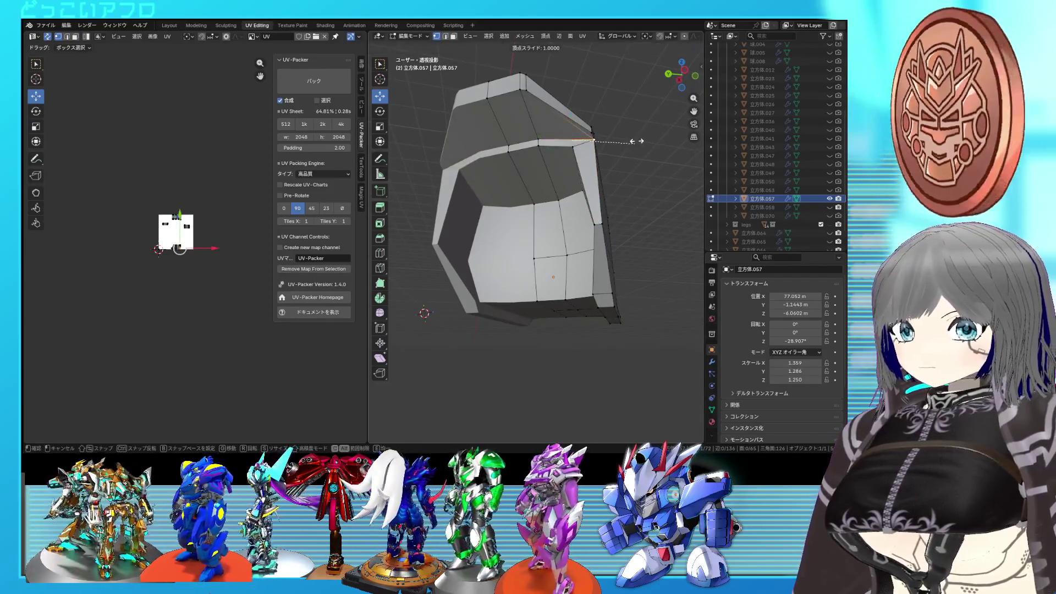
key(g)
key(g)
mouse_move(571, 140)
middle_down()
mouse_move(493, 192)
mouse_move(517, 176)
middle_up()
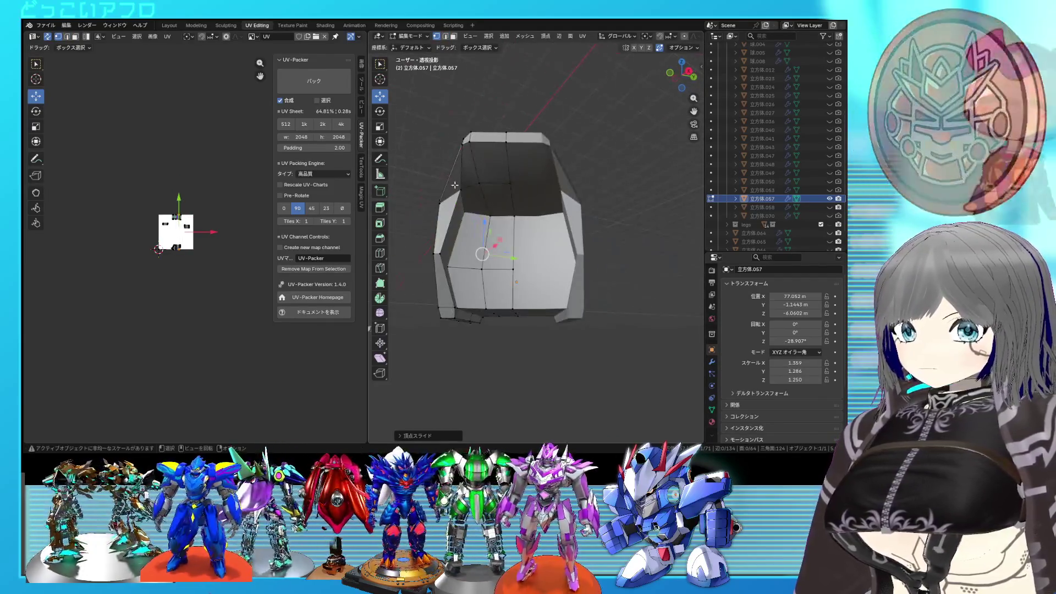
click(517, 175)
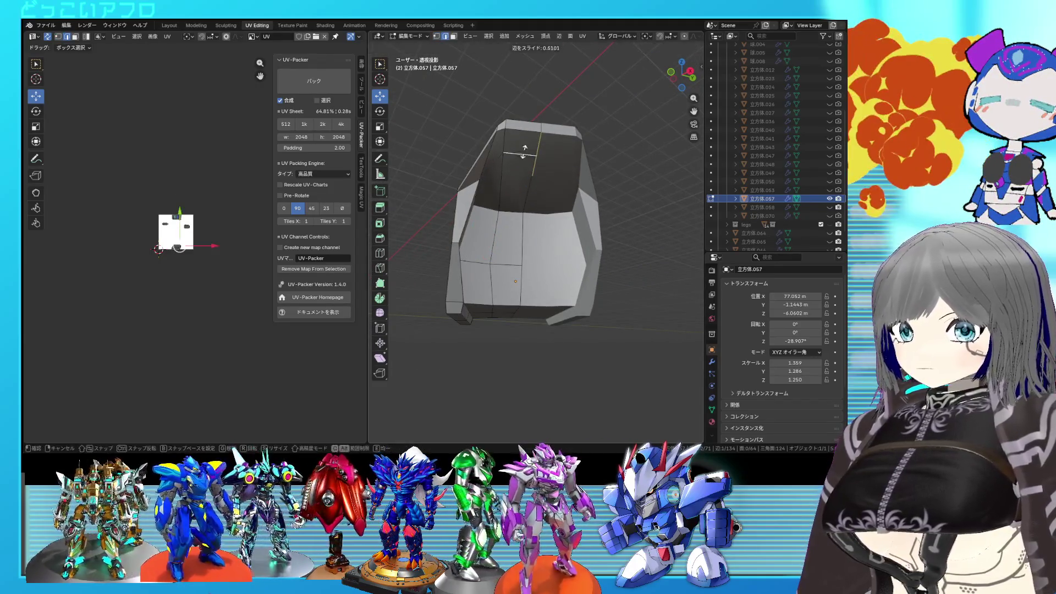
click(531, 124)
key(g)
key(g)
mouse_move(531, 124)
middle_down()
mouse_move(518, 219)
mouse_move(513, 169)
mouse_move(483, 202)
middle_up()
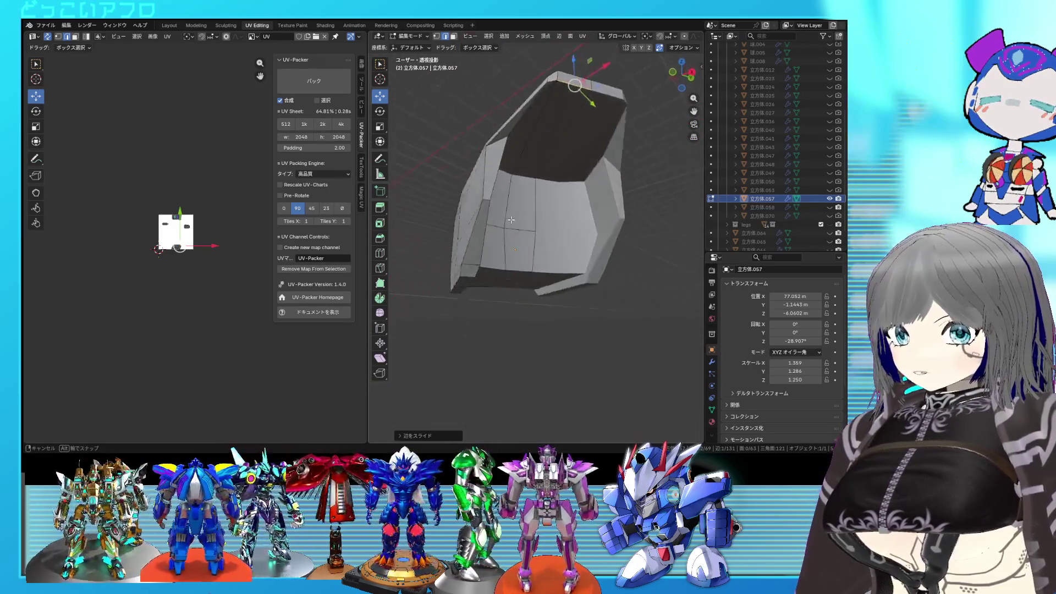
Slide a bottom edge of the plate and vertex-slide one of its vertices along its edge
middle_drag(482, 202, 548, 212)
click(547, 212)
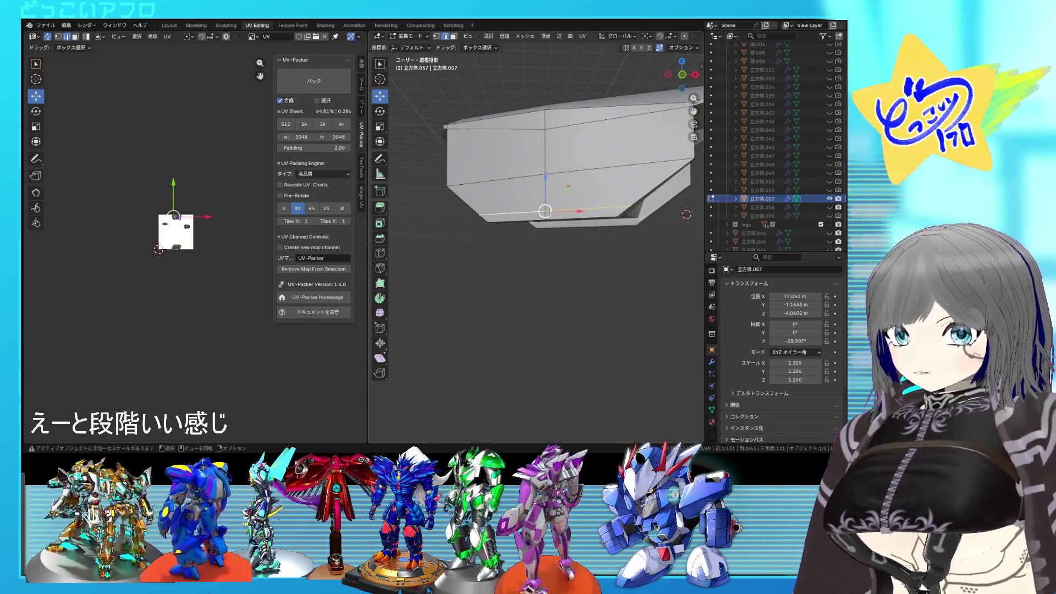
scroll(544, 212, up, 2)
key(g)
click(557, 261)
mouse_move(556, 261)
middle_down()
mouse_move(554, 172)
mouse_move(542, 175)
middle_up()
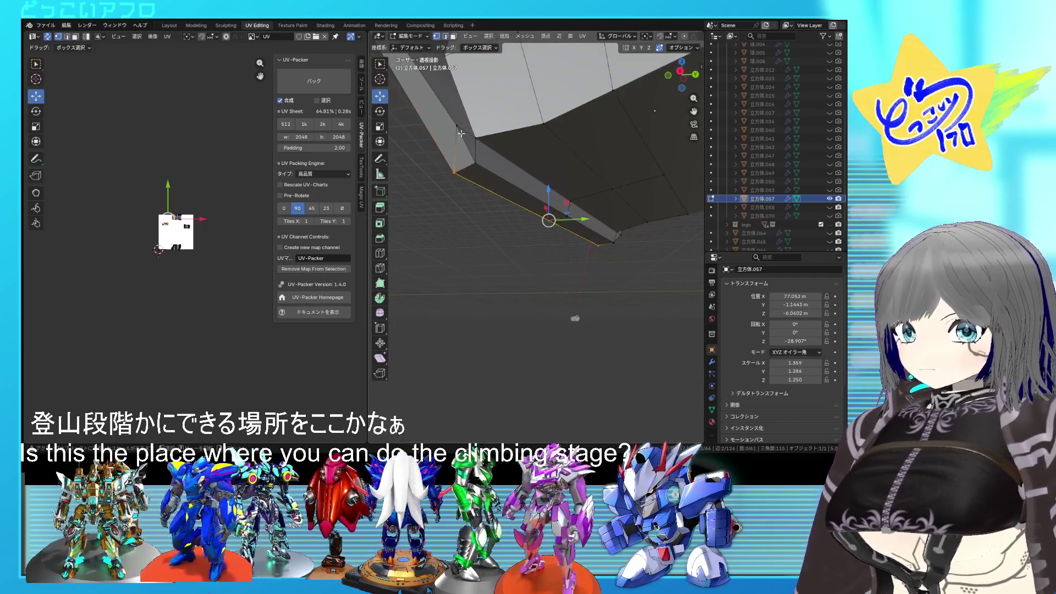
key(shift+v)
click(470, 179)
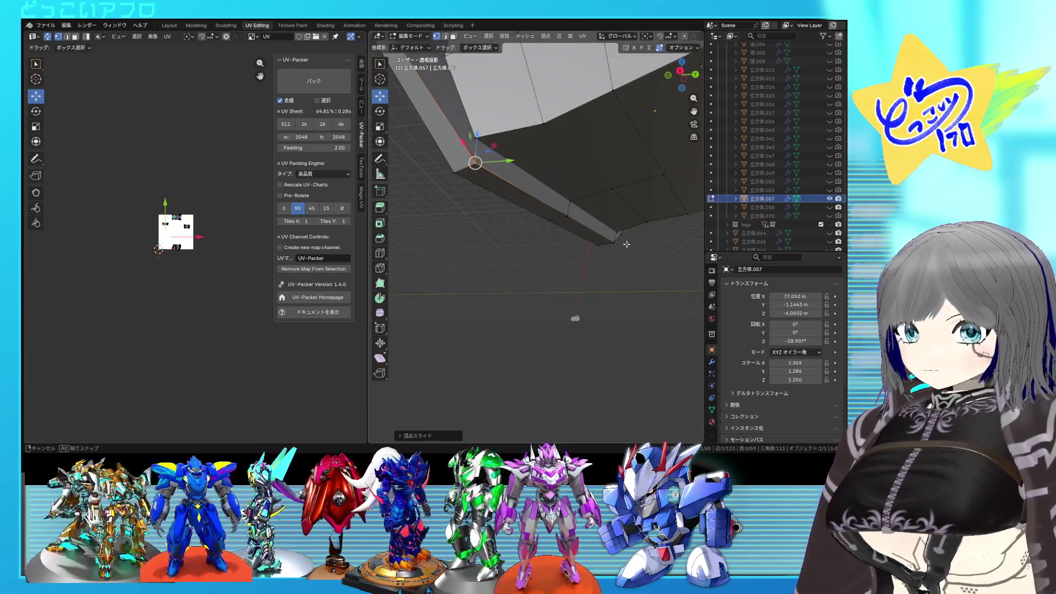
Vertex-slide another lower vertex, nudge it in Local orientation, and save the file
middle_drag(626, 244, 655, 182)
key(shift+v)
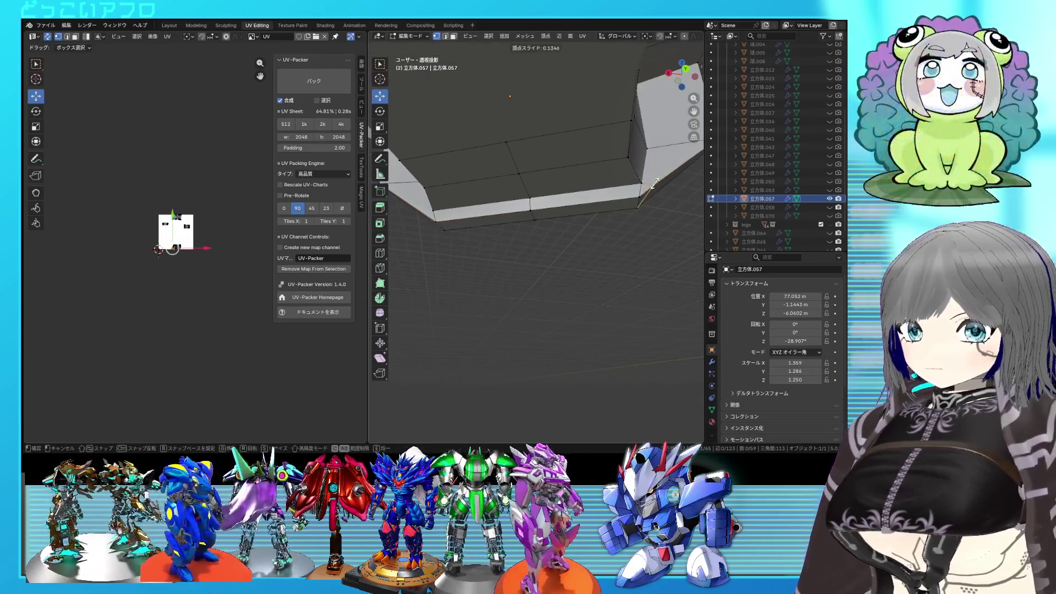
click(638, 199)
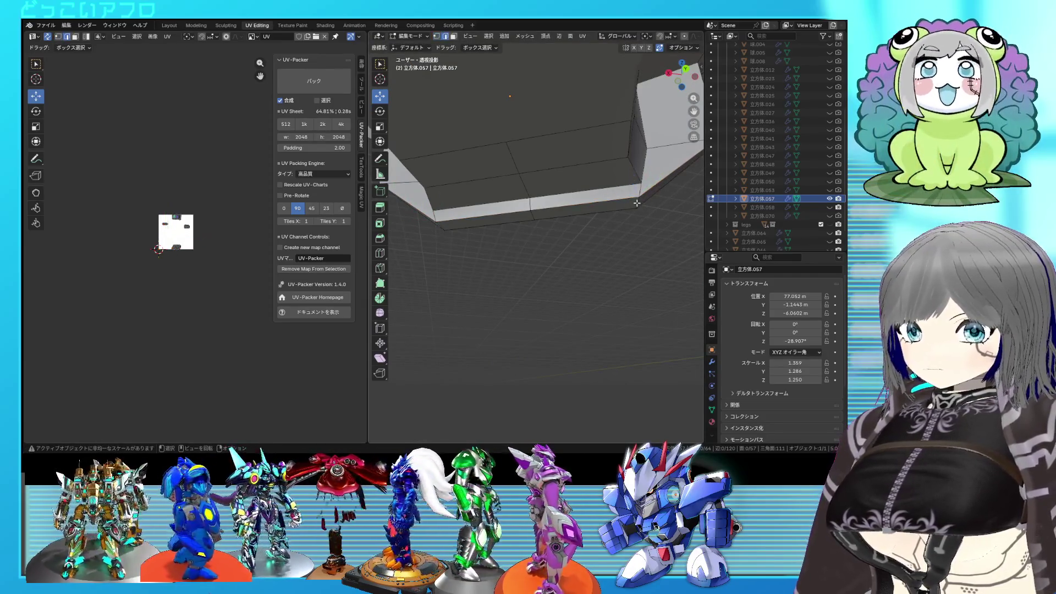
click(625, 39)
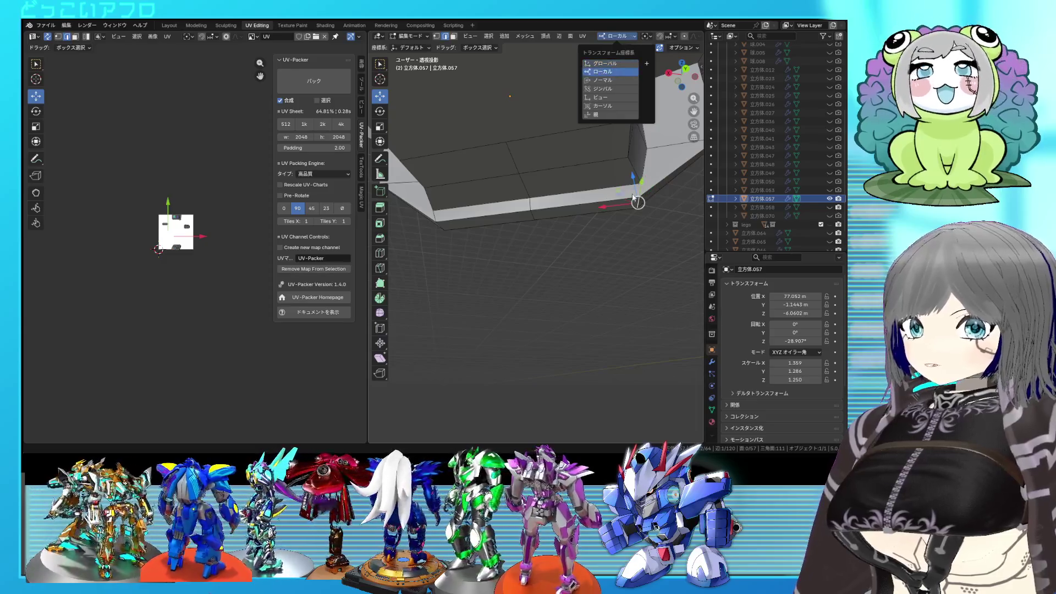
drag(612, 207, 623, 206)
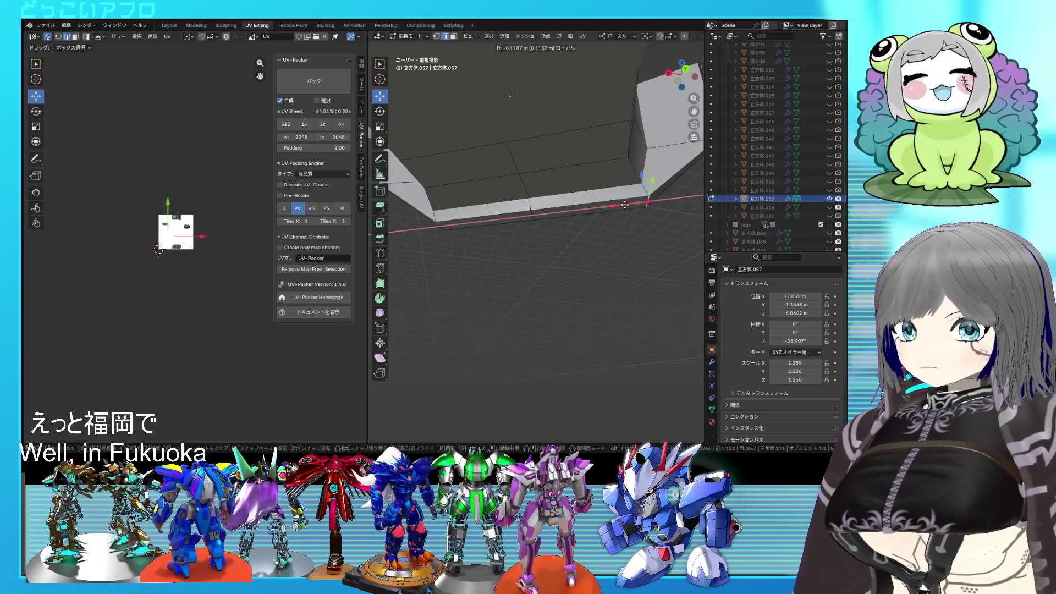
mouse_move(427, 229)
middle_down()
mouse_move(608, 170)
mouse_move(562, 227)
middle_up()
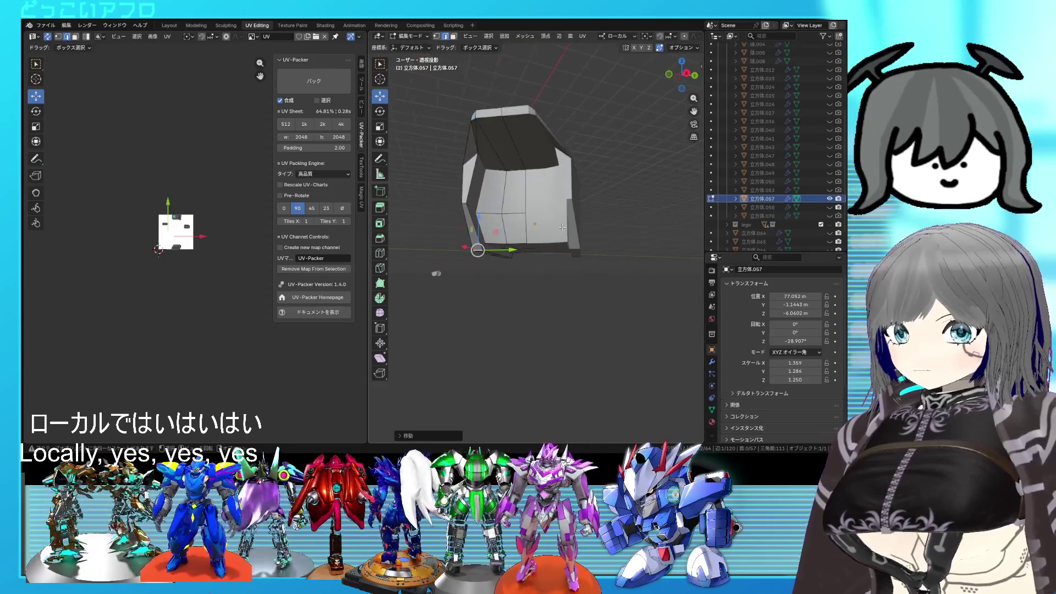
middle_drag(563, 226, 517, 208)
key(ctrl+s)
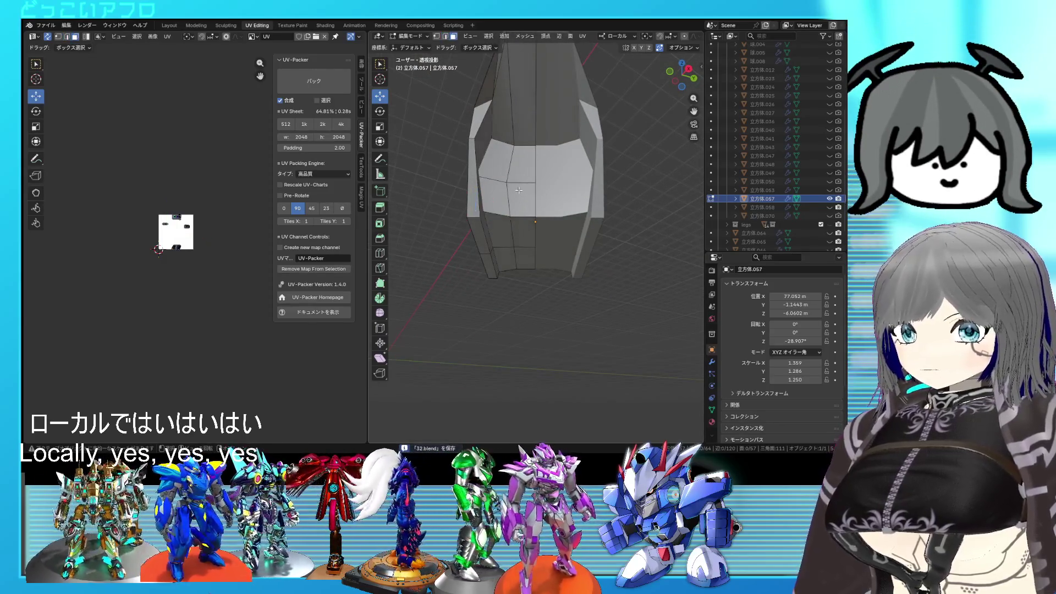
Select the edge loop around the plate's lower band, check it in see-through, and mark it as a seam
alt+click(490, 203)
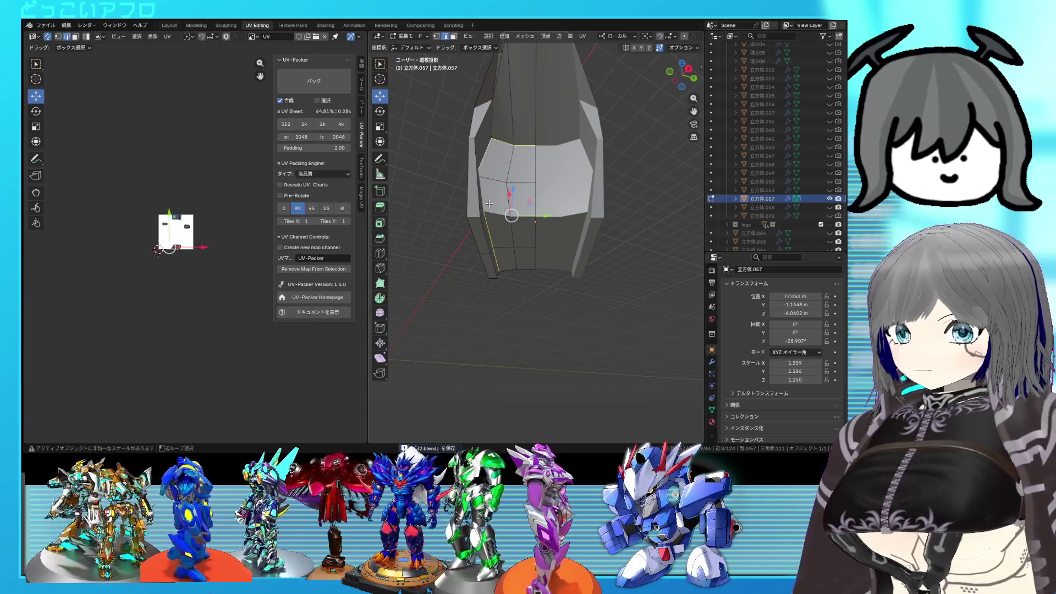
key(shift+z)
middle_drag(490, 203, 301, 188)
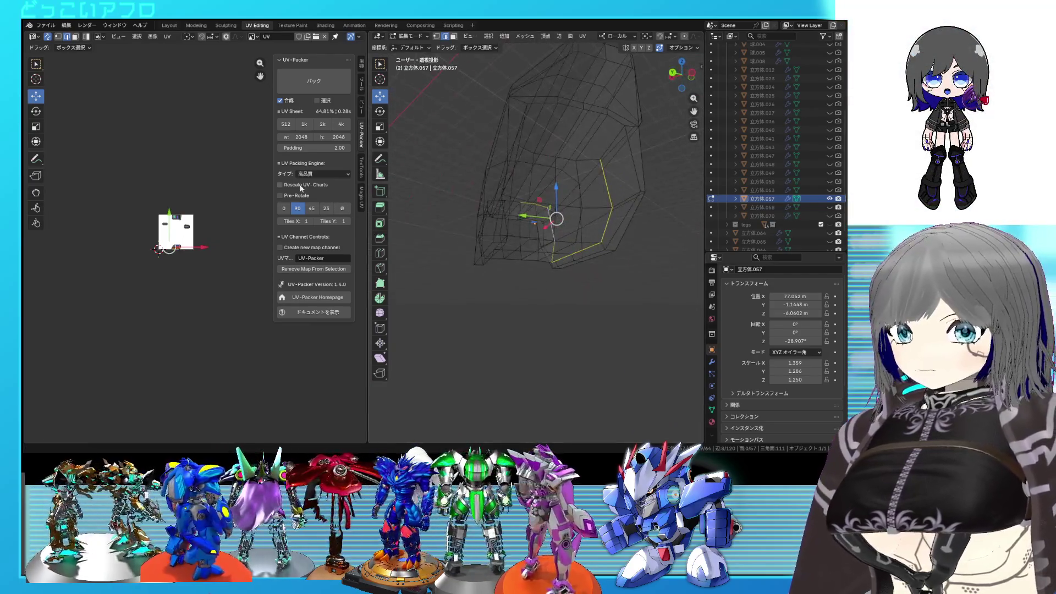
key(shift+z)
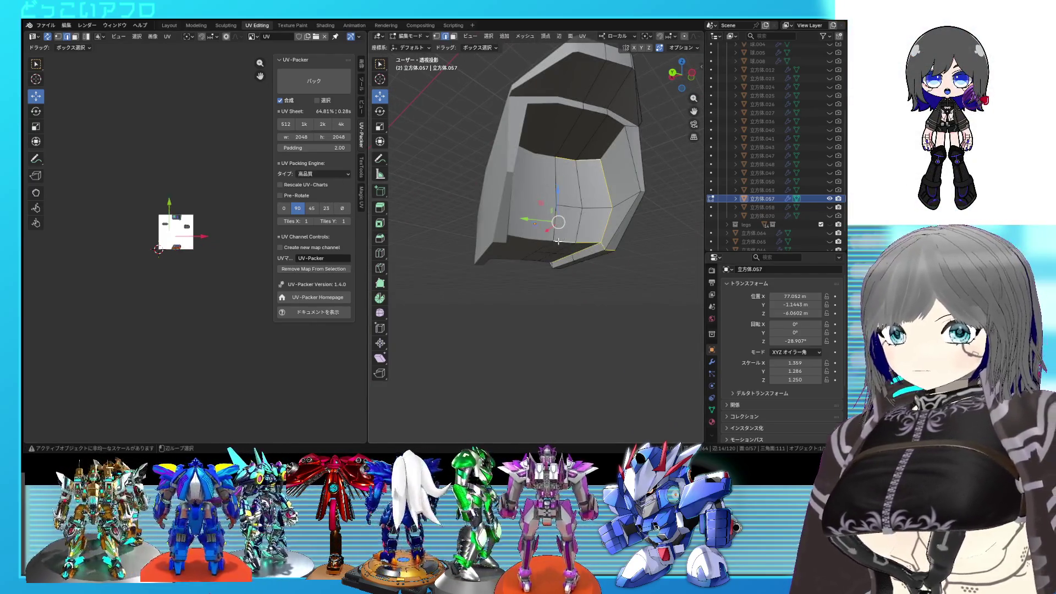
middle_drag(559, 241, 547, 215)
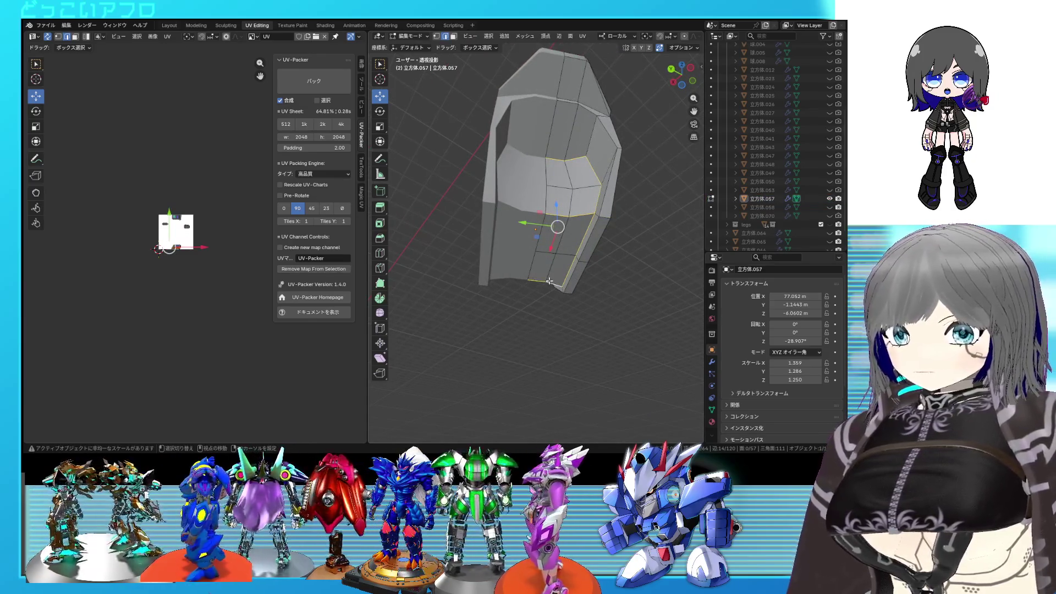
key(shift+z)
key(shift+z)
mouse_move(548, 282)
middle_down()
mouse_move(564, 261)
mouse_move(493, 226)
middle_up()
right_click(564, 261)
click(564, 261)
key(shift+z)
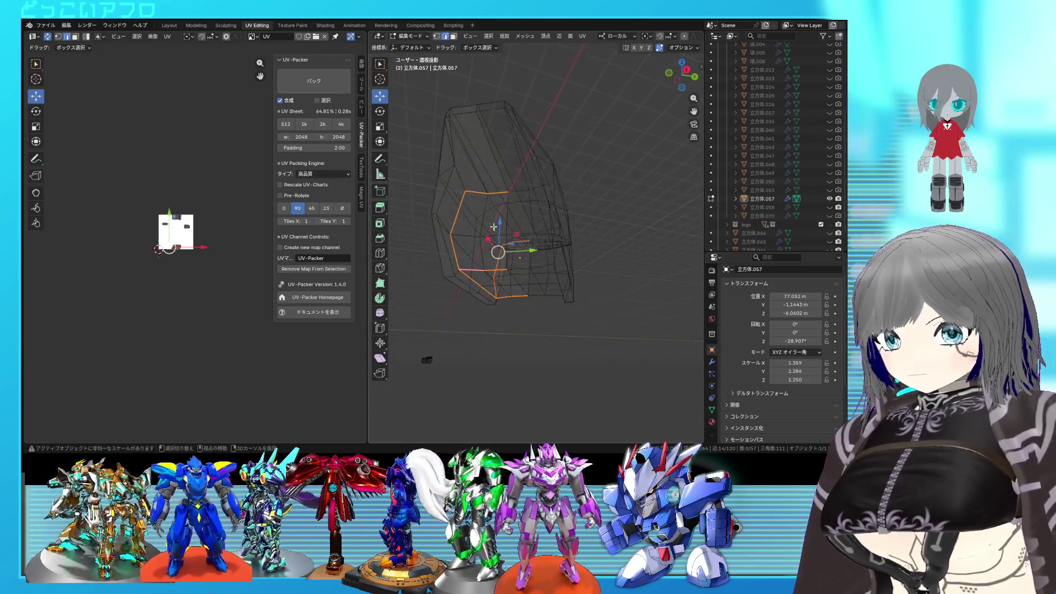
key(shift+z)
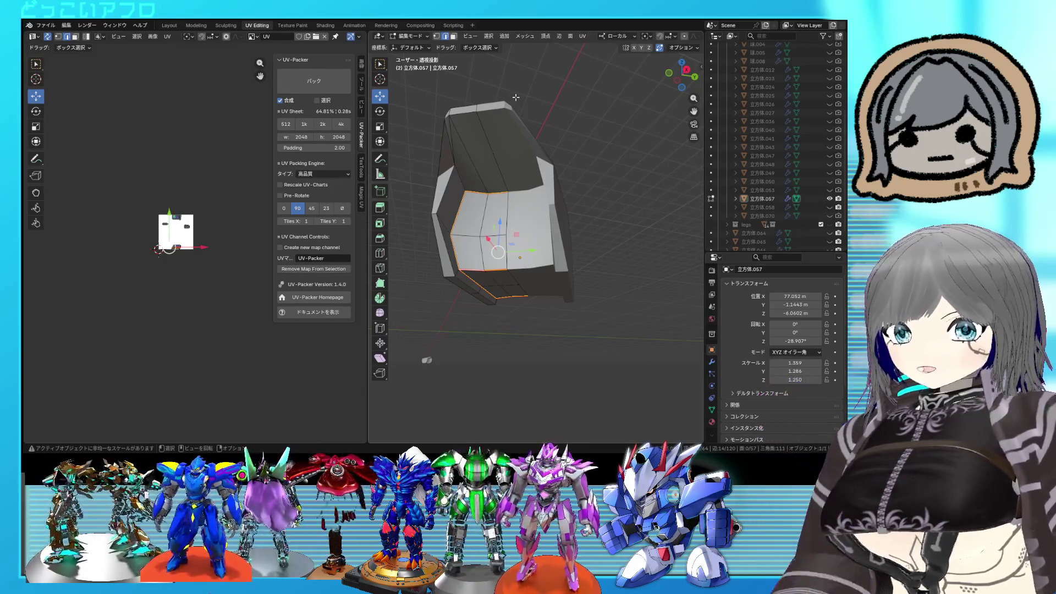
scroll(550, 215, up, 2)
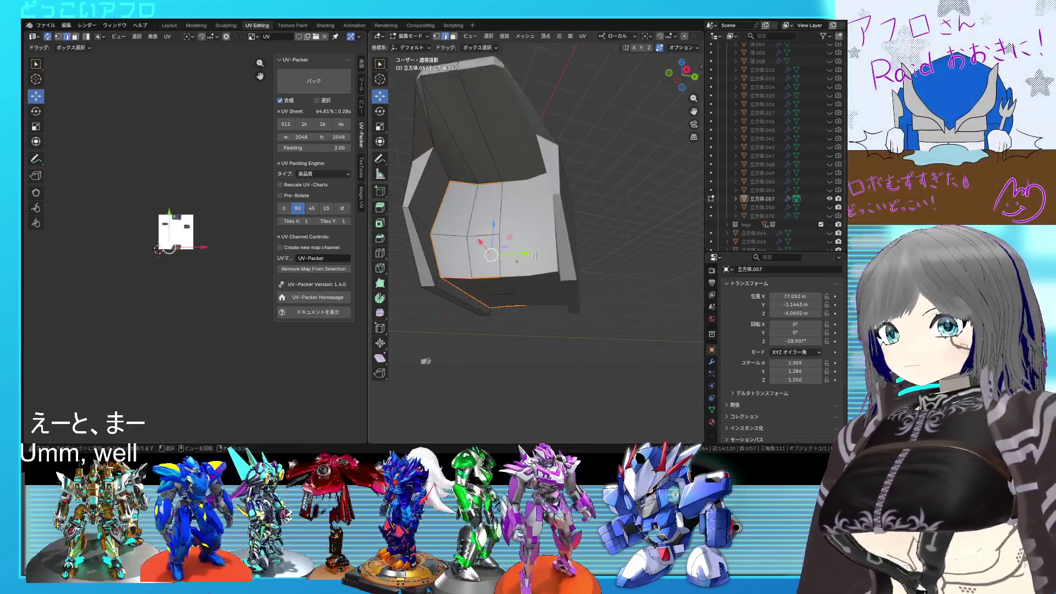
scroll(551, 215, up, 2)
Save, then select an edge loop and vertex-slide two of its vertices along their edges
key(ctrl+s)
mouse_move(550, 215)
middle_down()
mouse_move(550, 201)
mouse_move(582, 250)
mouse_move(555, 227)
middle_up()
alt+click(517, 166)
middle_drag(517, 165, 523, 202)
key(shift+v)
click(522, 142)
mouse_move(521, 142)
middle_down()
mouse_move(608, 207)
mouse_move(567, 190)
middle_up()
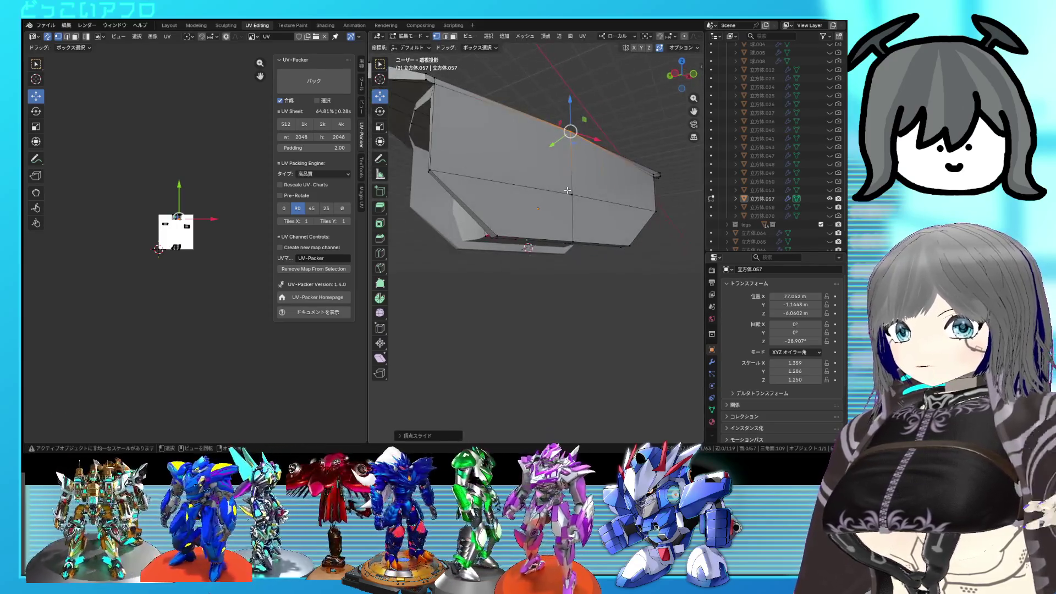
key(g)
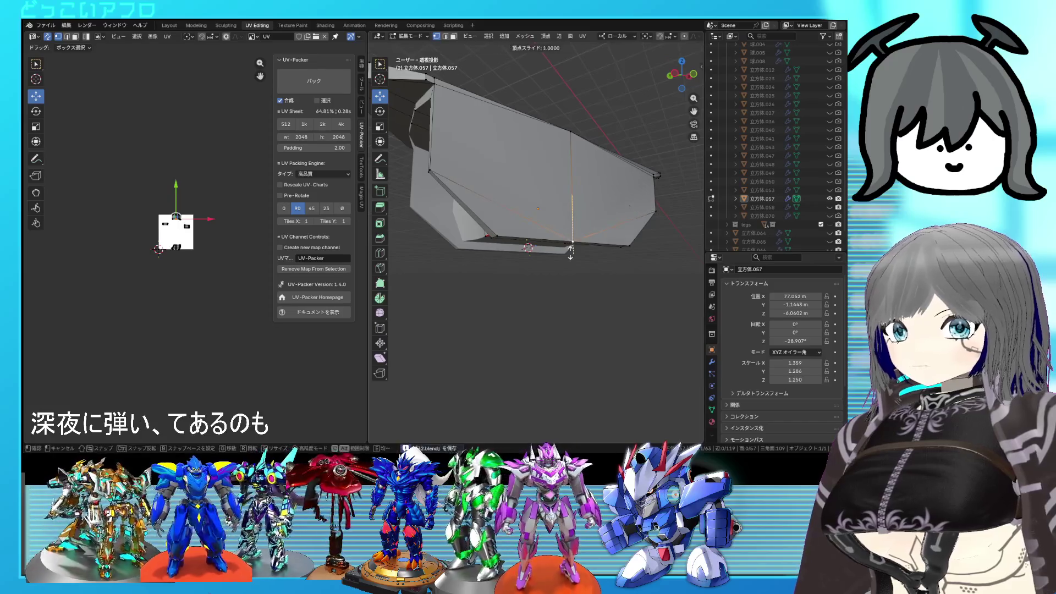
click(569, 249)
Nudge one vertex slightly along the Y axis and slide another lower-band vertex, checking in see-through
mouse_move(569, 240)
middle_down()
mouse_move(586, 236)
mouse_move(574, 258)
mouse_move(517, 269)
mouse_move(424, 189)
mouse_move(405, 223)
mouse_move(405, 201)
mouse_move(584, 224)
mouse_move(471, 223)
mouse_move(504, 201)
mouse_move(545, 219)
middle_up()
key(alt+z)
key(shift+z)
key(shift+z)
key(g)
key(y)
click(503, 200)
middle_drag(459, 224, 449, 198)
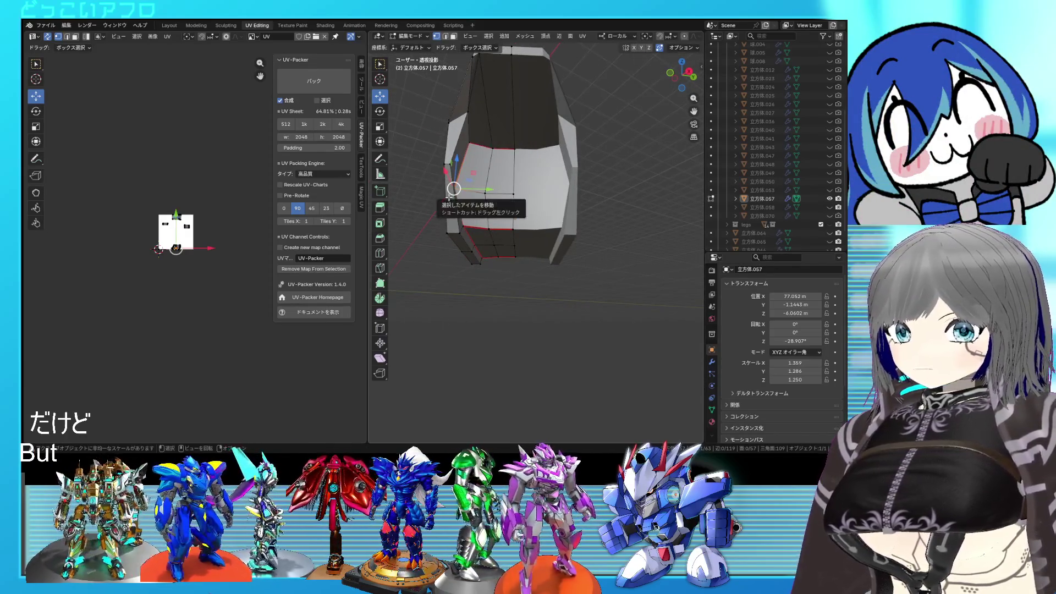
key(g)
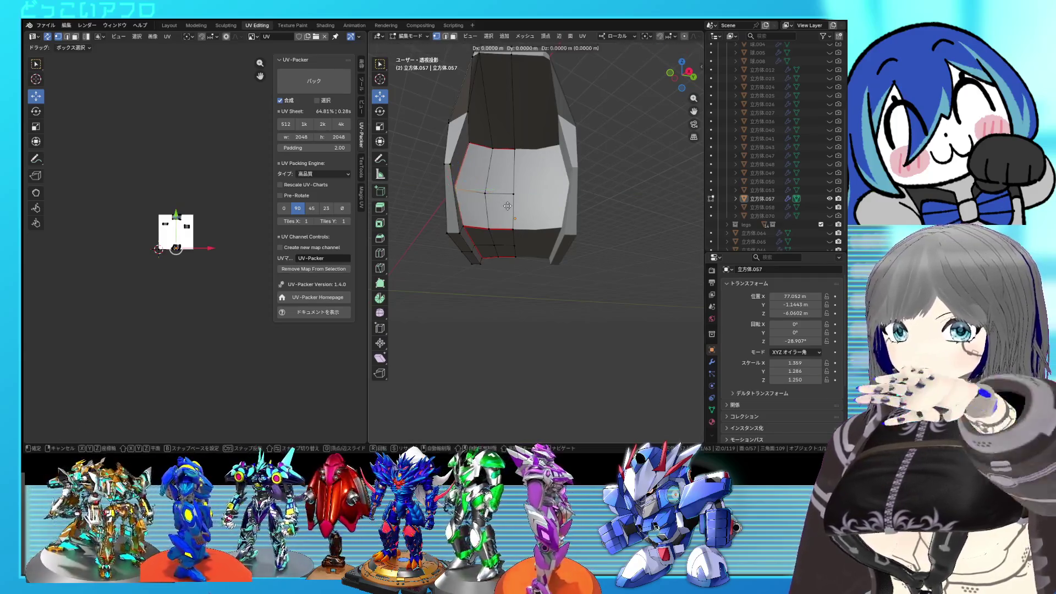
mouse_move(515, 204)
middle_down()
mouse_move(617, 195)
mouse_move(608, 206)
mouse_move(516, 225)
middle_up()
click(617, 195)
key(alt+z)
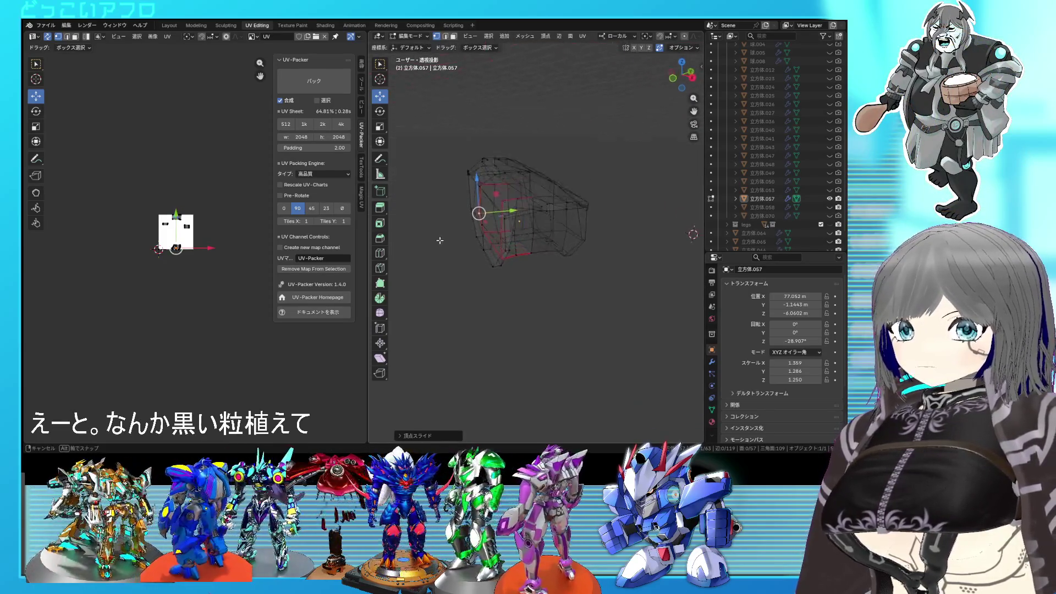
Turn off see-through and slide the selected edge loop slightly into position
mouse_move(430, 272)
middle_down()
mouse_move(511, 246)
mouse_move(501, 242)
middle_up()
key(alt+z)
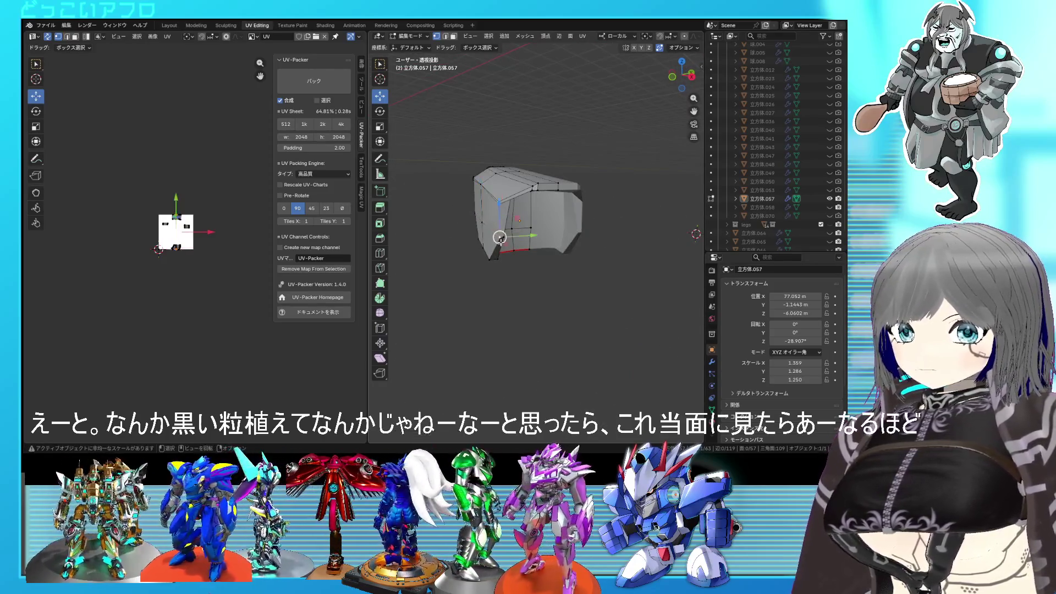
scroll(500, 239, up, 4)
scroll(482, 199, up, 1)
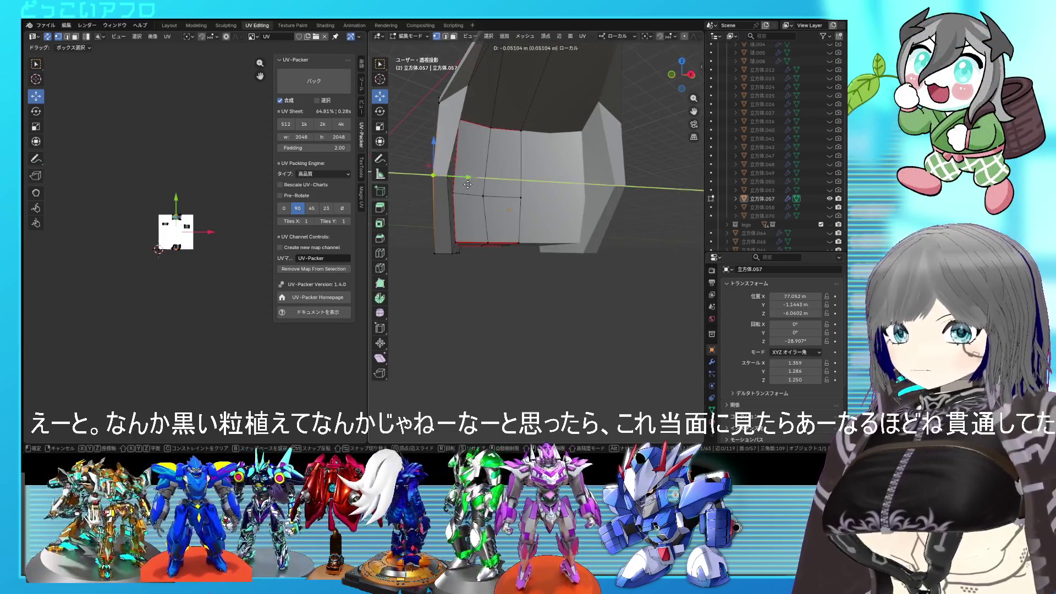
scroll(472, 178, down, 3)
mouse_move(473, 179)
middle_down()
mouse_move(628, 206)
mouse_move(604, 217)
middle_up()
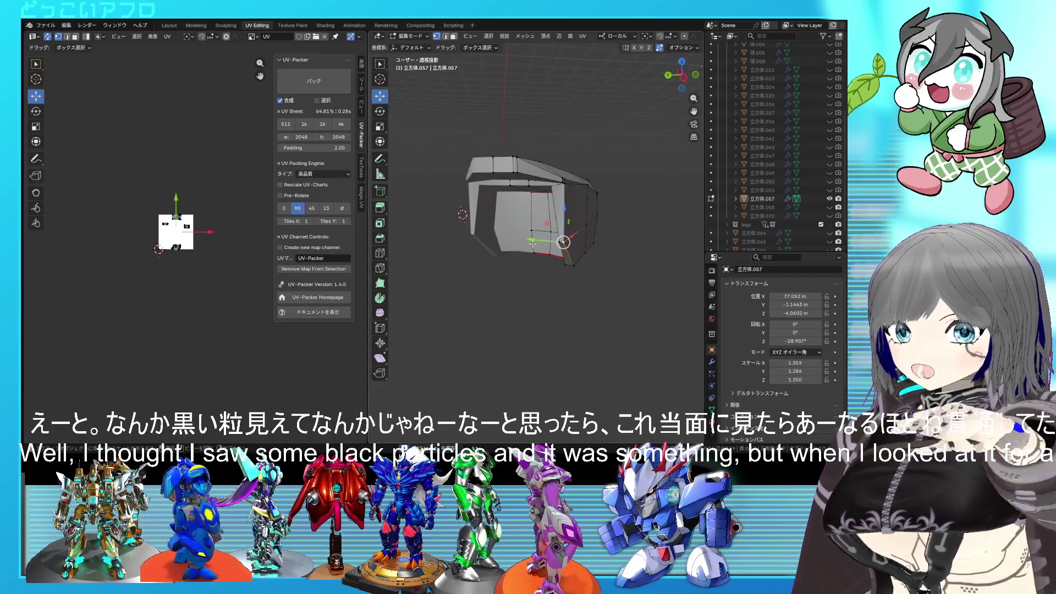
drag(563, 242, 567, 242)
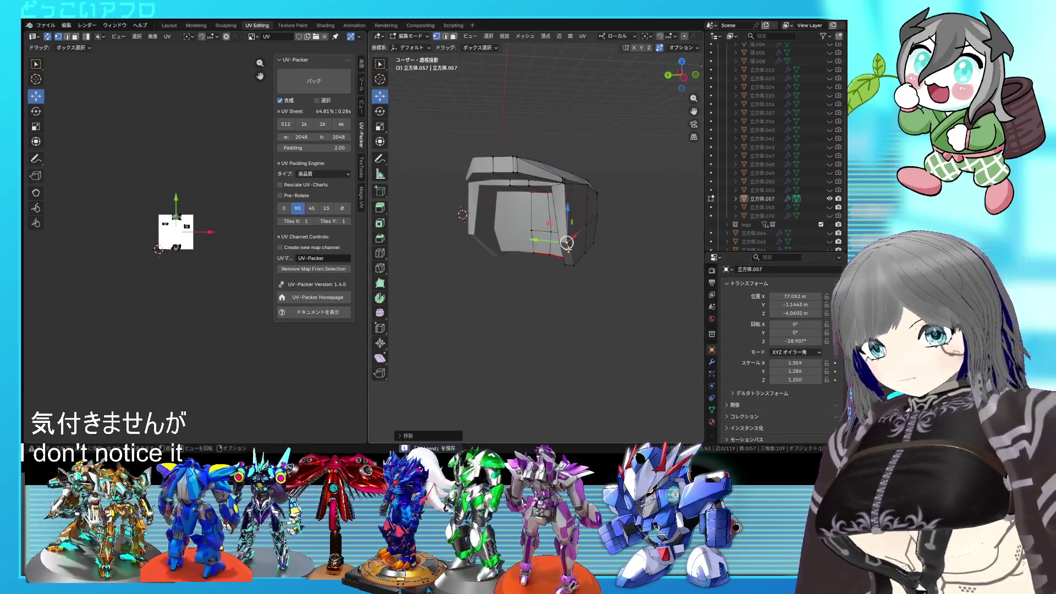
scroll(567, 242, up, 3)
mouse_move(567, 242)
middle_down()
mouse_move(582, 187)
mouse_move(570, 198)
middle_up()
key(g)
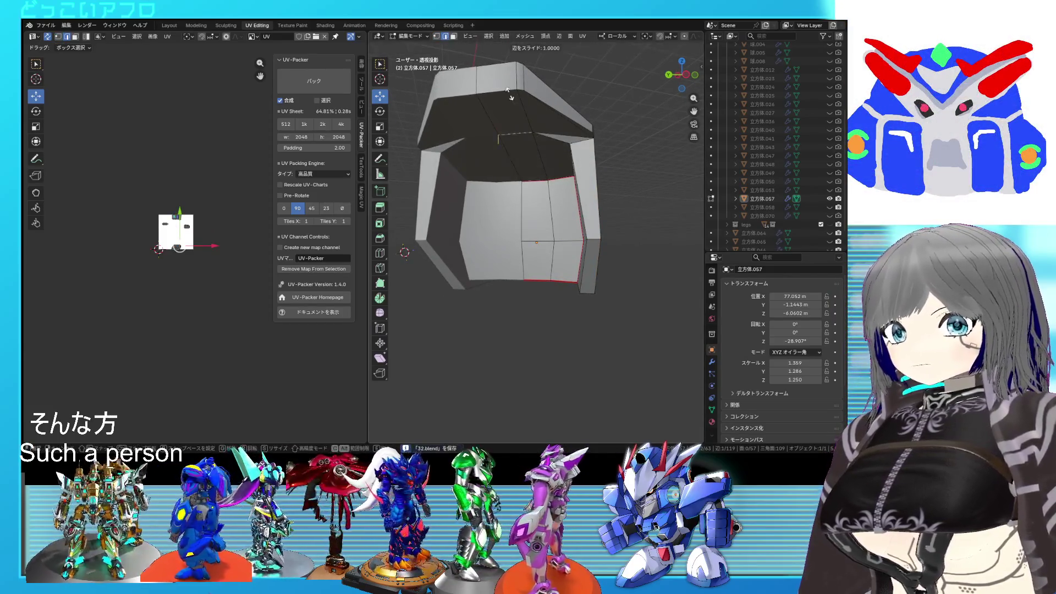
click(510, 96)
Select the plate's linked section, pick the edge loop and mark it as a seam
mouse_move(510, 96)
middle_down()
mouse_move(554, 147)
mouse_move(388, 203)
middle_up()
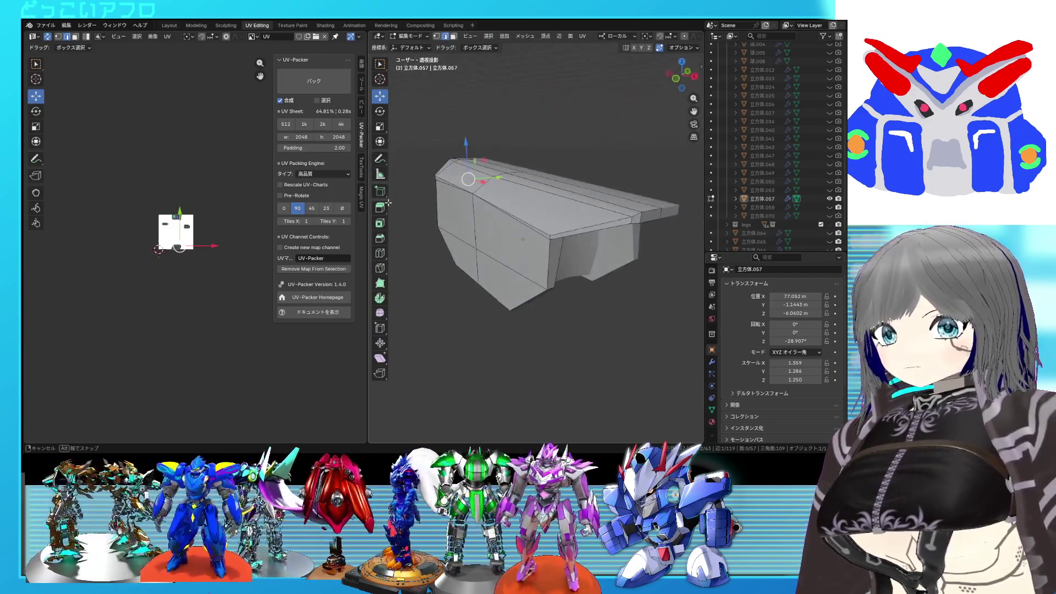
middle_drag(512, 219, 468, 172)
middle_drag(506, 204, 510, 205)
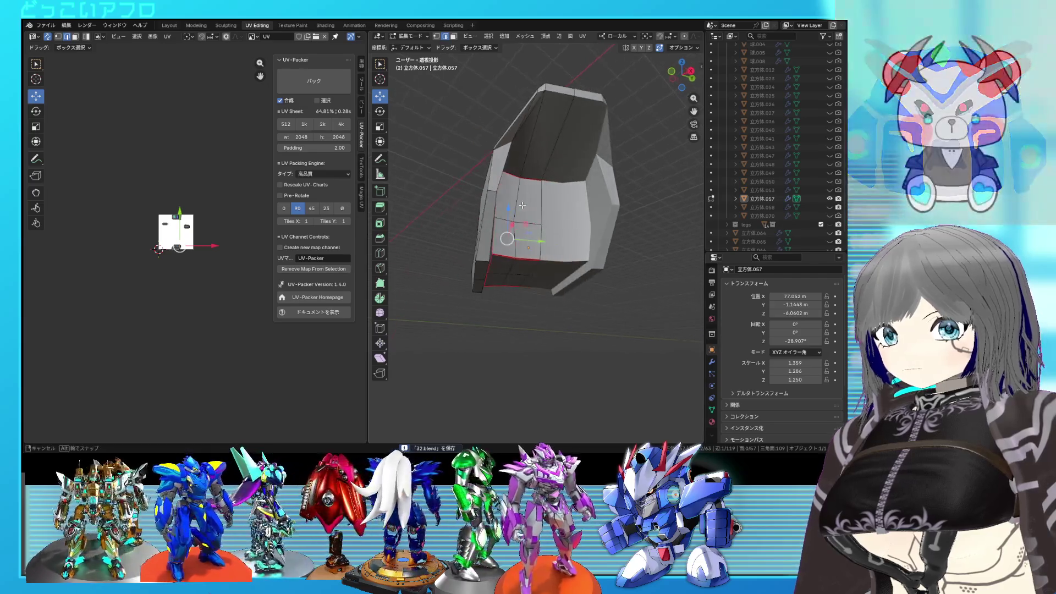
key(l)
scroll(512, 205, up, 3)
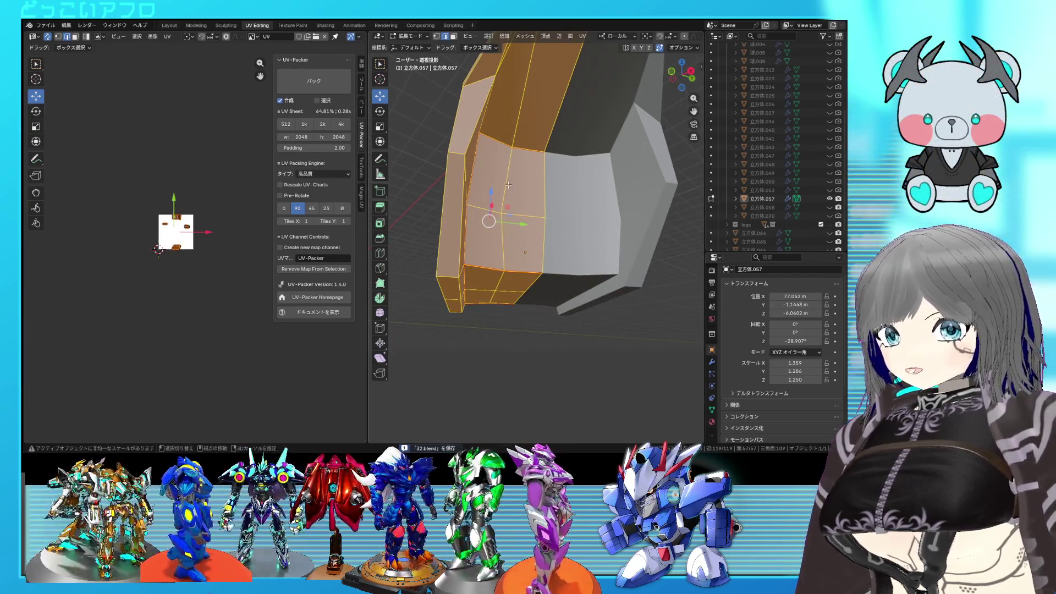
scroll(508, 186, down, 4)
click(485, 202)
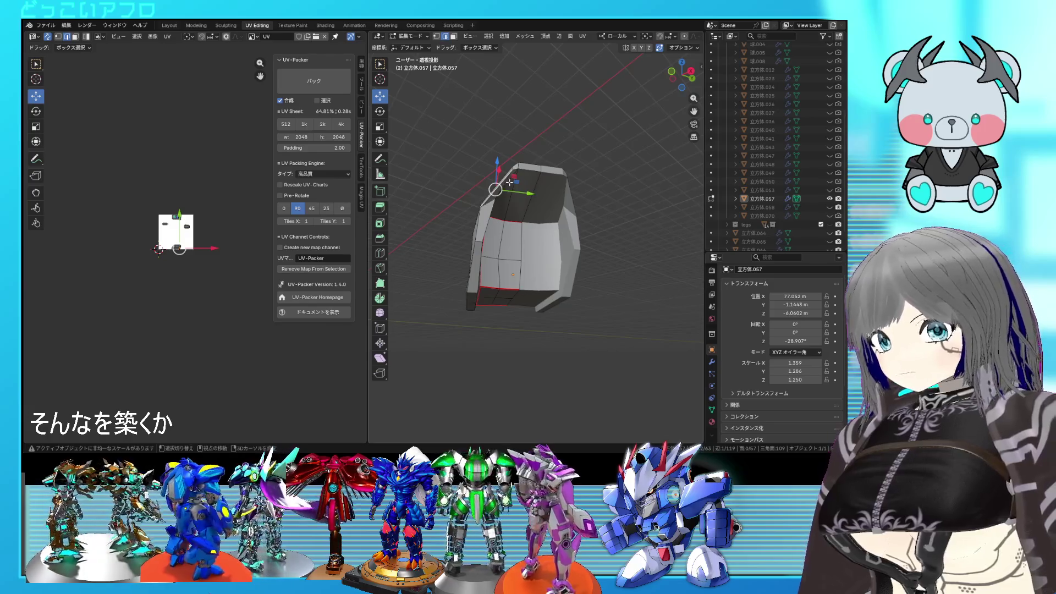
scroll(531, 171, up, 2)
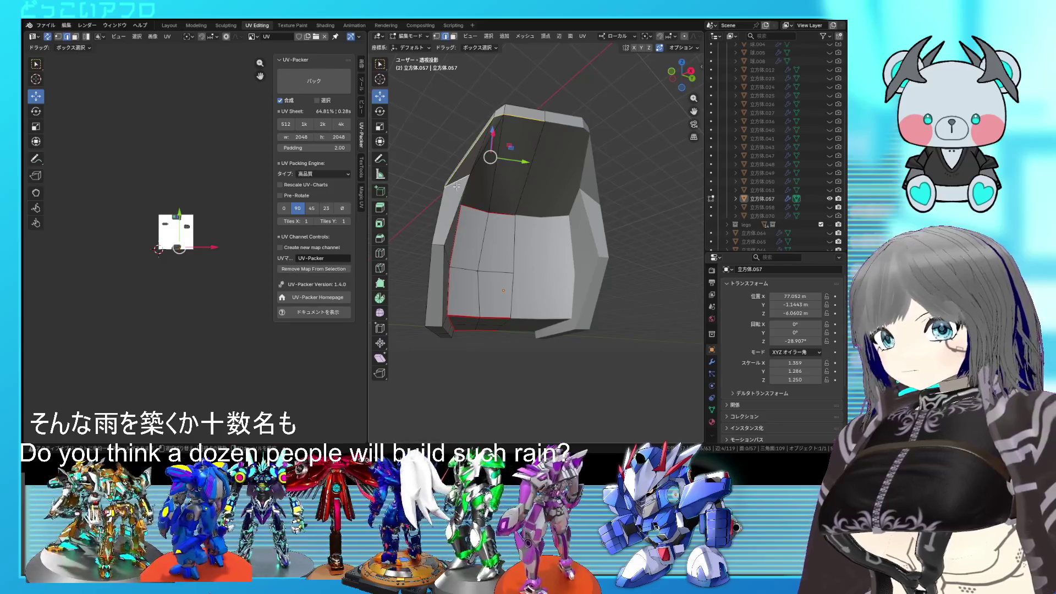
mouse_move(456, 186)
middle_down()
mouse_move(510, 207)
mouse_move(509, 253)
middle_up()
middle_drag(512, 240, 509, 161)
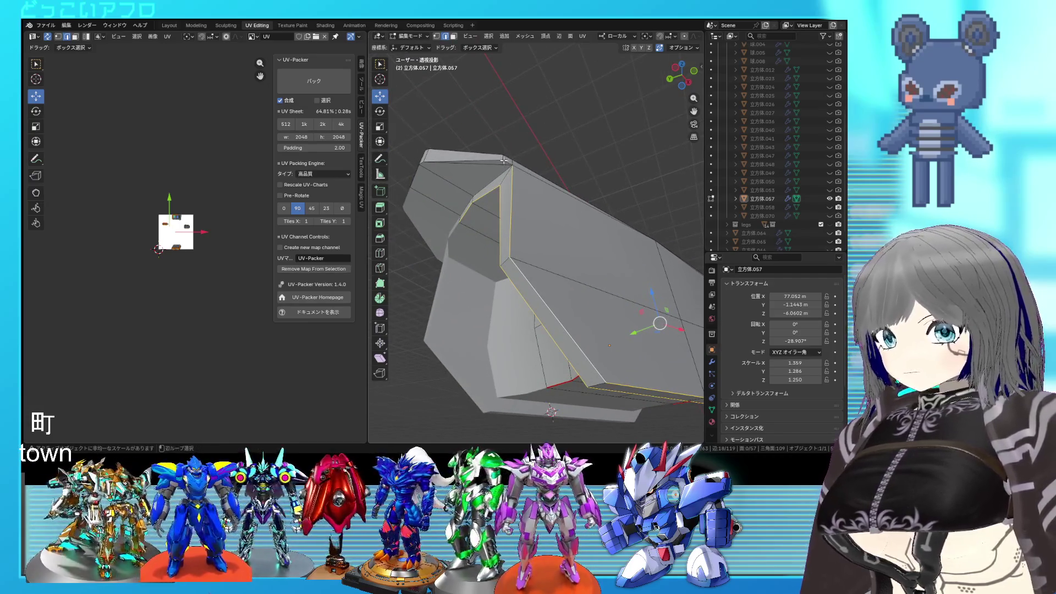
scroll(496, 207, down, 2)
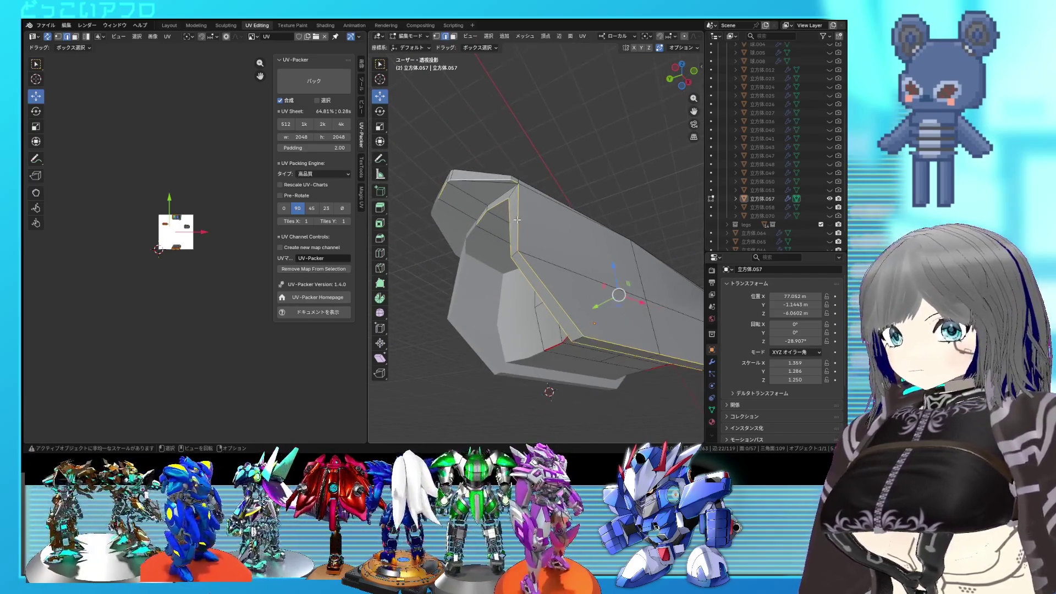
right_click(494, 201)
click(497, 207)
Select the whole plate mesh and unwrap it into UV islands
mouse_move(497, 206)
middle_down()
mouse_move(535, 209)
mouse_move(468, 245)
mouse_move(551, 254)
middle_up()
key(a)
key(u)
click(233, 209)
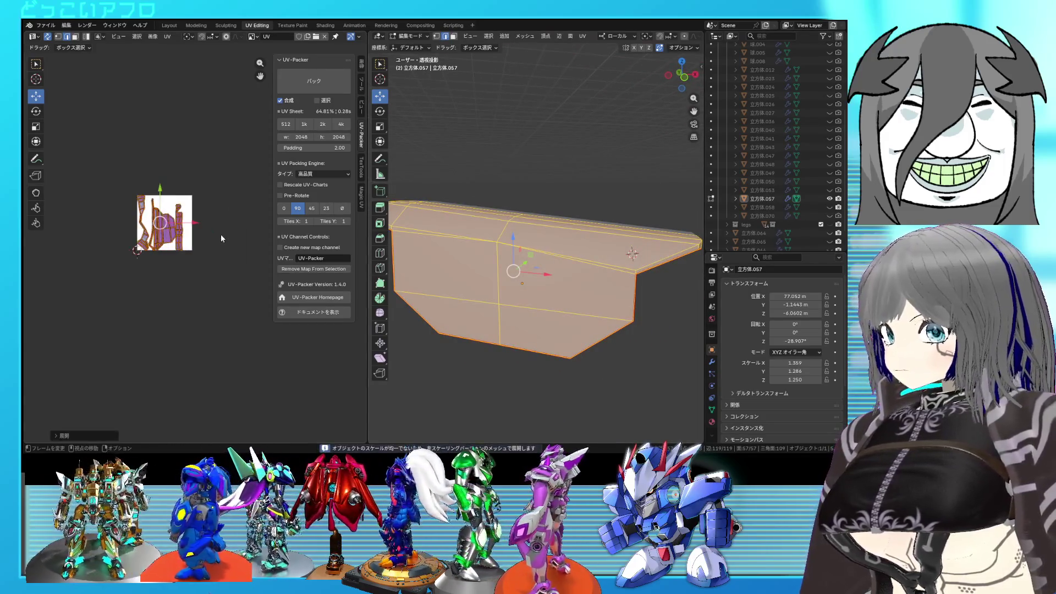
scroll(165, 231, up, 2)
scroll(98, 201, up, 2)
Mark extra edges as seams, re-unwrap the whole plate with them, deselect and save
middle_drag(97, 200, 188, 205)
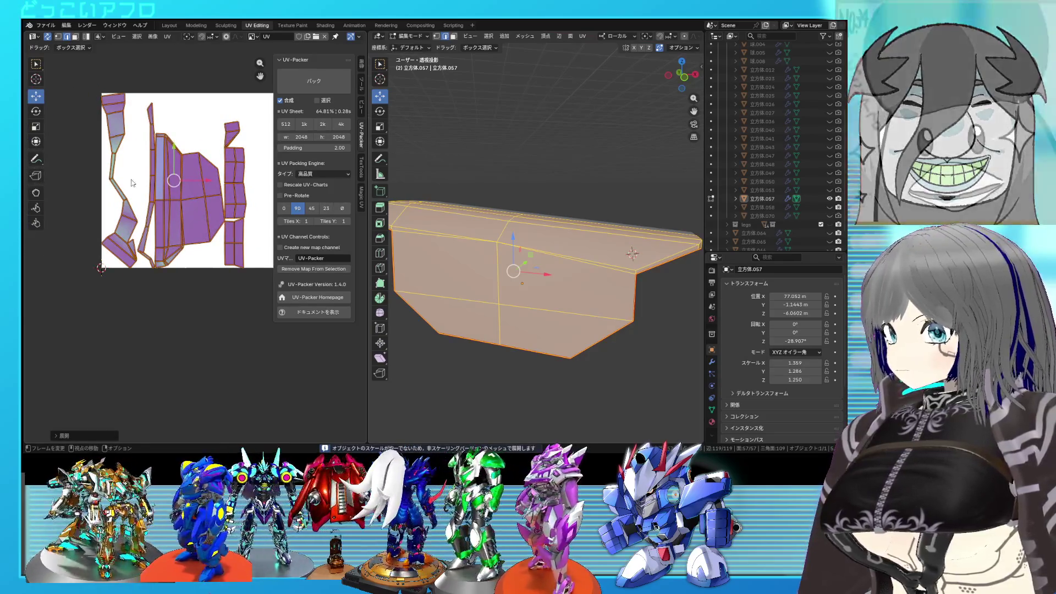
click(91, 170)
key(u)
key(u)
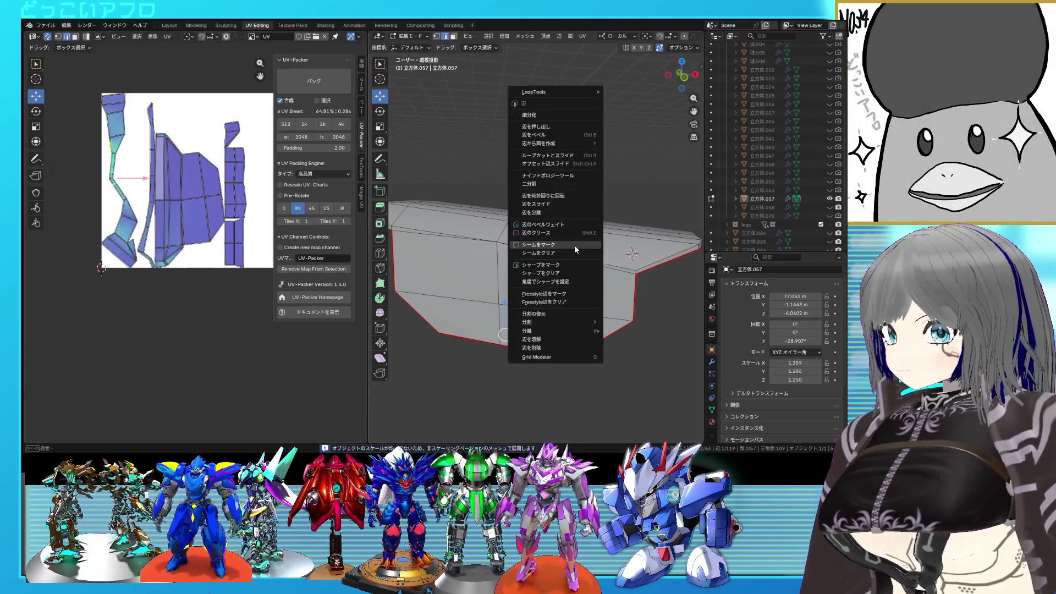
key(a)
key(u)
click(213, 219)
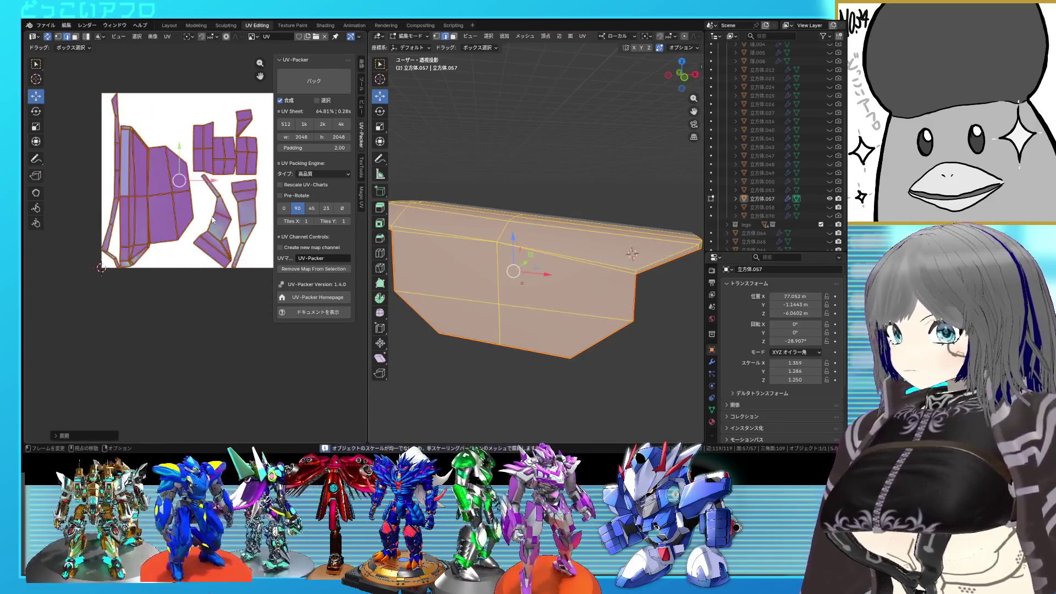
key(alt+a)
key(ctrl+s)
Mark the inner vertical edge as a seam, select the linked face strip and unwrap it
middle_drag(632, 253, 391, 392)
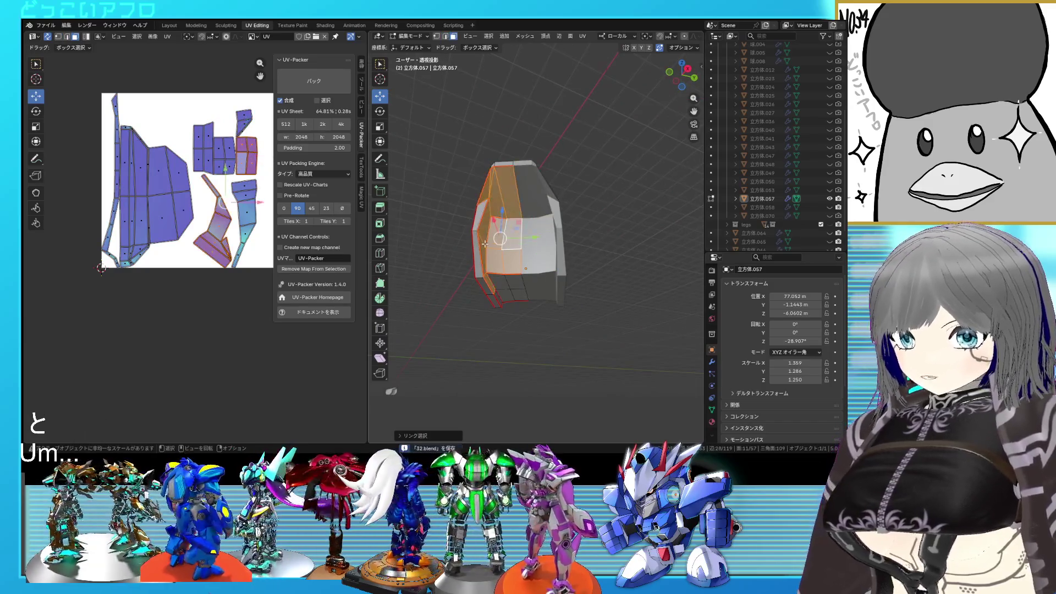
scroll(486, 243, up, 4)
click(476, 227)
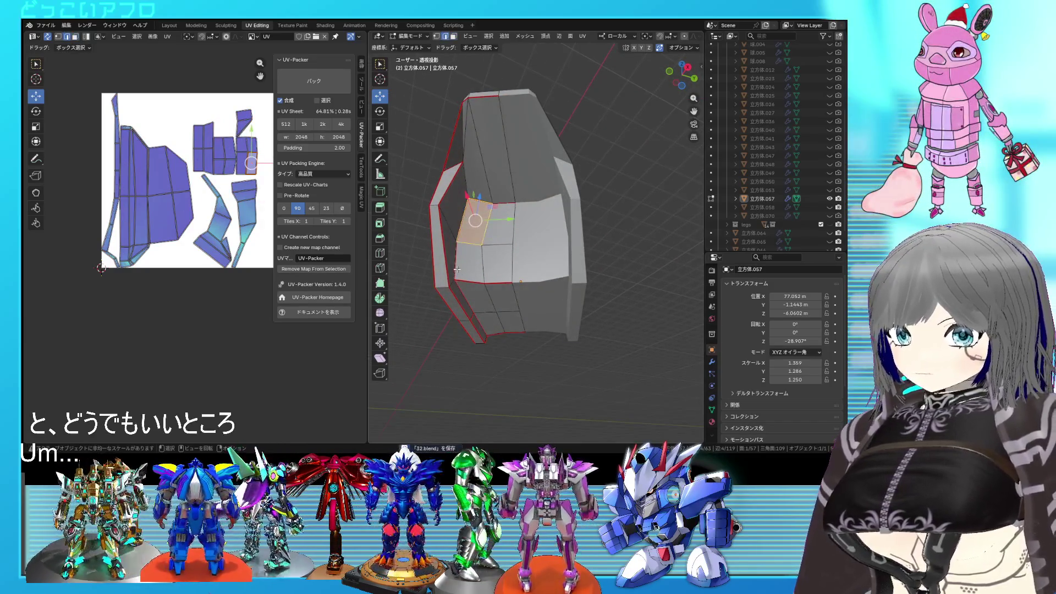
middle_drag(456, 269, 446, 249)
mouse_move(458, 194)
middle_down()
mouse_move(608, 175)
mouse_move(598, 162)
middle_up()
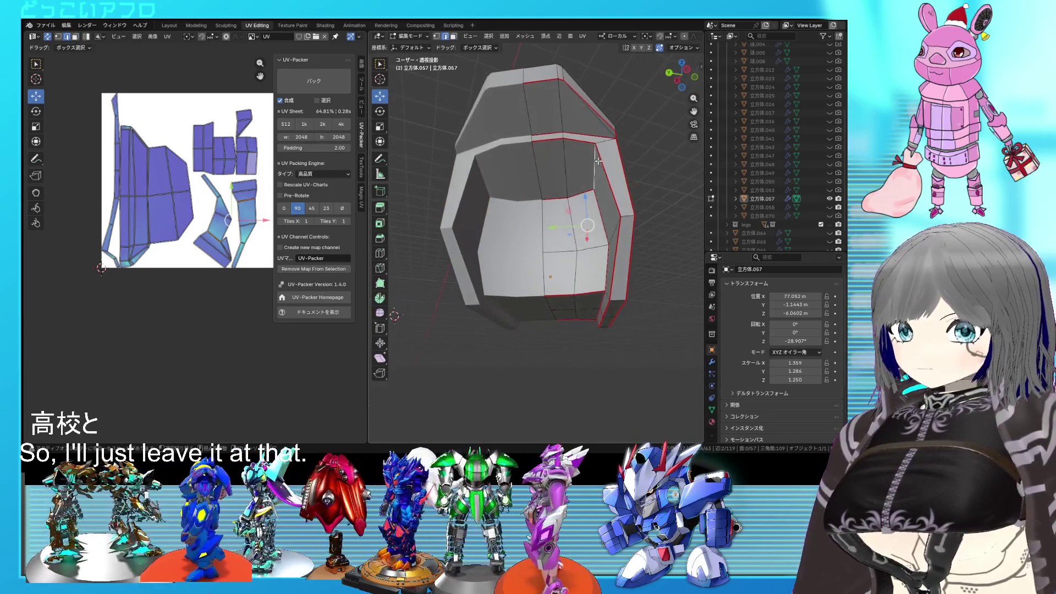
right_click(606, 142)
click(570, 203)
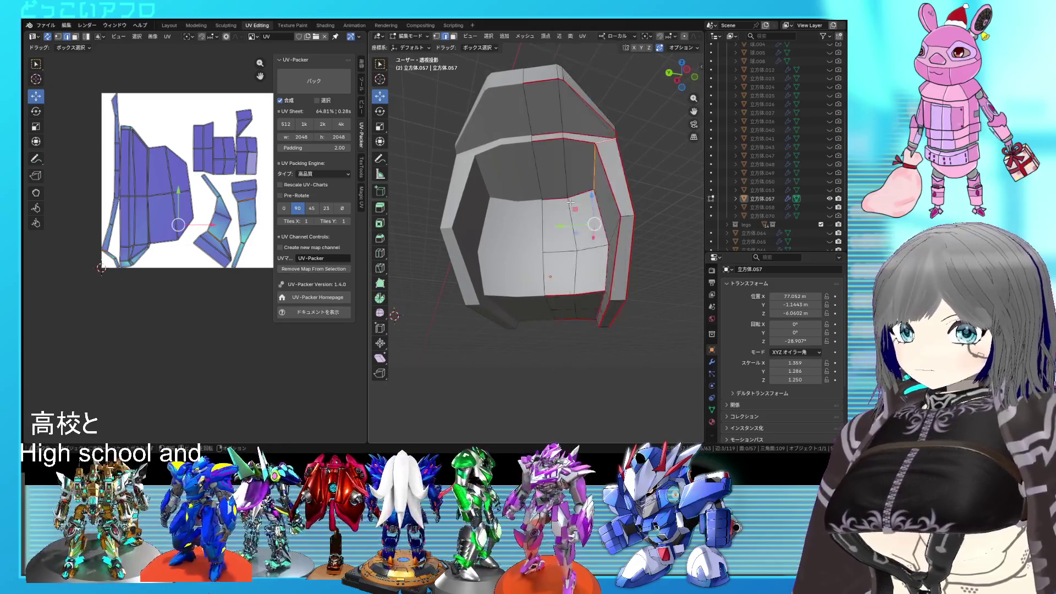
key(ctrl+l)
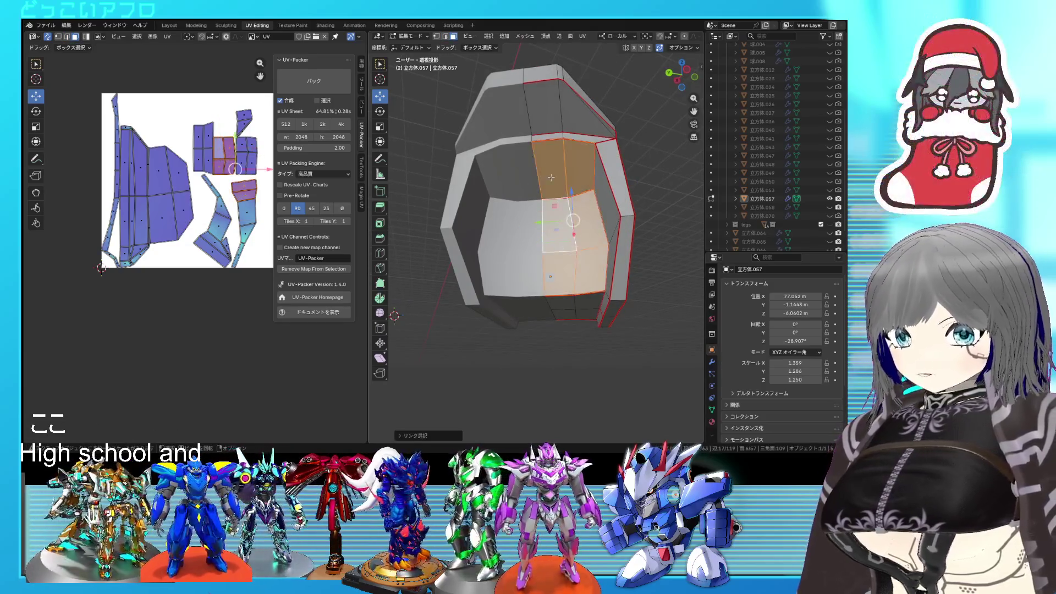
middle_drag(545, 139, 479, 265)
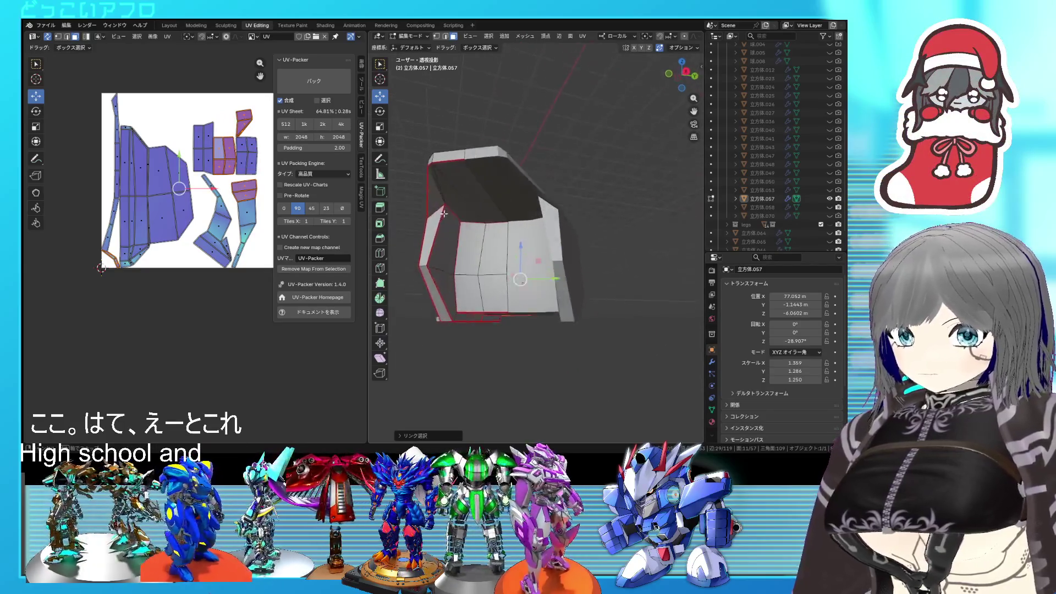
middle_drag(486, 199, 515, 213)
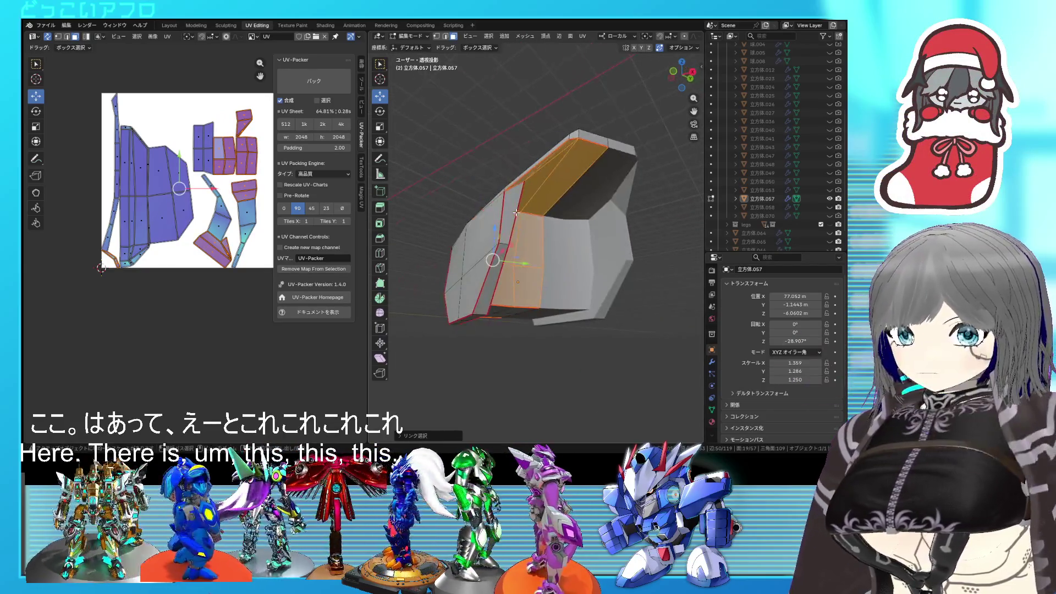
key(u)
click(165, 190)
scroll(190, 206, down, 2)
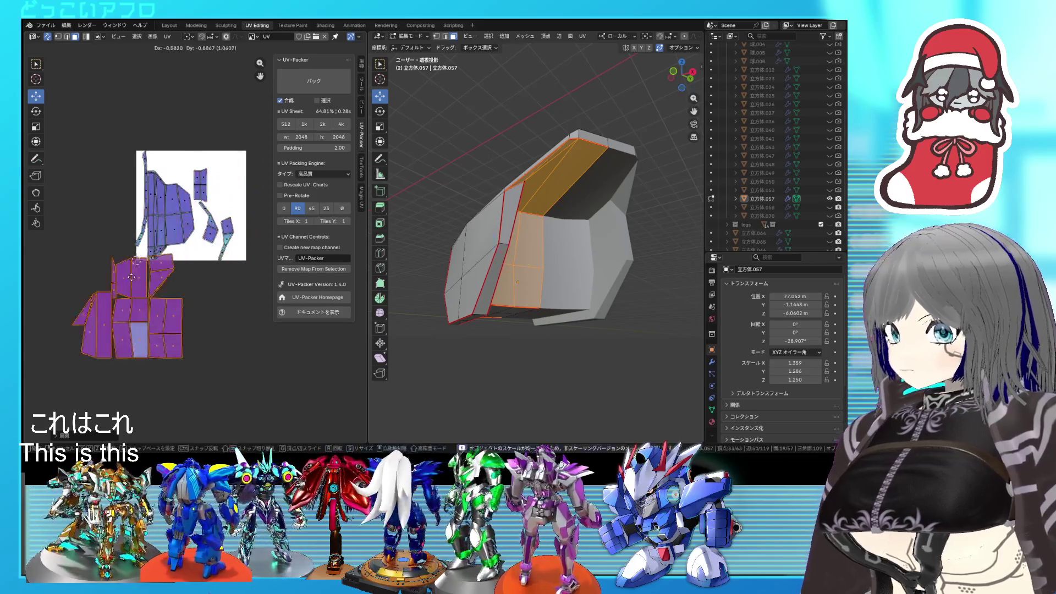
Move the new island below the texture, re-unwrap it and the left island, and save
drag(157, 297, 55, 339)
key(u)
click(82, 294)
key(ctrl+s)
drag(250, 266, 144, 169)
key(u)
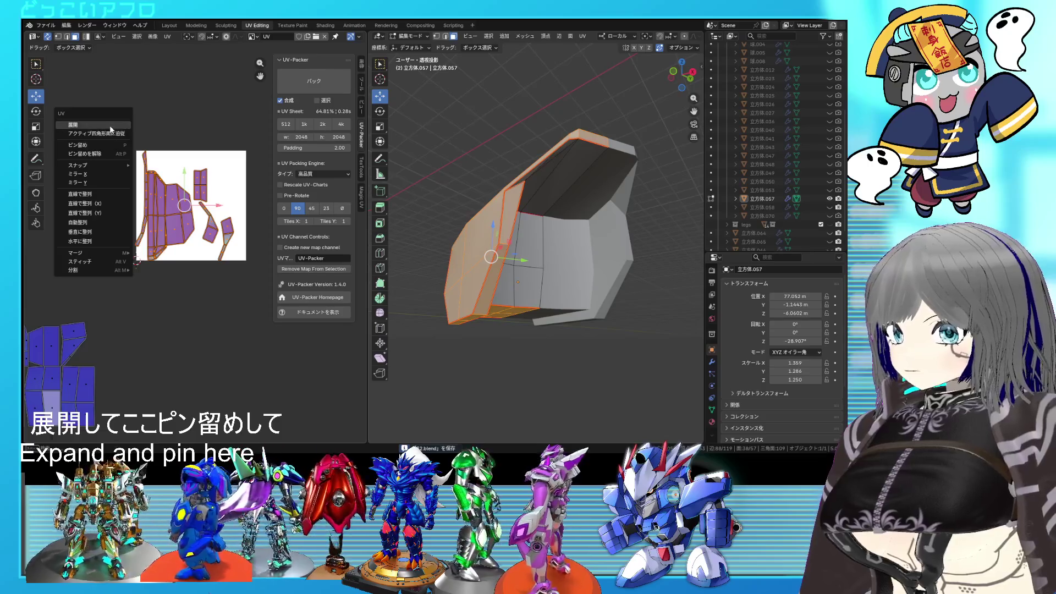
click(111, 126)
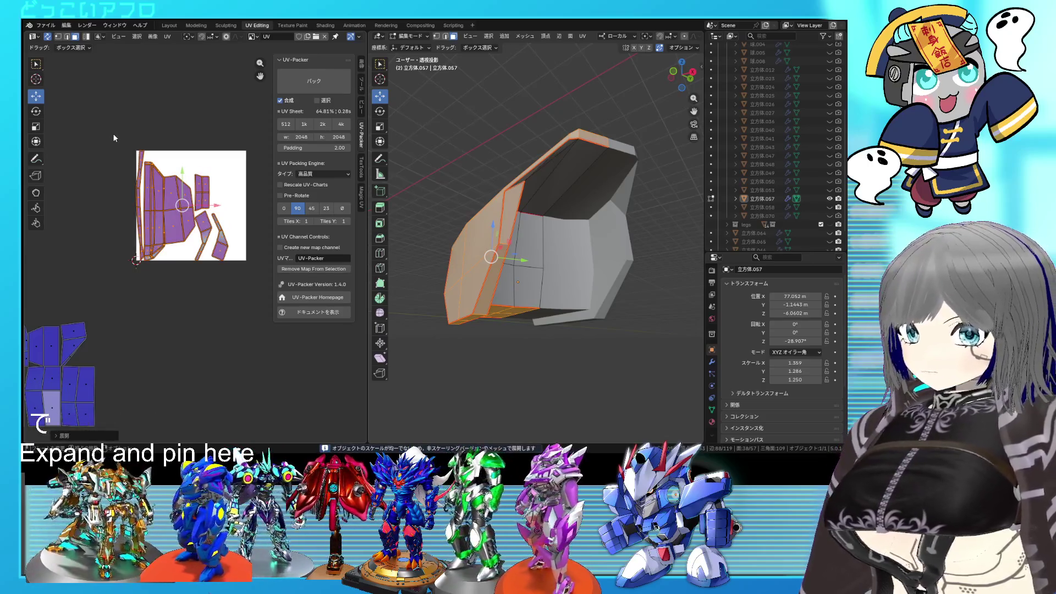
Mark the edge beside the narrow face strip as a seam, select the seam-bounded faces and unwrap them
click(464, 272)
middle_drag(465, 271, 492, 259)
key(2)
click(458, 281)
right_click(457, 288)
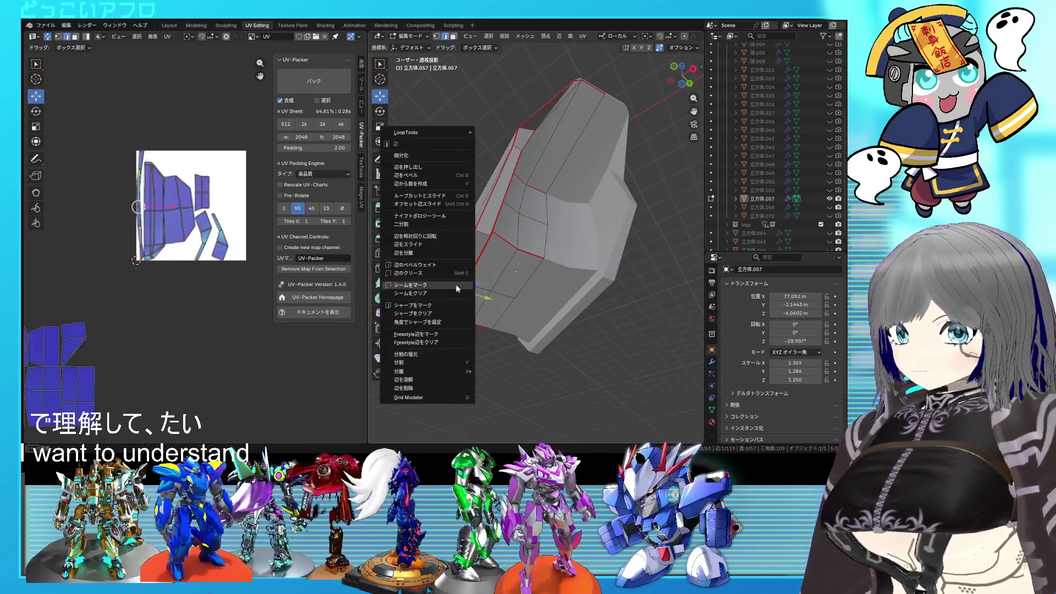
click(456, 288)
key(l)
key(u)
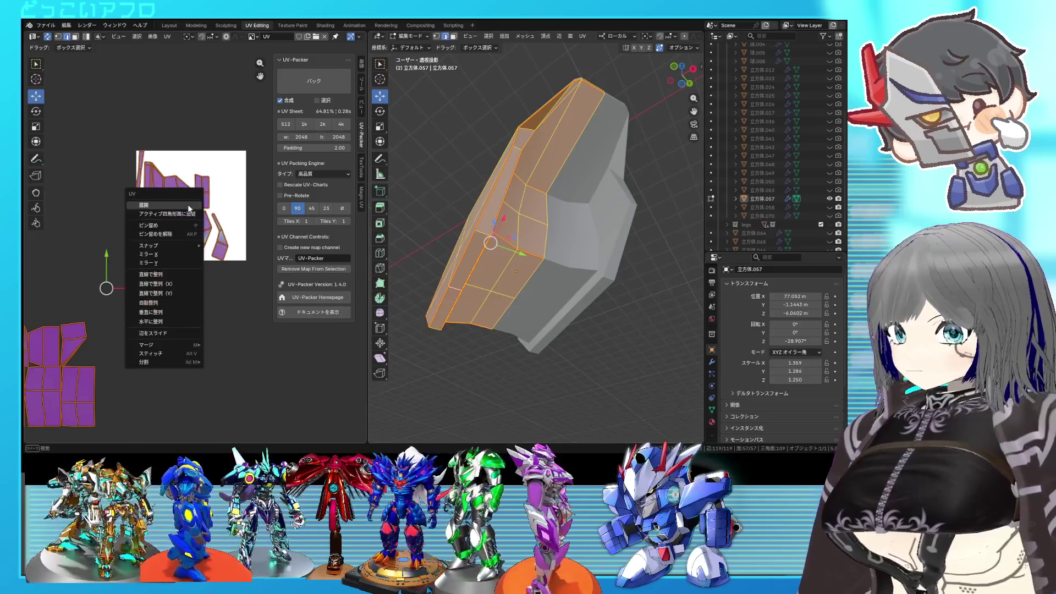
click(190, 208)
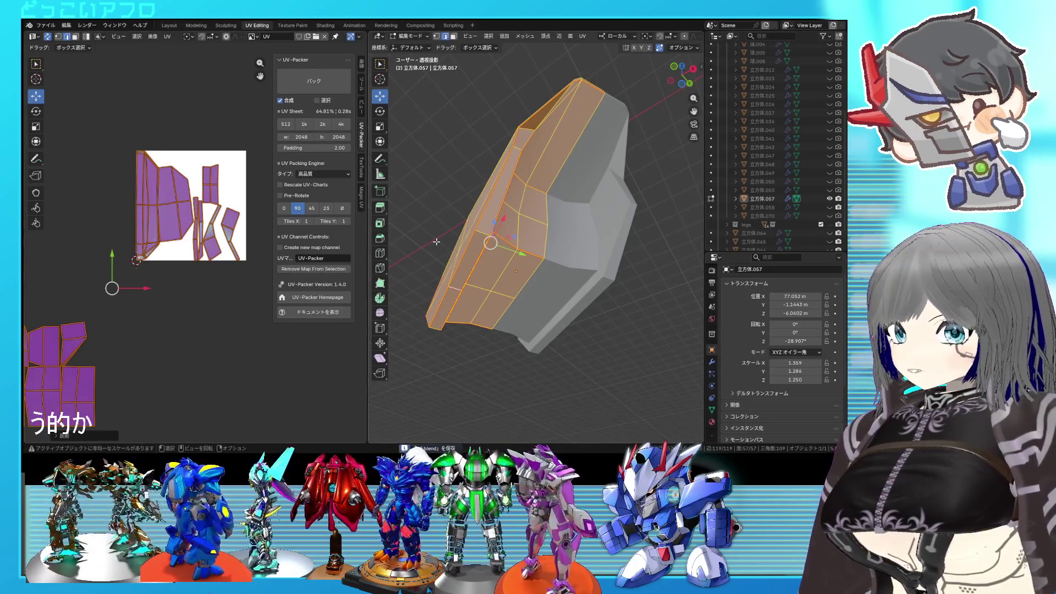
Deselect, return to Object Mode, then select the next plate 立方体.058 and enter Edit Mode
key(alt+a)
middle_drag(437, 241, 533, 296)
key(Tab)
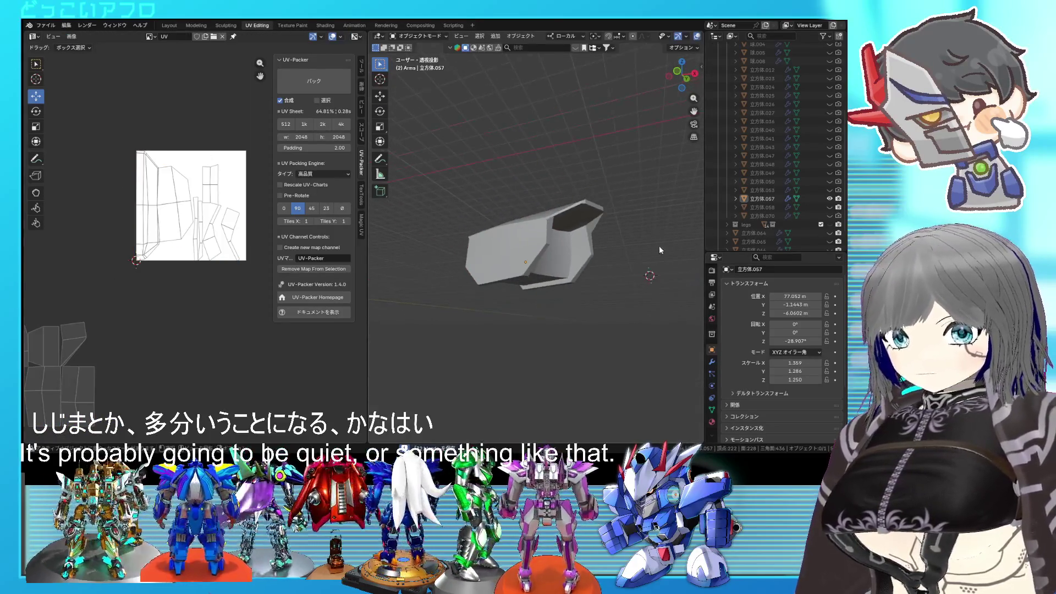
middle_drag(622, 237, 580, 231)
scroll(580, 231, down, 3)
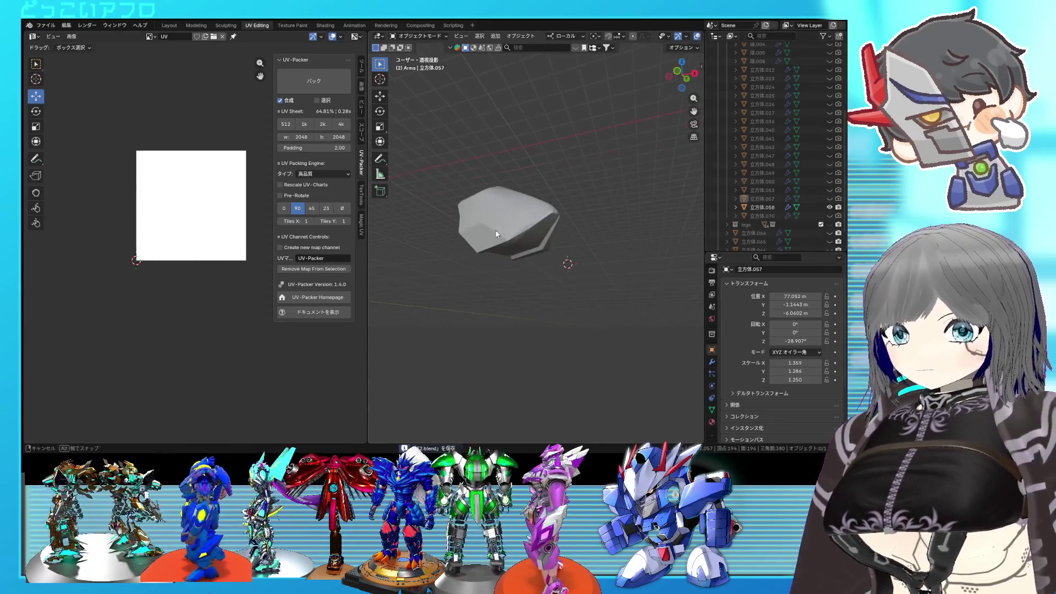
mouse_move(526, 215)
middle_down()
mouse_move(573, 242)
mouse_move(563, 227)
middle_up()
scroll(555, 227, up, 3)
click(555, 223)
key(Tab)
scroll(555, 223, up, 2)
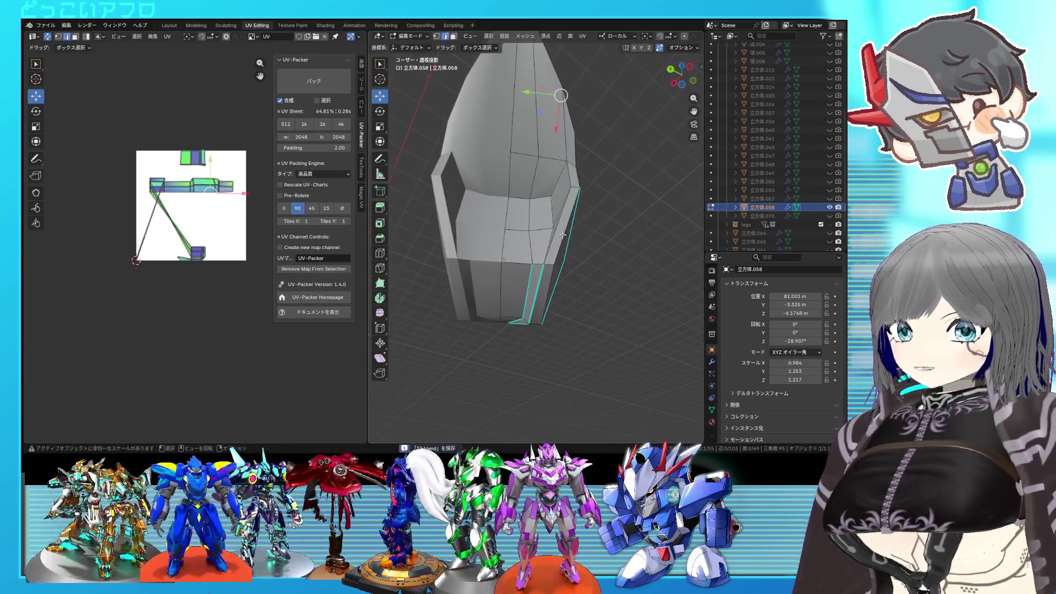
scroll(563, 235, up, 3)
scroll(568, 255, down, 1)
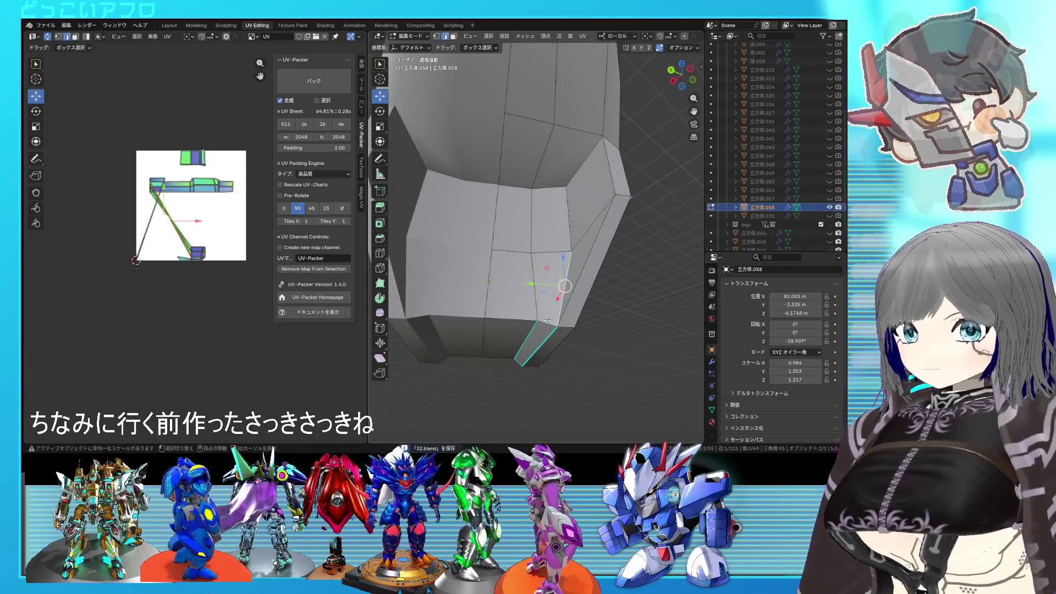
Mark the chosen edges of plate 立方体.058 as UV seams
shift+right_click(531, 285)
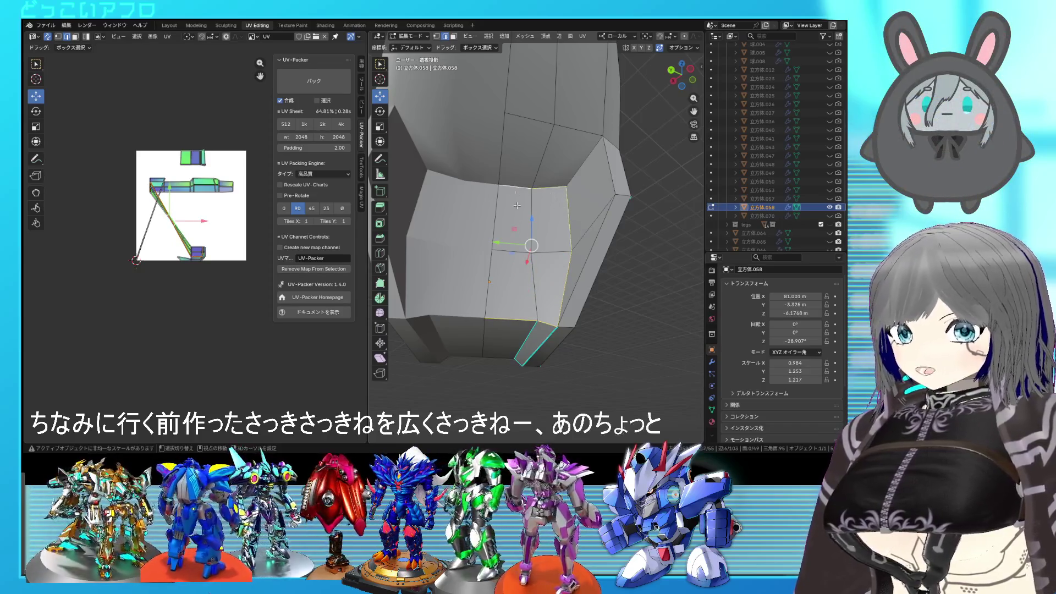
middle_drag(516, 206, 637, 221)
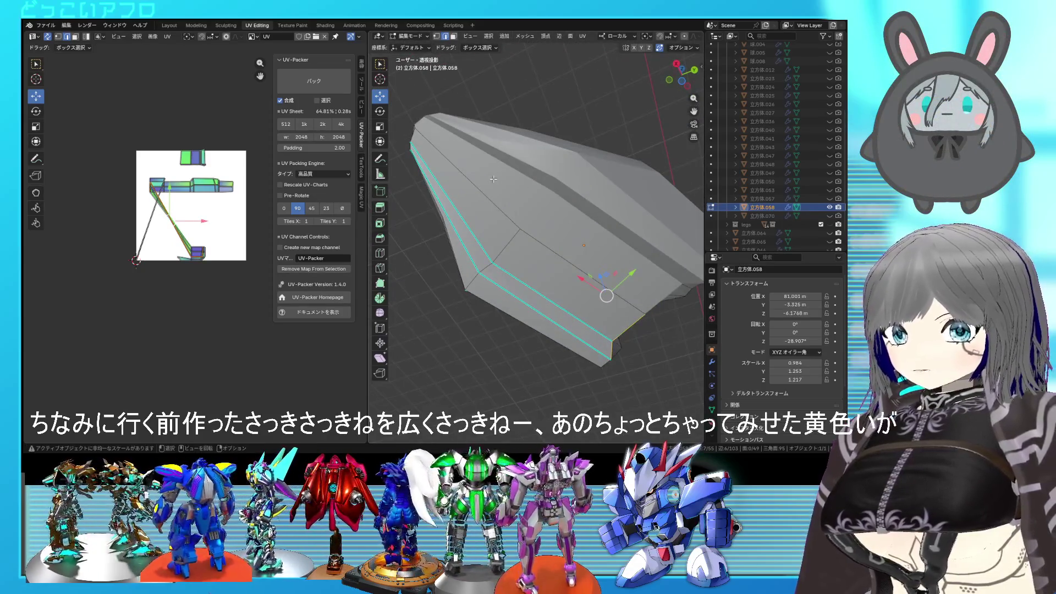
mouse_move(492, 179)
middle_down()
mouse_move(569, 261)
mouse_move(552, 286)
mouse_move(572, 305)
middle_up()
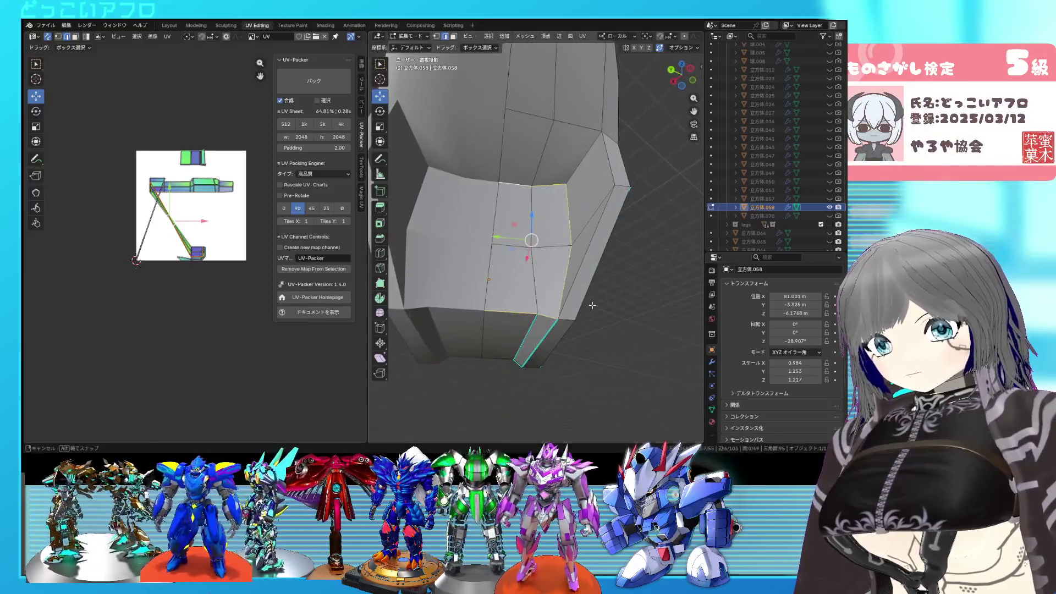
middle_drag(572, 305, 596, 304)
right_click(596, 304)
click(580, 302)
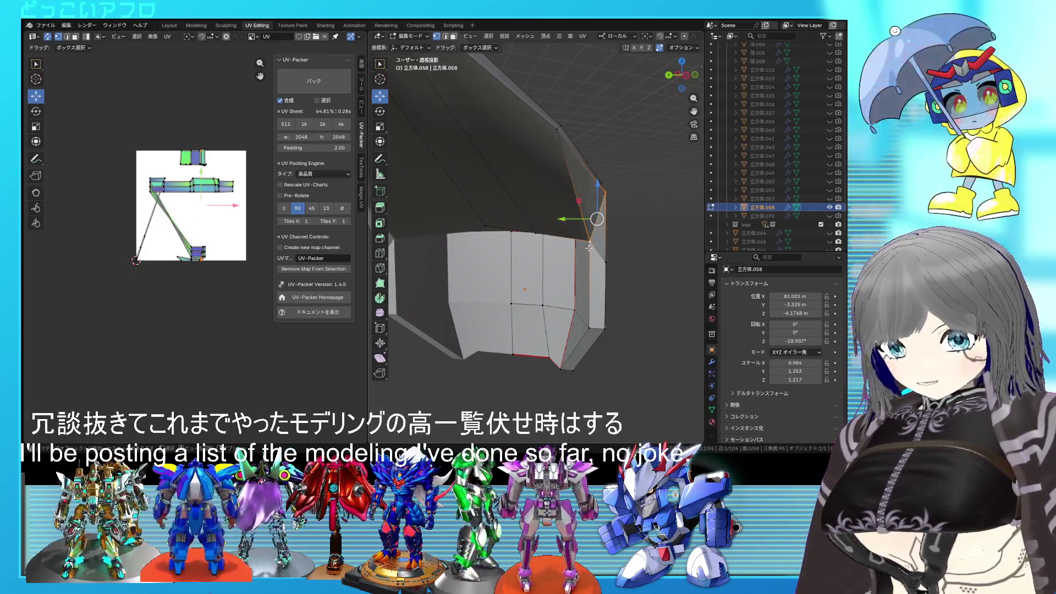
Slide a vertex into place, then hide and reveal the top faces to check the result
mouse_move(572, 227)
middle_down()
mouse_move(549, 216)
mouse_move(568, 209)
middle_up()
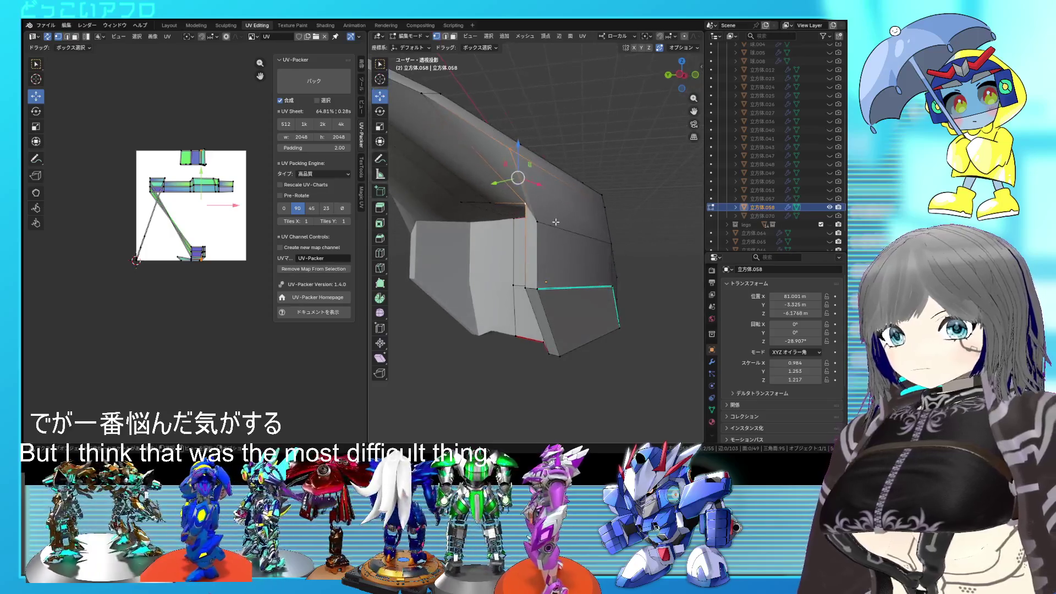
click(543, 263)
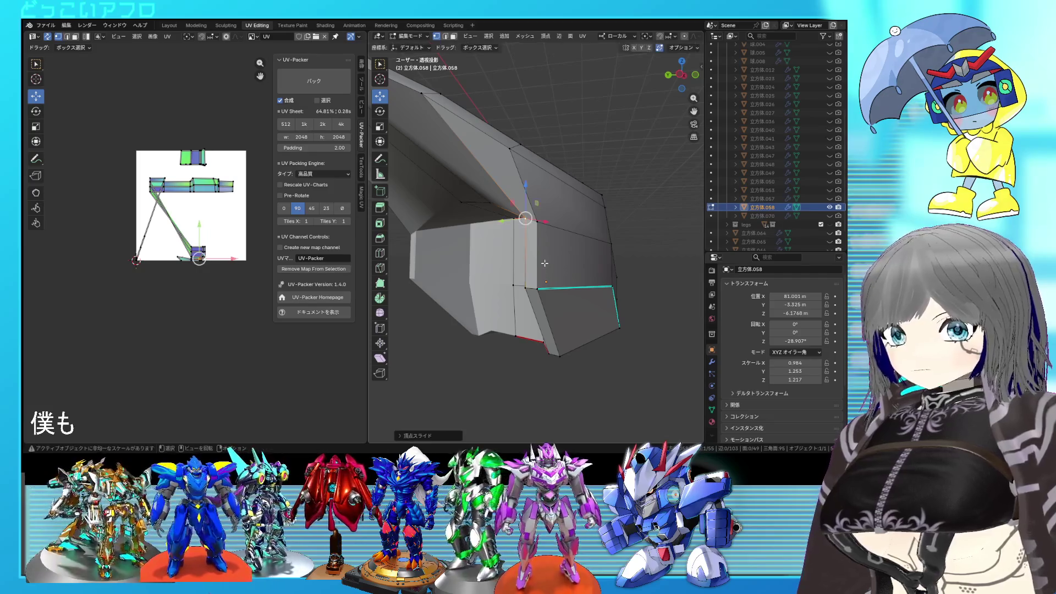
middle_drag(544, 263, 537, 231)
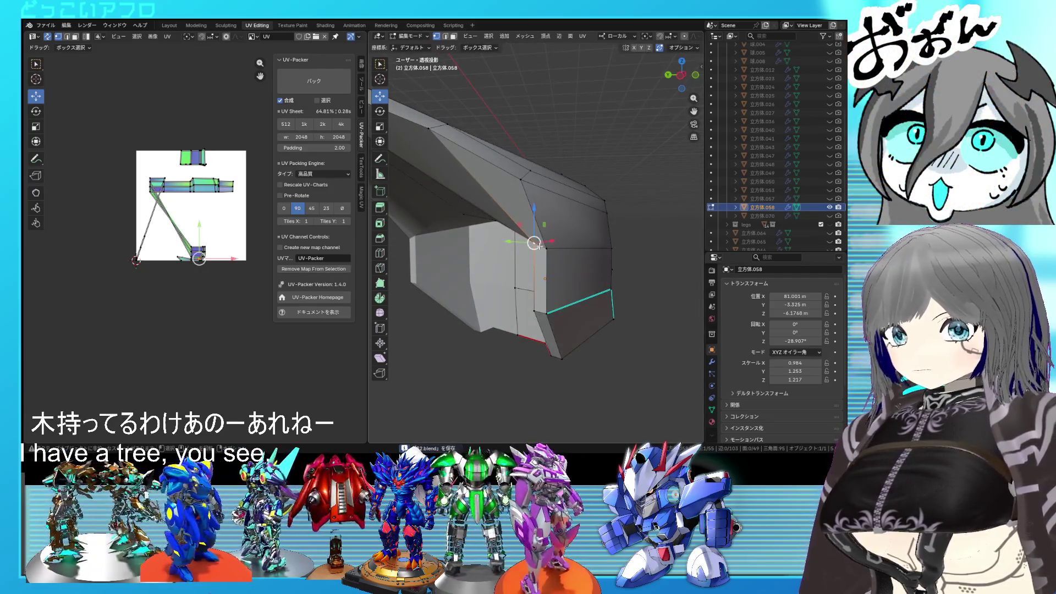
key(h)
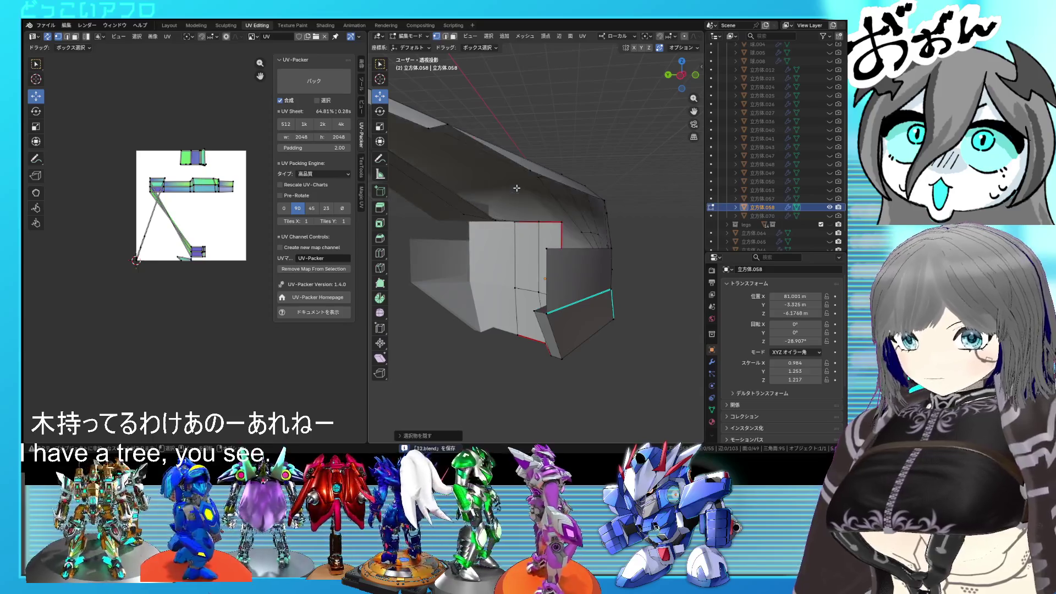
key(alt+h)
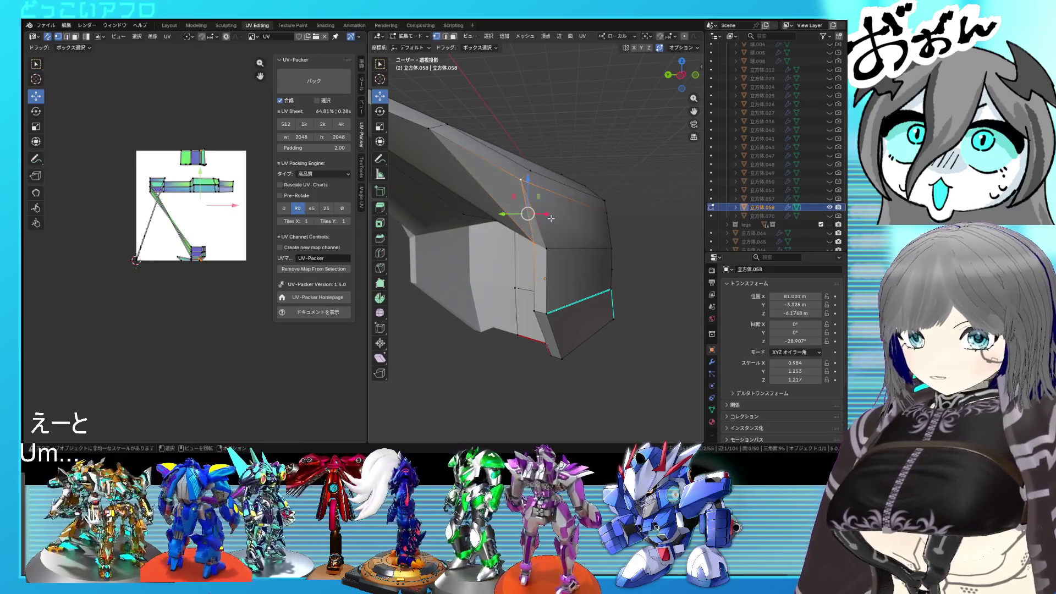
Inspect the plate from object mode and edit mode, ending in object mode
key(Tab)
mouse_move(551, 217)
middle_down()
mouse_move(524, 261)
mouse_move(535, 287)
mouse_move(595, 210)
mouse_move(613, 289)
mouse_move(645, 288)
mouse_move(648, 278)
mouse_move(641, 288)
mouse_move(614, 266)
mouse_move(530, 172)
middle_up()
key(Tab)
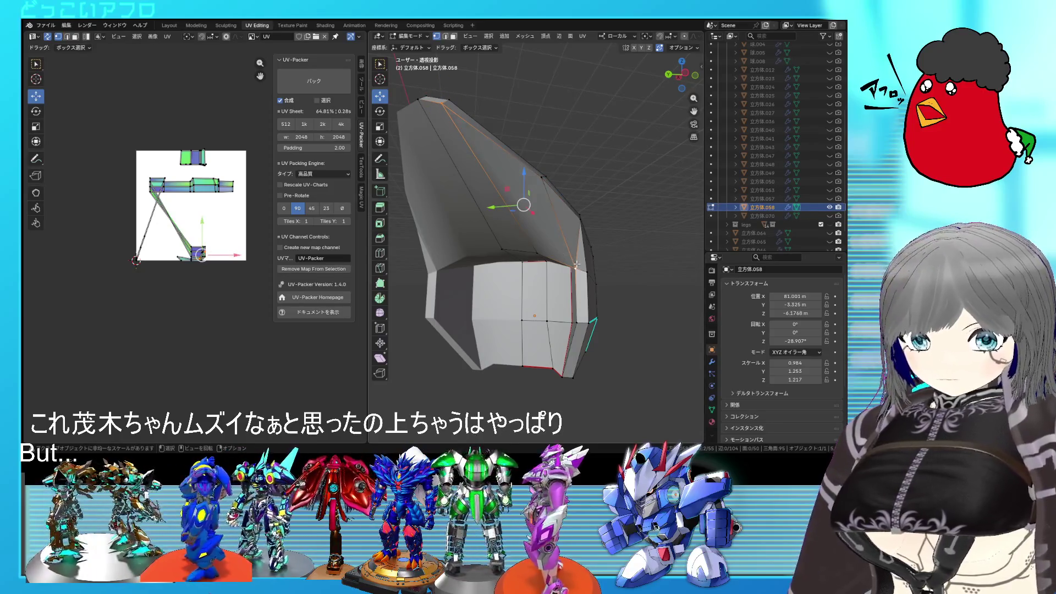
key(Tab)
mouse_move(576, 264)
middle_down()
mouse_move(548, 292)
mouse_move(553, 304)
middle_up()
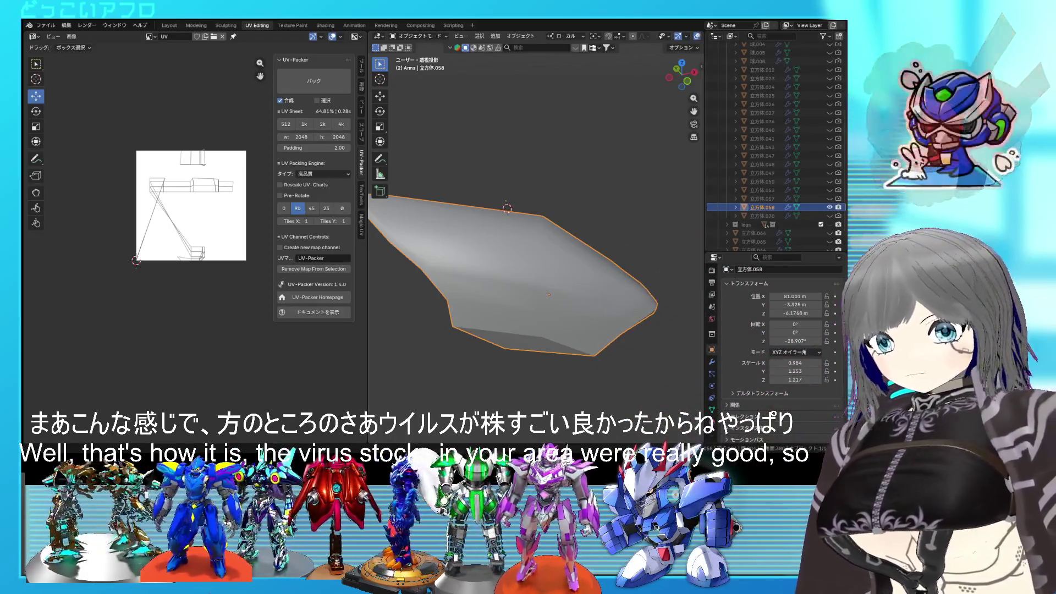
scroll(536, 249, up, 1)
Save the file, then select the plate's top edges and mark them as seams
mouse_move(495, 280)
middle_down()
mouse_move(467, 280)
mouse_move(519, 262)
mouse_move(446, 264)
mouse_move(538, 260)
middle_up()
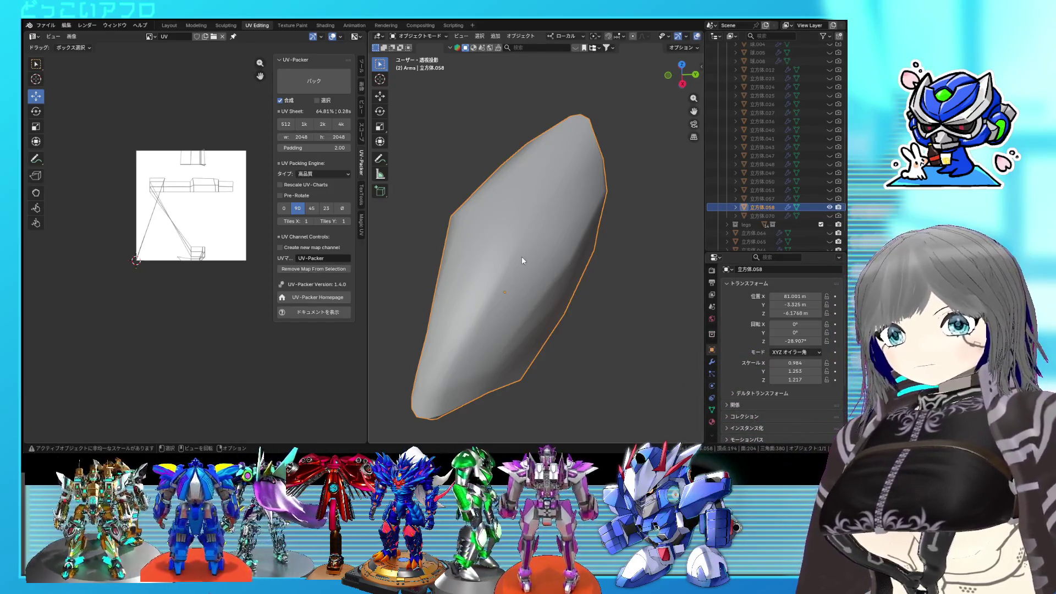
middle_drag(521, 261, 476, 259)
scroll(475, 259, up, 5)
mouse_move(571, 228)
middle_down()
mouse_move(555, 206)
mouse_move(561, 239)
middle_up()
key(Tab)
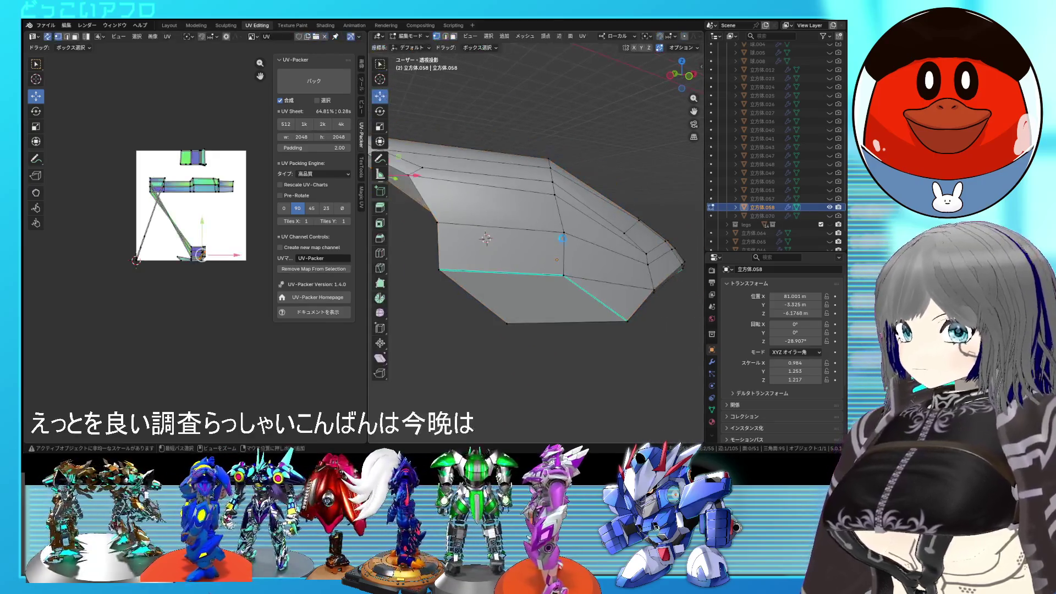
key(ctrl+s)
mouse_move(486, 239)
middle_down()
mouse_move(615, 242)
mouse_move(516, 206)
middle_up()
click(616, 242)
middle_drag(483, 172, 554, 83)
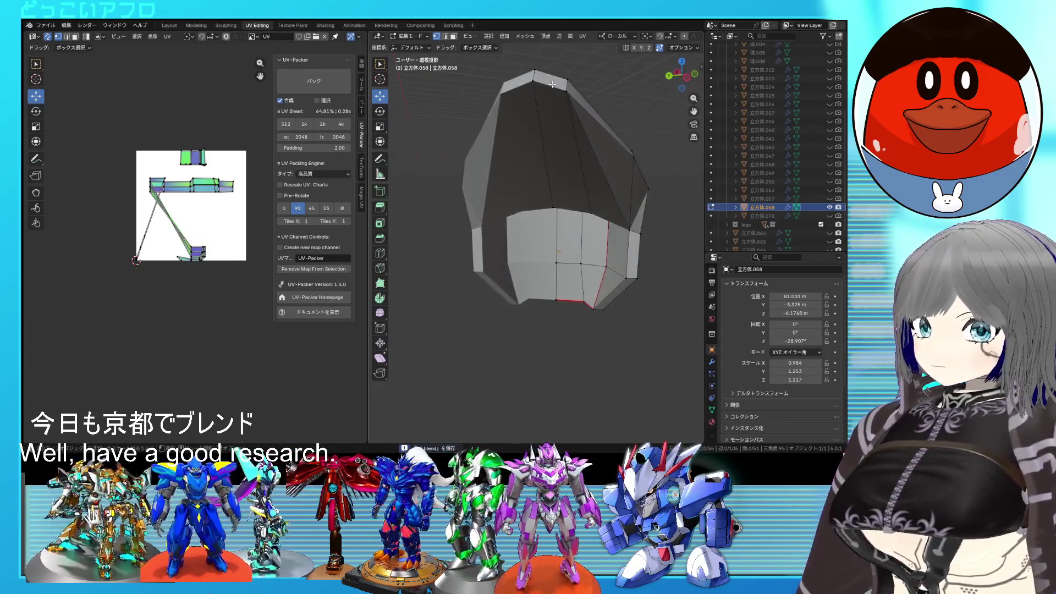
click(540, 85)
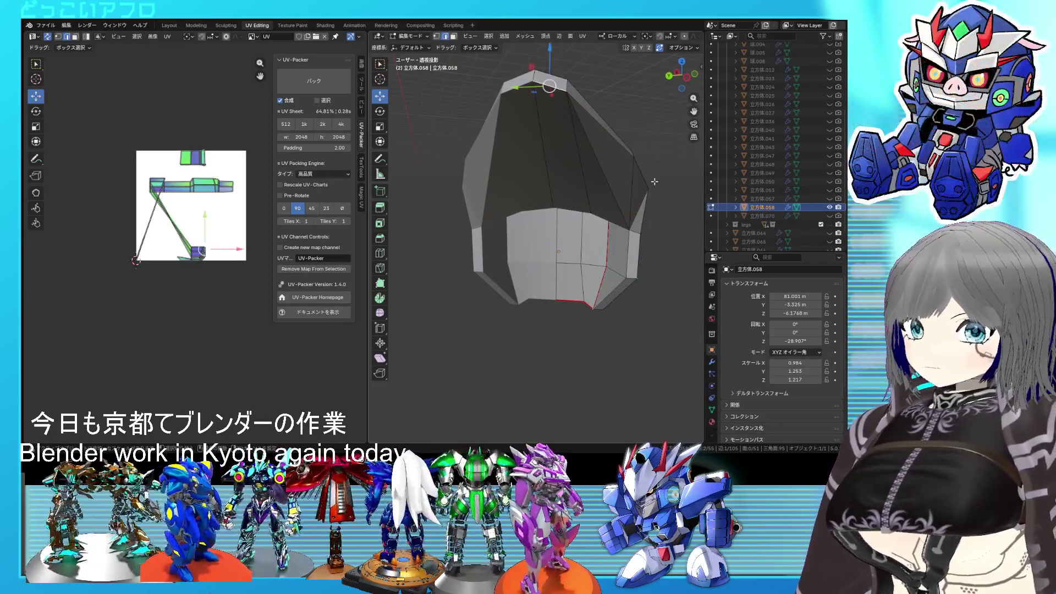
middle_drag(645, 191, 626, 195)
right_click(604, 222)
click(602, 226)
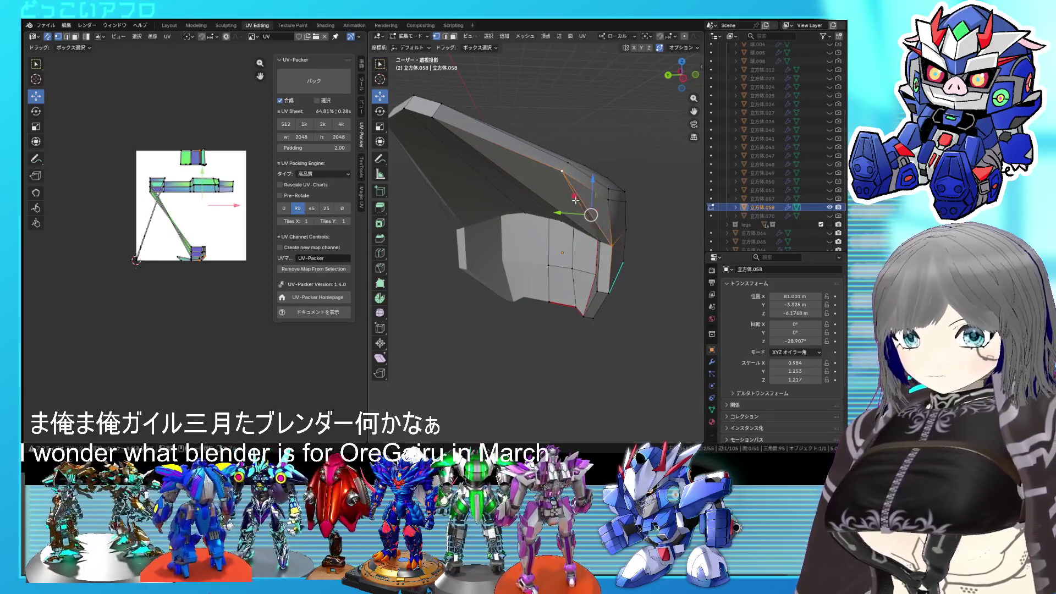
Extend the selection along the top ridge and inspect the plate's top opening
shift+click(495, 145)
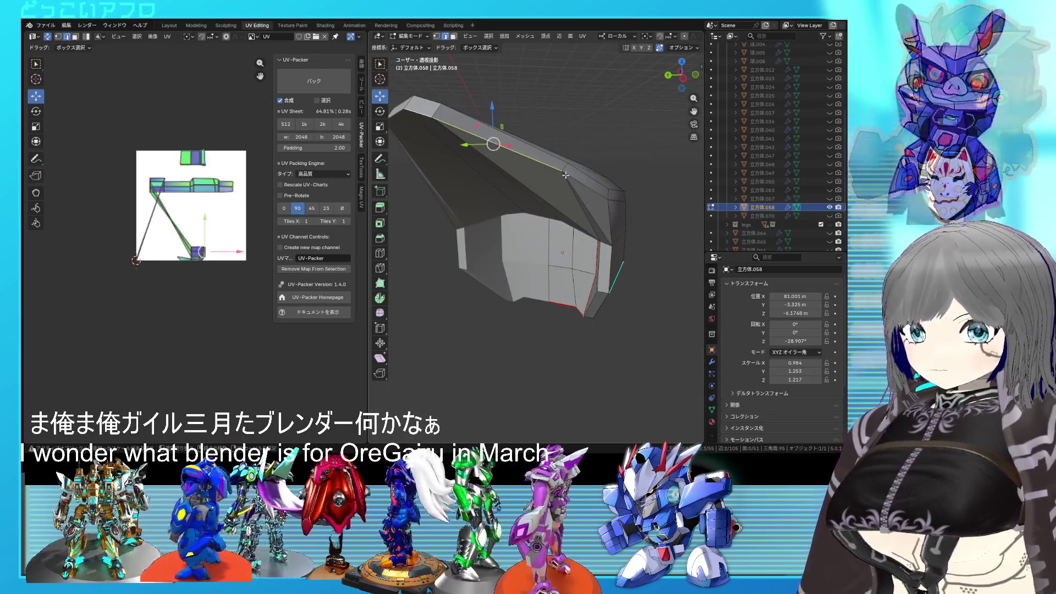
mouse_move(607, 273)
middle_down()
mouse_move(582, 196)
mouse_move(627, 194)
middle_up()
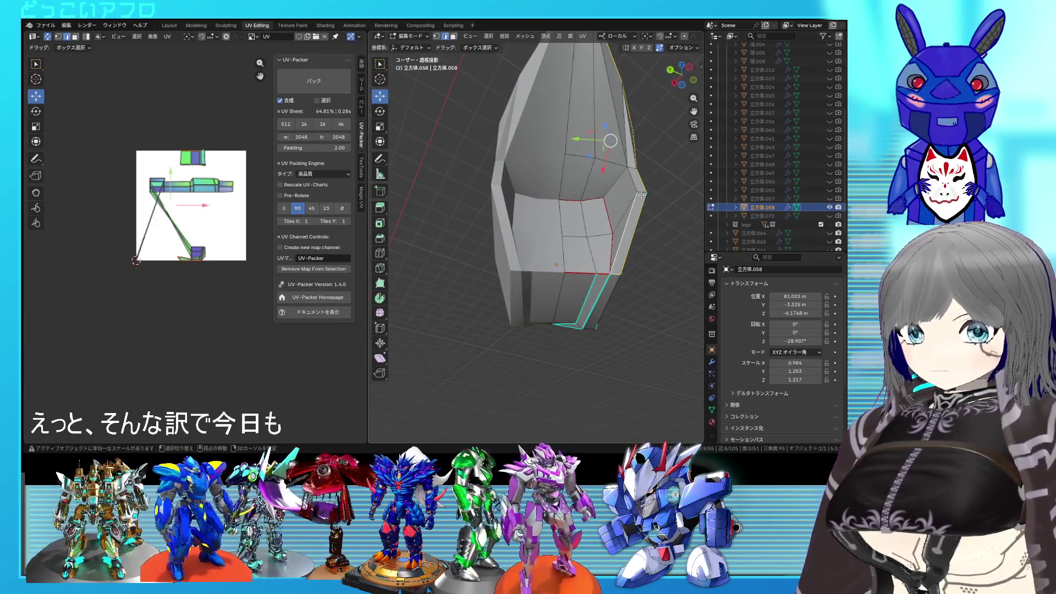
middle_drag(632, 173, 591, 217)
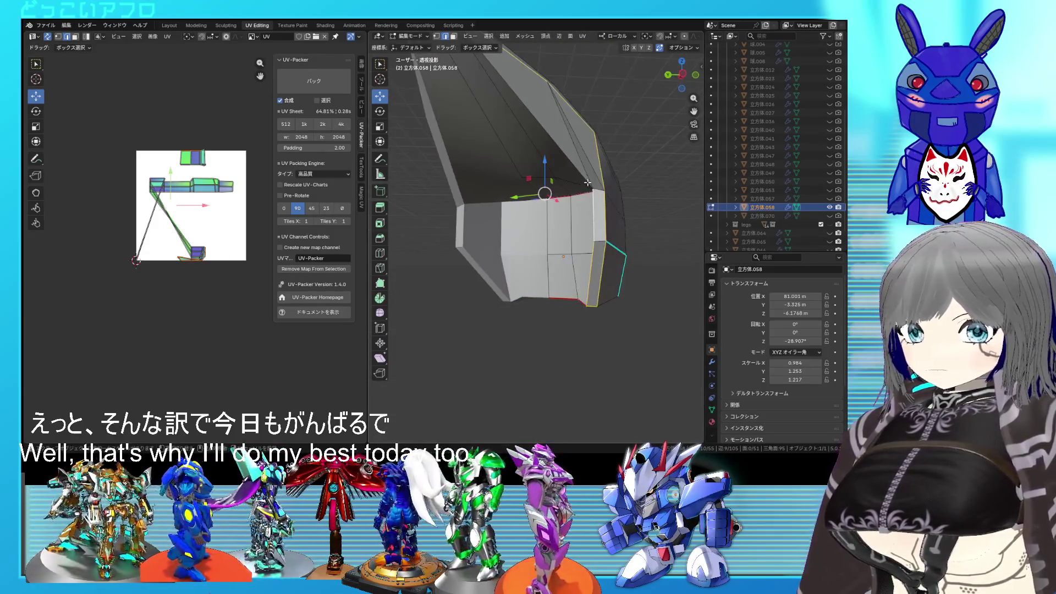
middle_drag(584, 179, 620, 230)
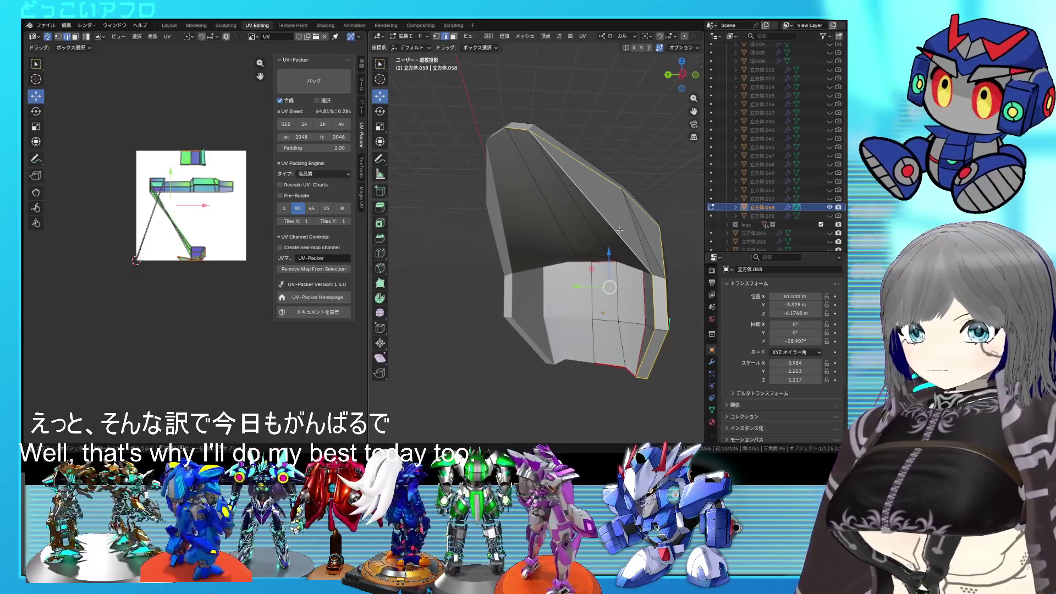
right_click(639, 245)
key(Tab)
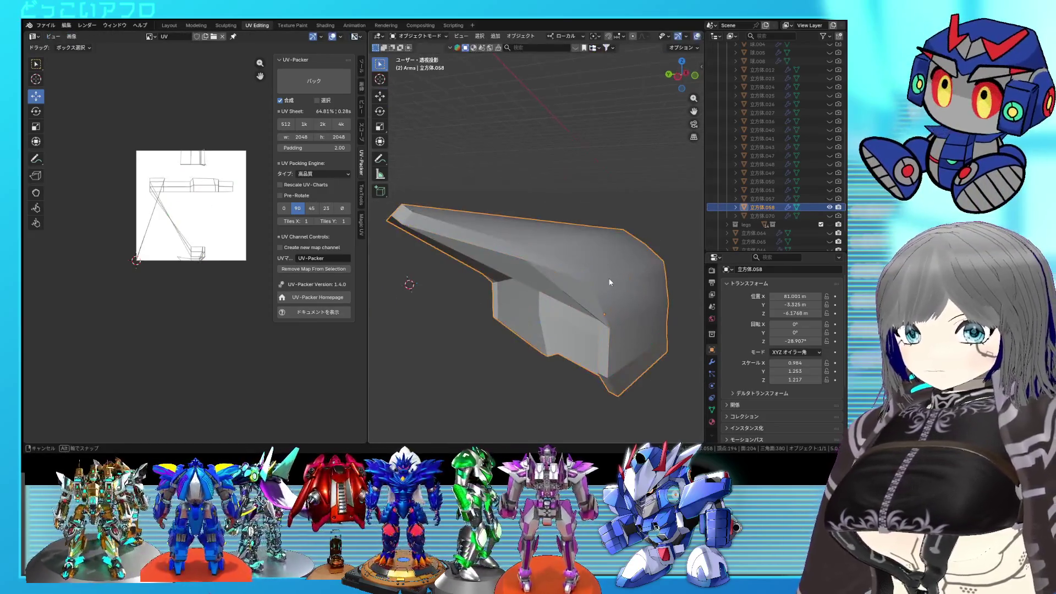
middle_drag(610, 283, 612, 245)
key(Tab)
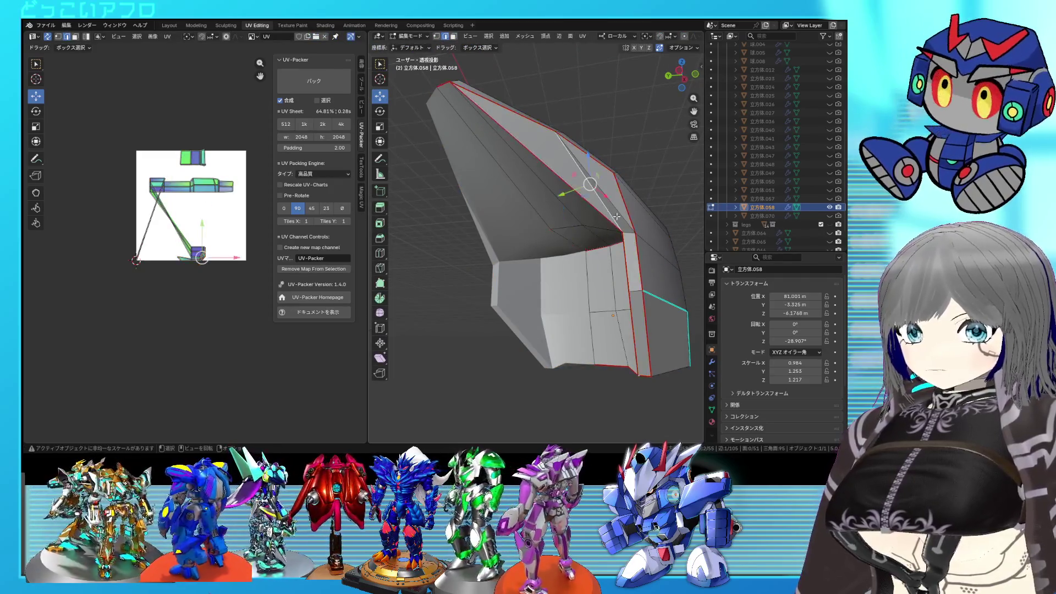
Mark the selected edge as sharp and inspect it from a lower side angle
right_click(617, 216)
click(589, 241)
mouse_move(588, 247)
middle_down()
mouse_move(570, 246)
mouse_move(622, 255)
mouse_move(607, 240)
mouse_move(570, 259)
middle_up()
right_click(576, 254)
click(576, 254)
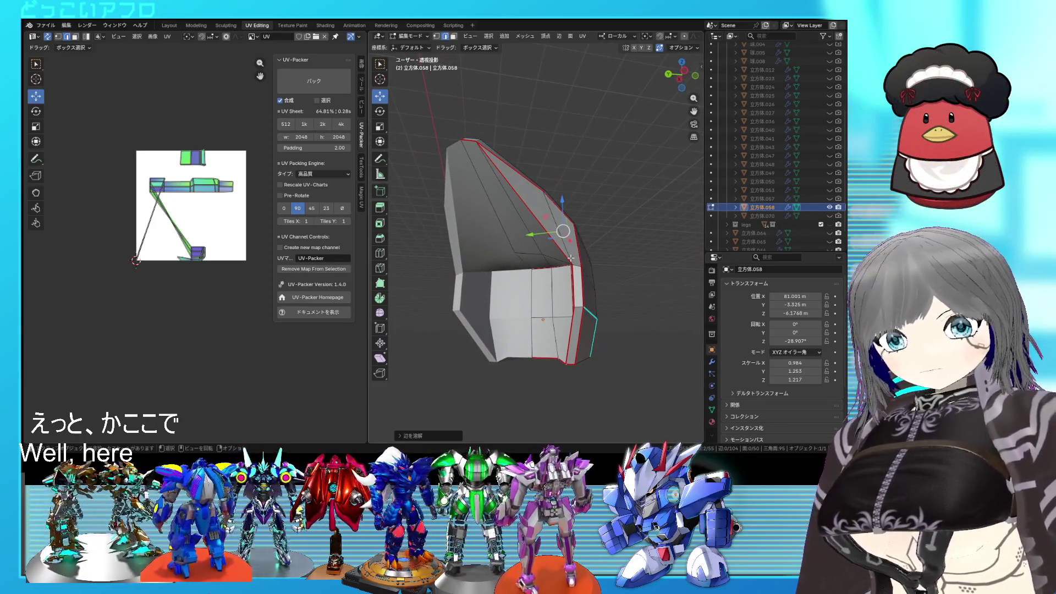
mouse_move(570, 259)
middle_down()
mouse_move(494, 246)
mouse_move(546, 300)
mouse_move(429, 254)
mouse_move(405, 267)
mouse_move(459, 236)
mouse_move(545, 240)
middle_up()
Mark further side edges as sharp and bring up the edge options from the front view
mouse_move(582, 263)
middle_down()
mouse_move(555, 304)
mouse_move(650, 270)
mouse_move(647, 218)
mouse_move(550, 252)
mouse_move(558, 281)
mouse_move(554, 270)
mouse_move(568, 269)
middle_up()
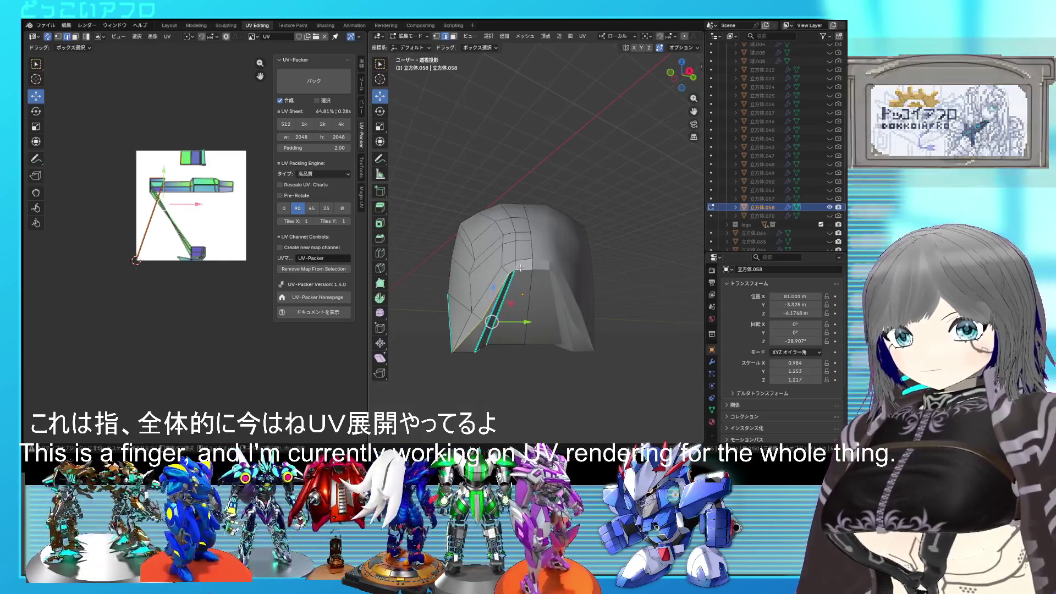
right_click(521, 267)
click(502, 258)
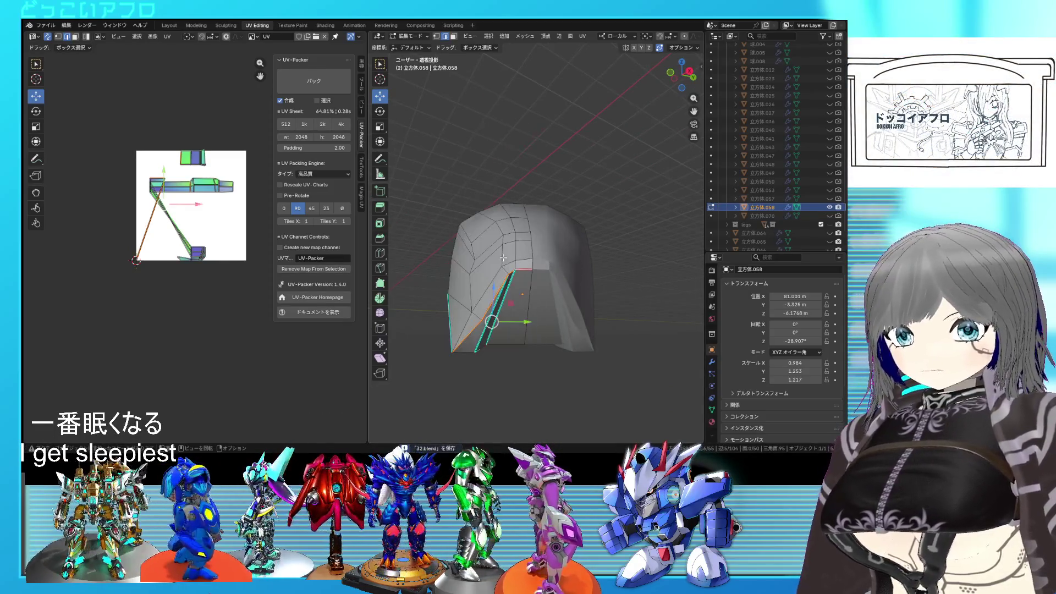
middle_drag(518, 309, 489, 266)
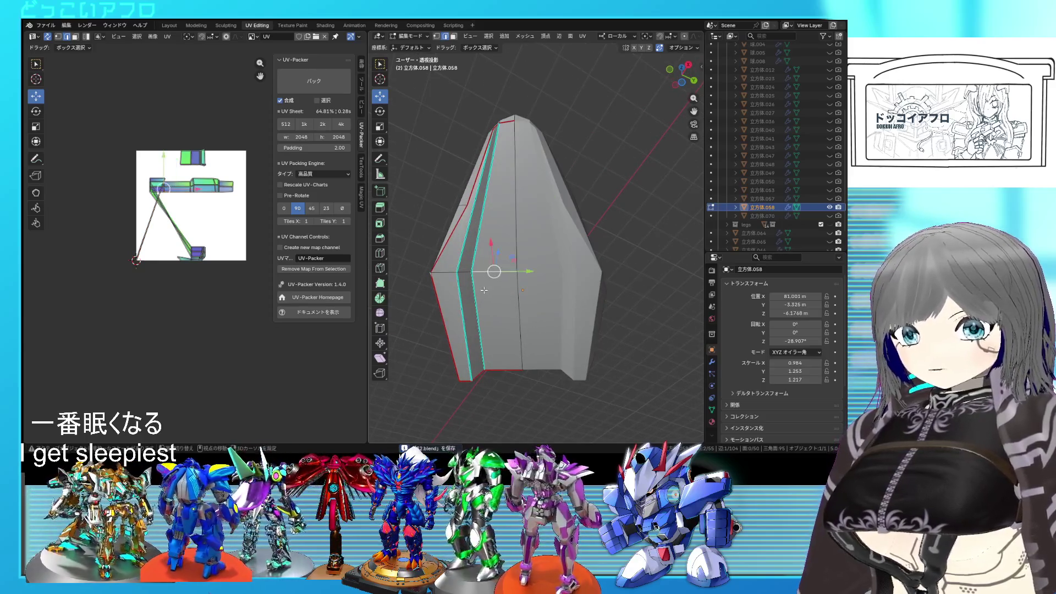
right_click(494, 258)
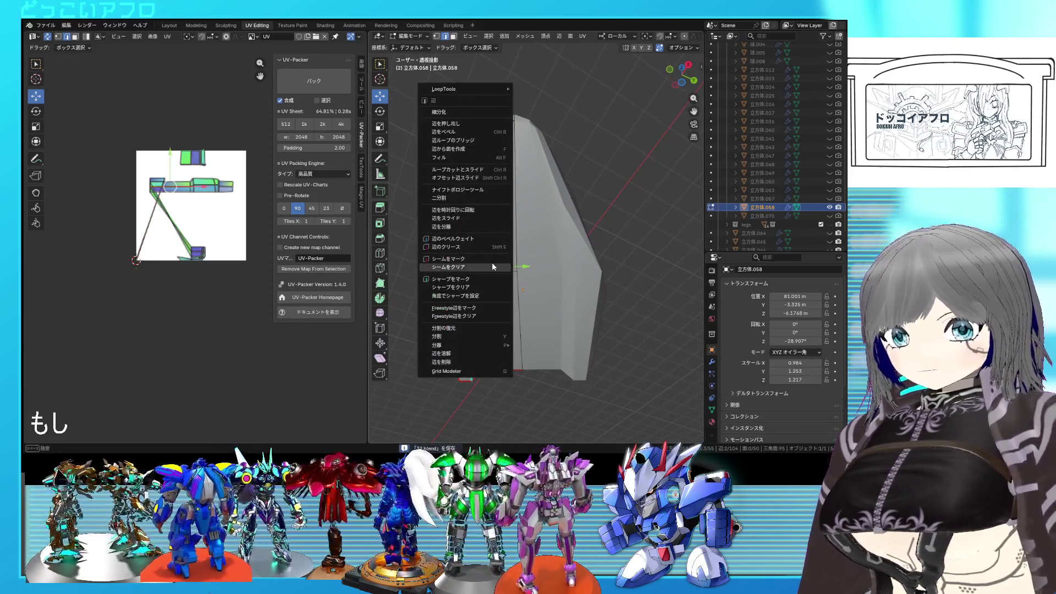
Mark the side edges as seams, select the whole mesh and unwrap it into UV islands
click(492, 262)
right_click(492, 262)
click(479, 256)
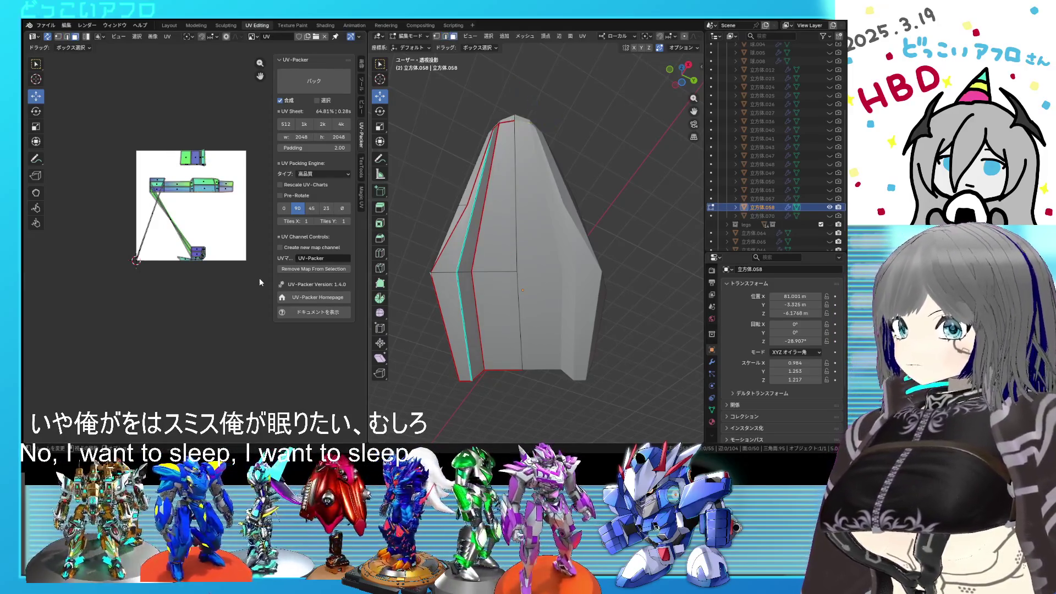
key(a)
key(u)
click(99, 139)
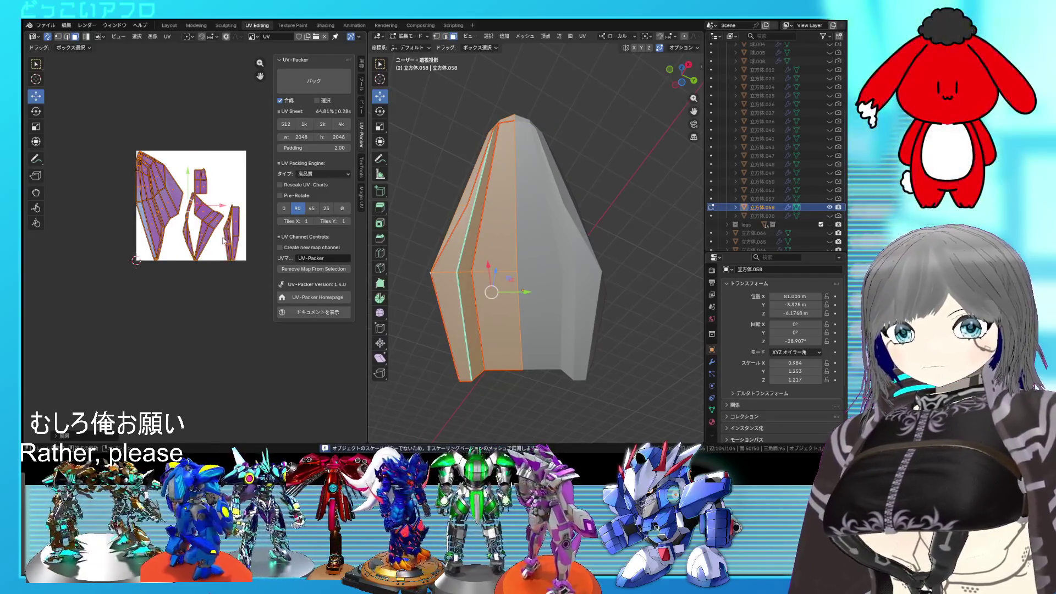
scroll(198, 247, up, 2)
Check a linked UV island on the mesh and mark an additional seam via Ctrl+E
click(219, 235)
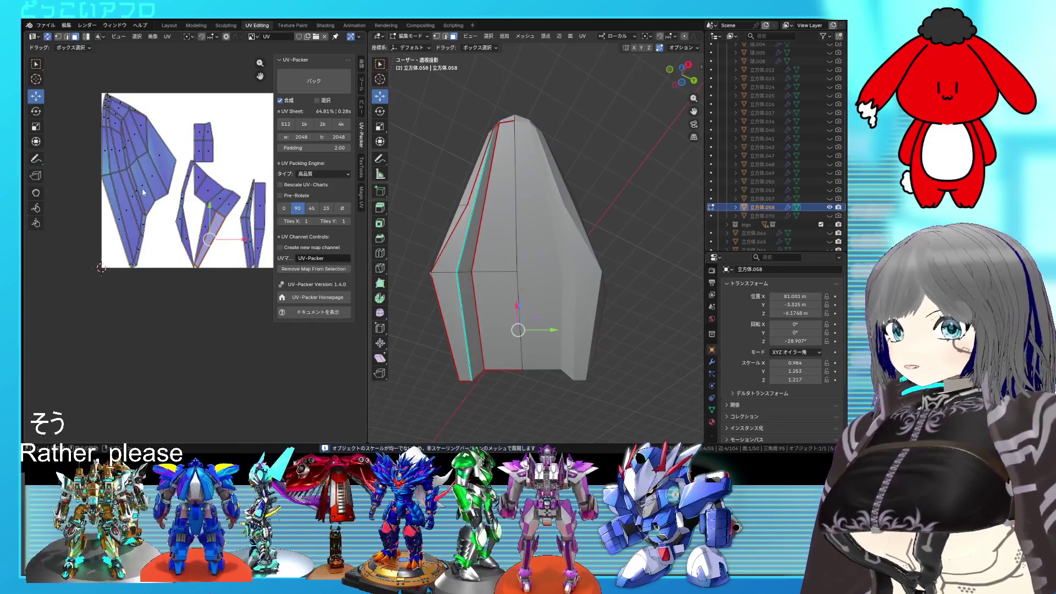
click(142, 188)
key(l)
middle_drag(495, 298, 579, 321)
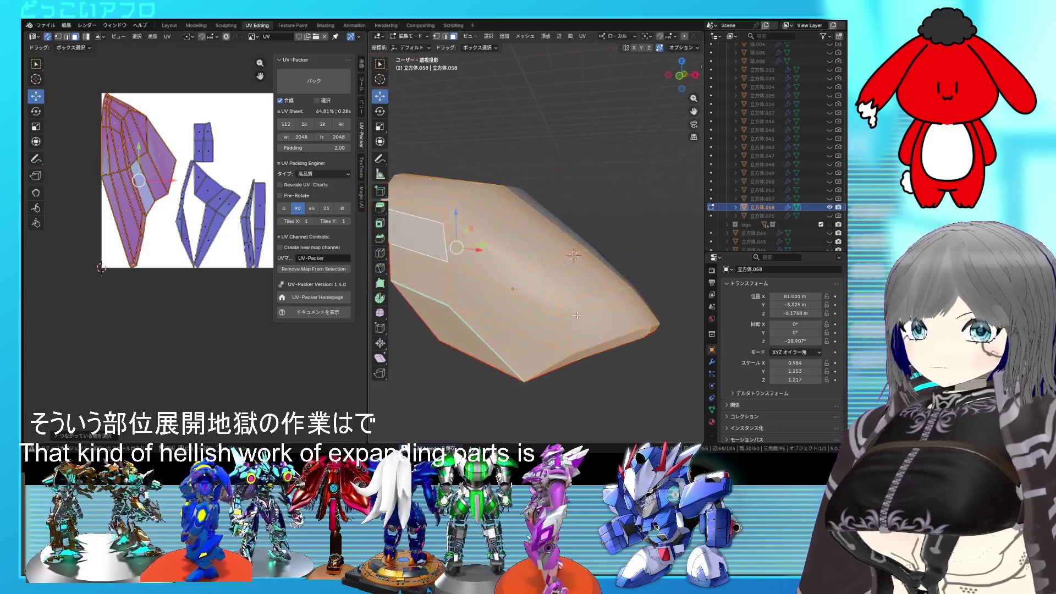
click(566, 251)
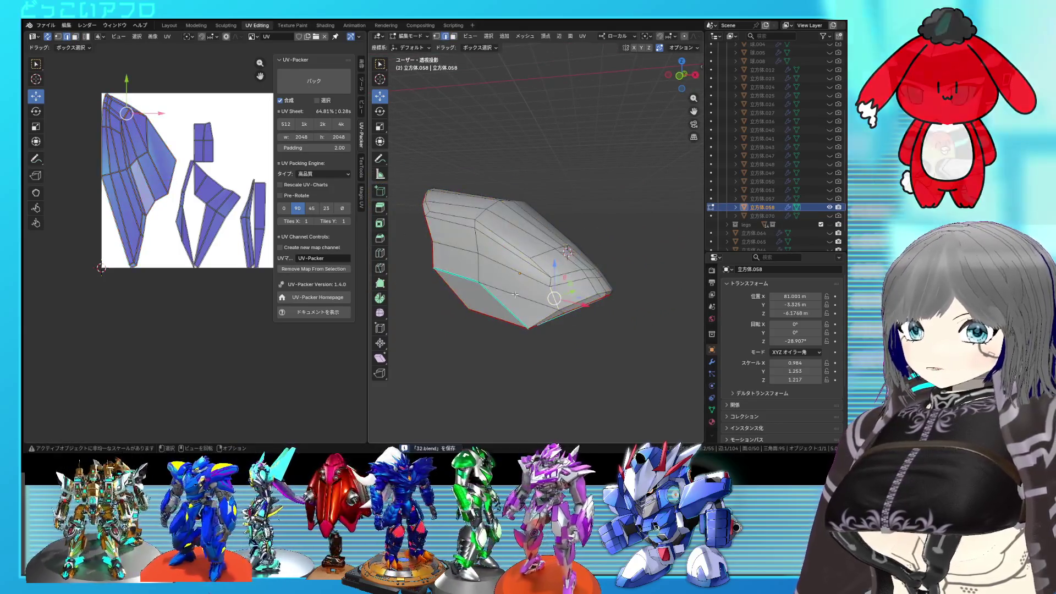
middle_drag(566, 252, 528, 247)
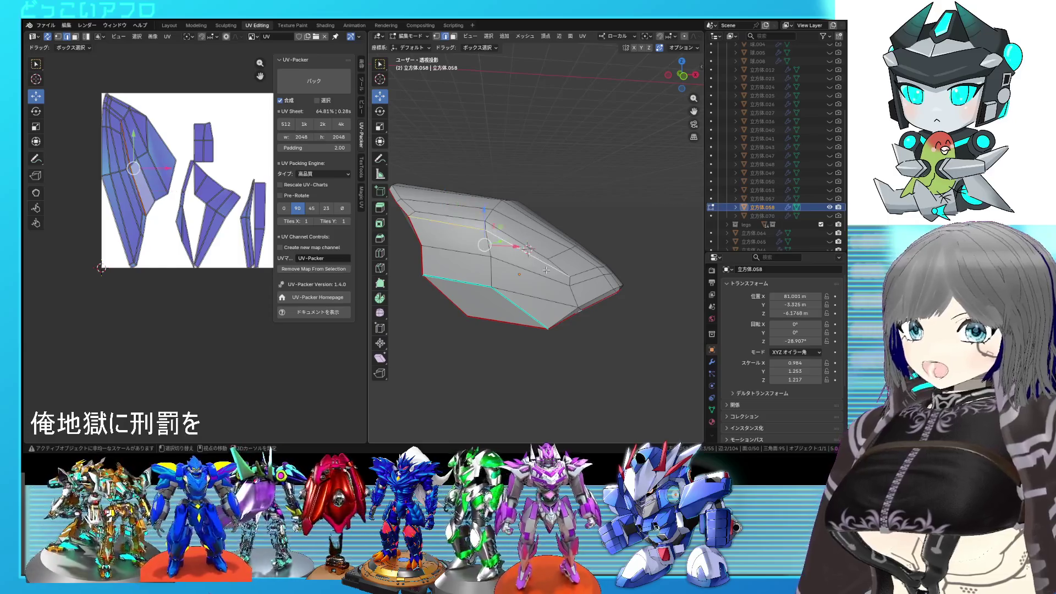
middle_drag(579, 302, 507, 276)
key(ctrl+e)
click(557, 298)
Slide an edge loop along the plate surface and select an edge near the tip
alt+click(505, 275)
key(g)
key(g)
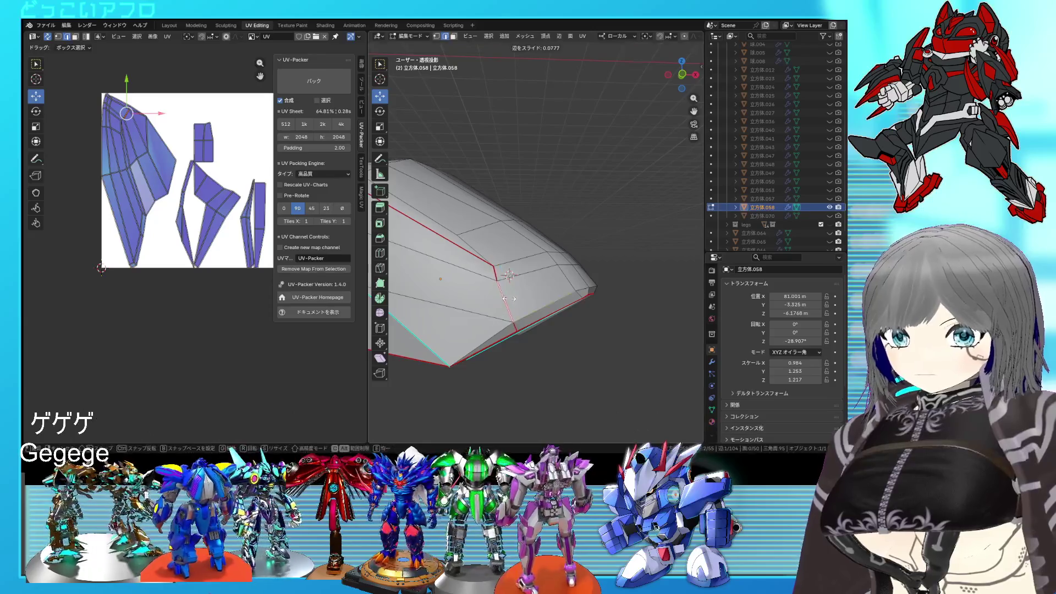
click(513, 297)
middle_drag(513, 297, 489, 286)
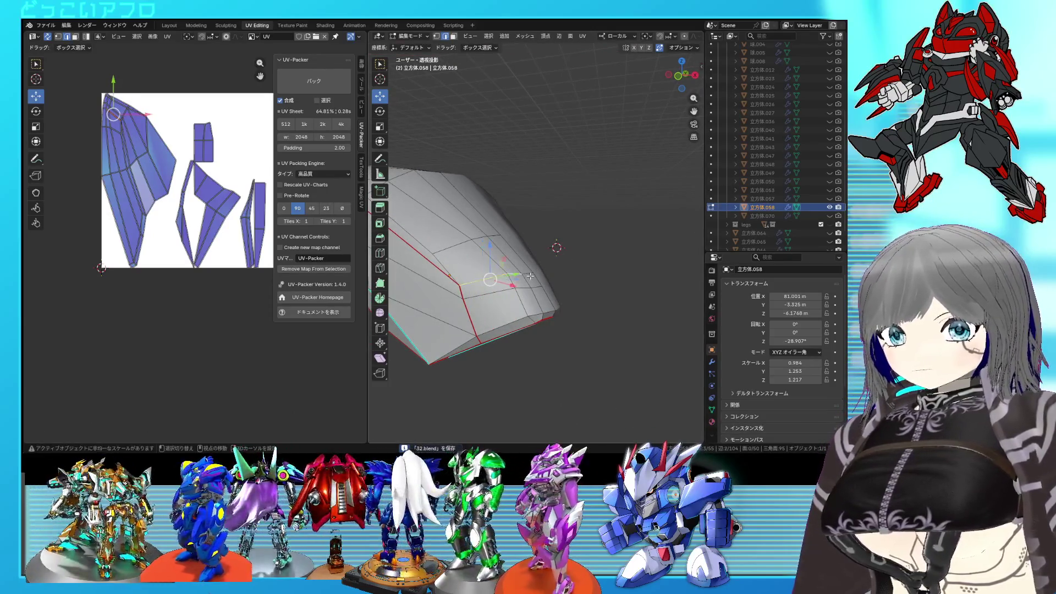
right_click(534, 302)
click(534, 302)
mouse_move(534, 303)
middle_down()
mouse_move(572, 311)
mouse_move(582, 293)
middle_up()
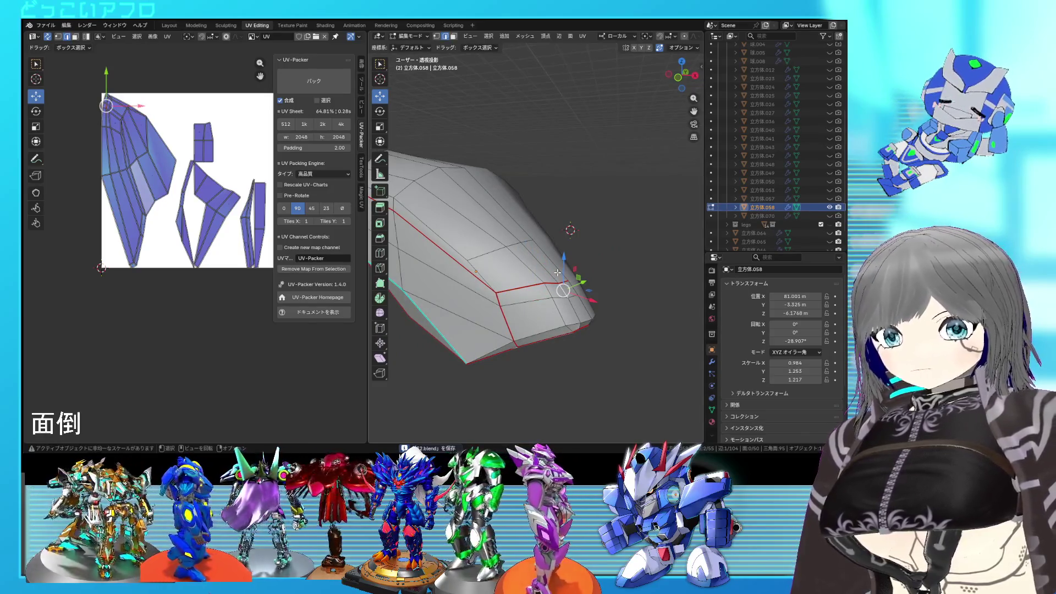
Move the selected vertices up-left in front view, return to object mode and save
key(KP_1)
key(g)
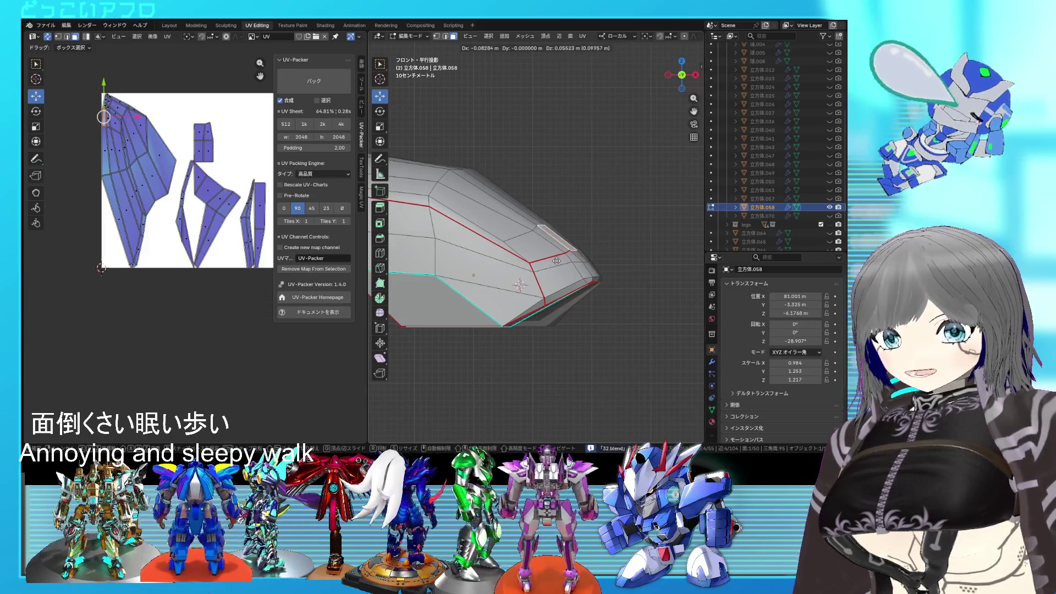
click(529, 231)
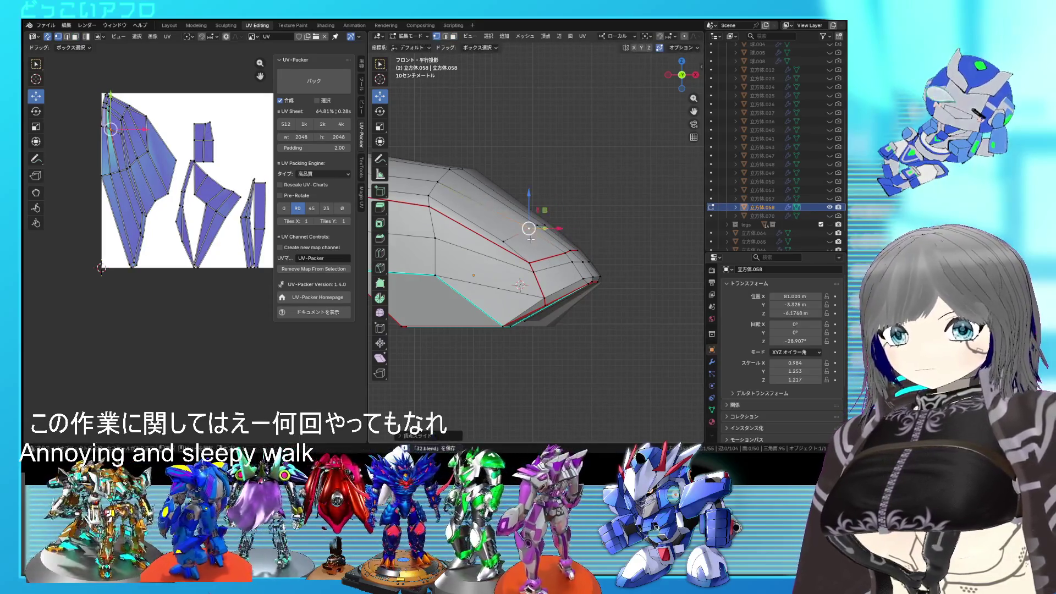
key(Tab)
middle_drag(529, 229, 562, 299)
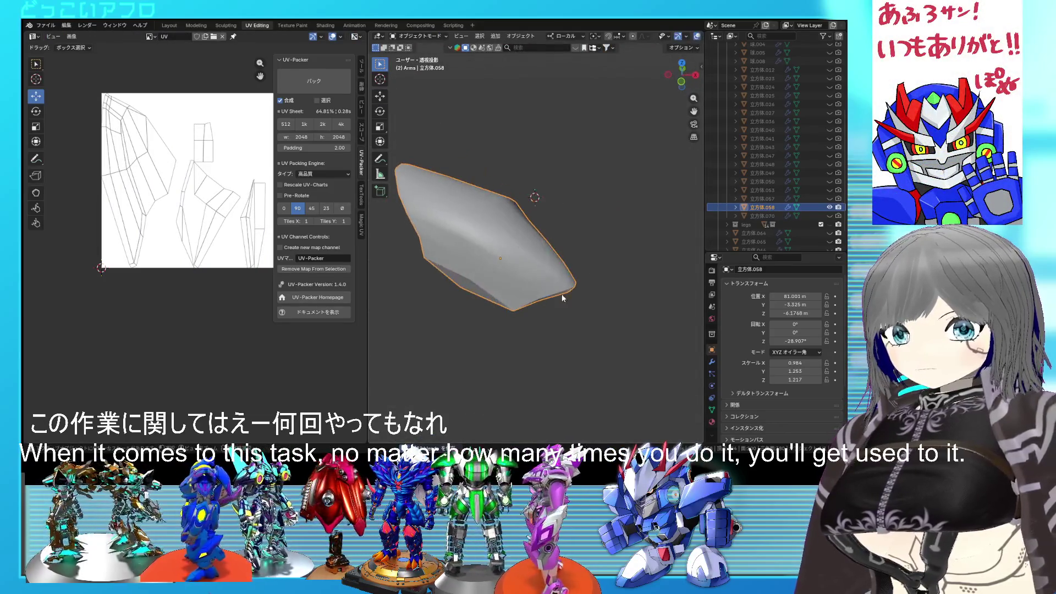
scroll(562, 297, up, 1)
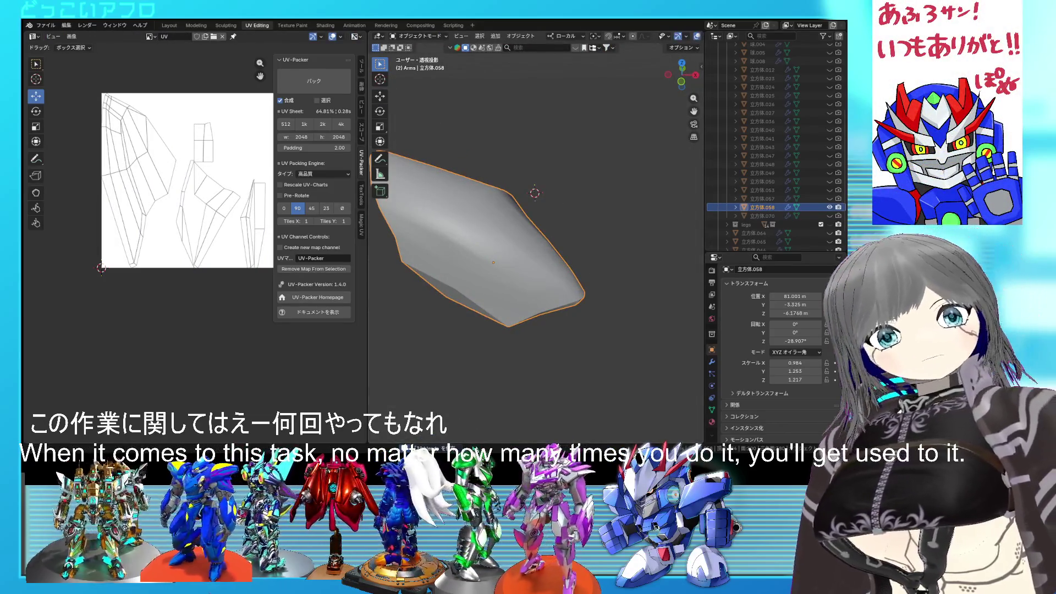
key(ctrl+s)
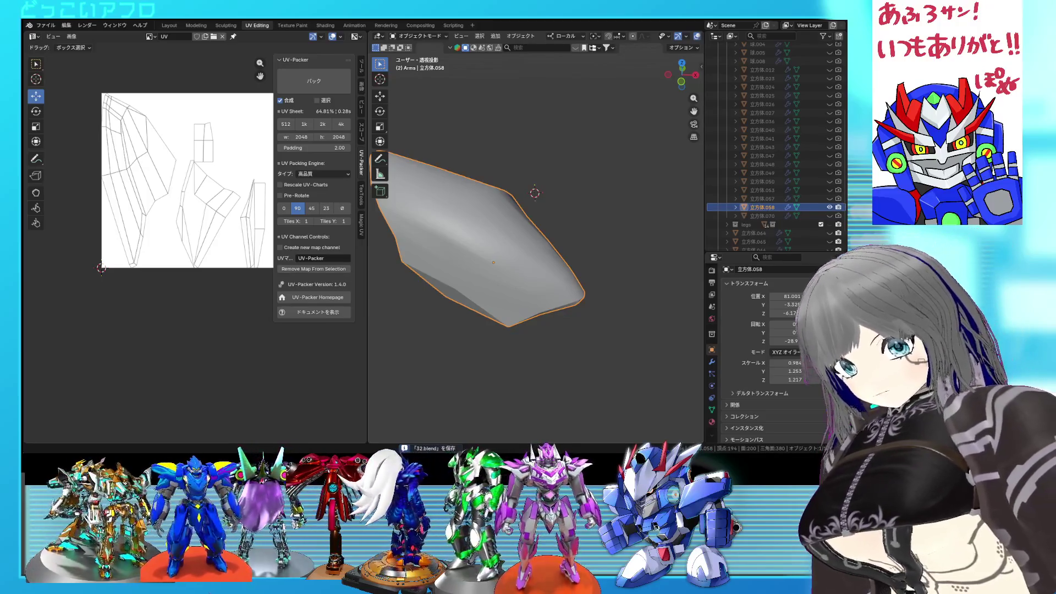
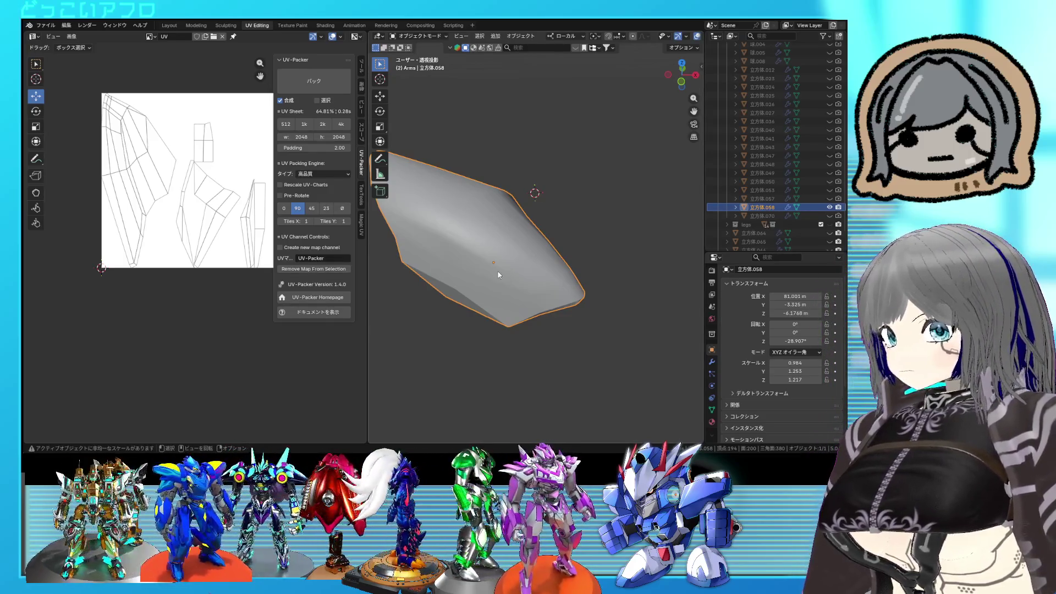
Unwrap all faces of armor piece 立方体.058 into UV islands
key(Tab)
key(a)
key(u)
click(132, 185)
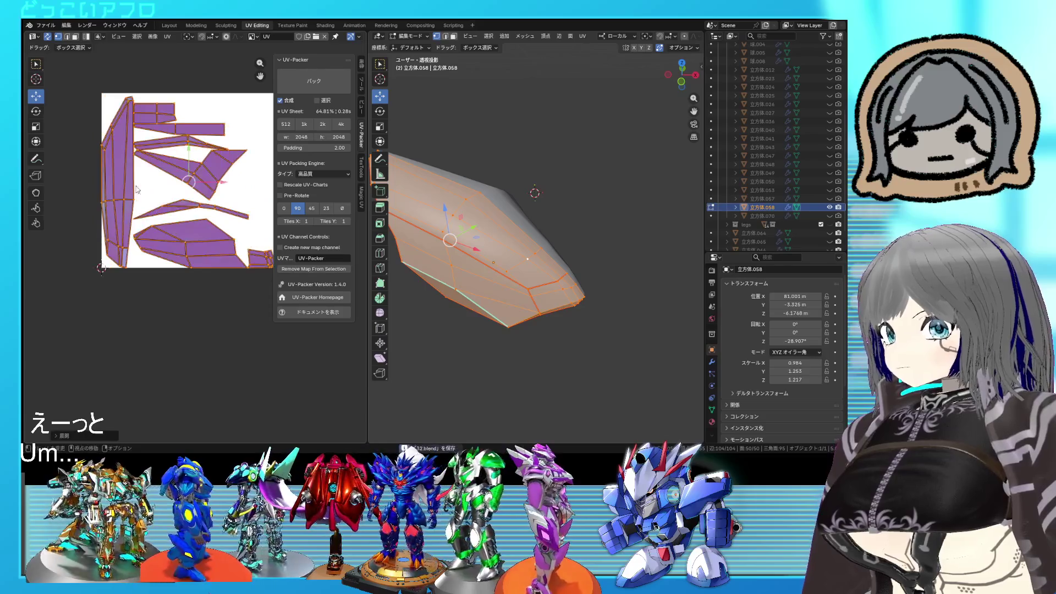
scroll(138, 190, down, 1)
scroll(138, 190, down, 2)
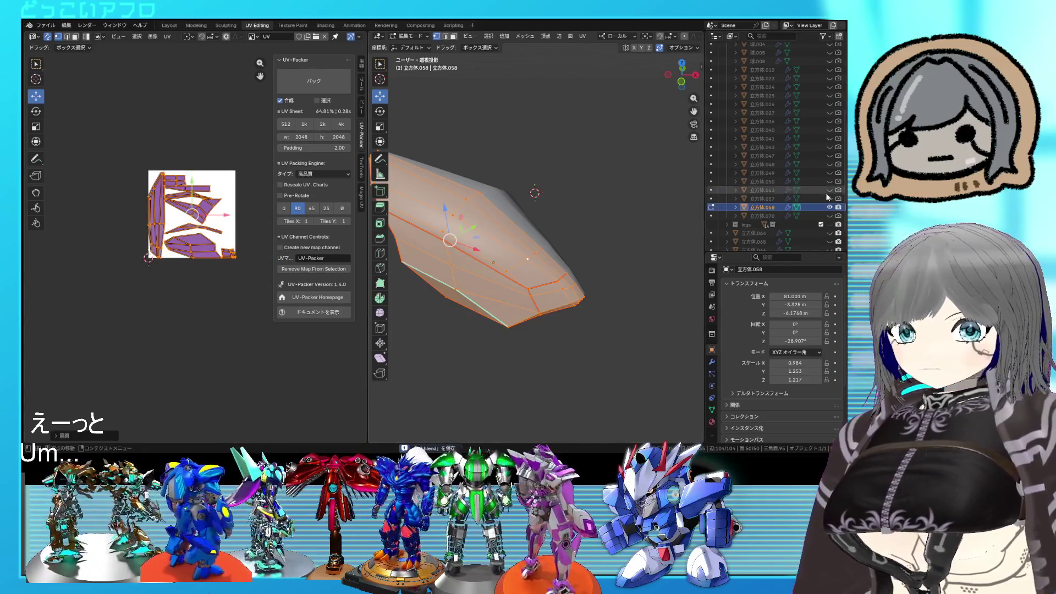
Hide and unhide 立方体.058, then select every armor part and all their faces for editing
click(830, 208)
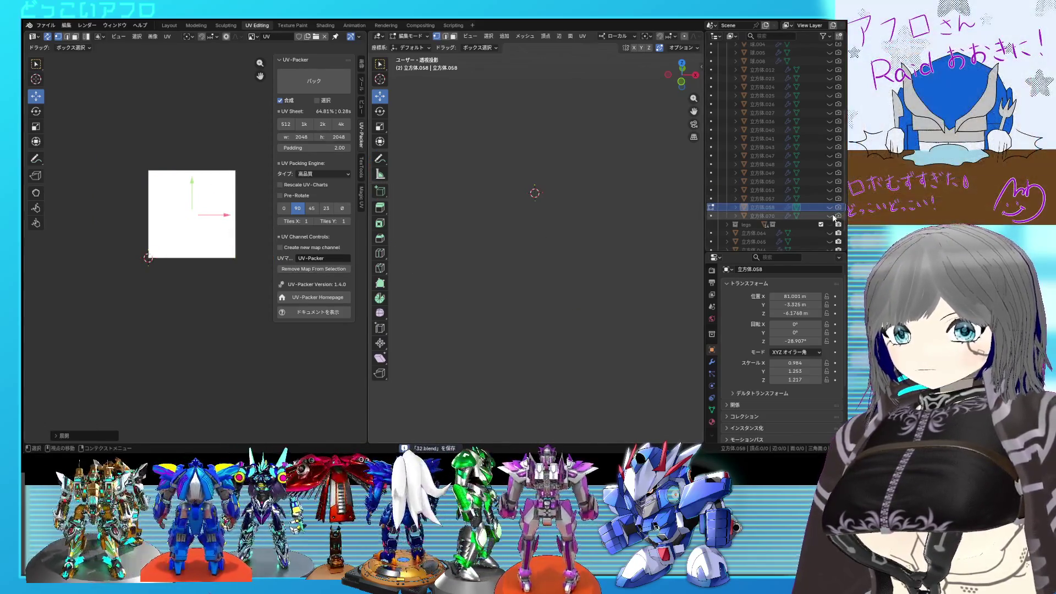
scroll(842, 76, up, 2)
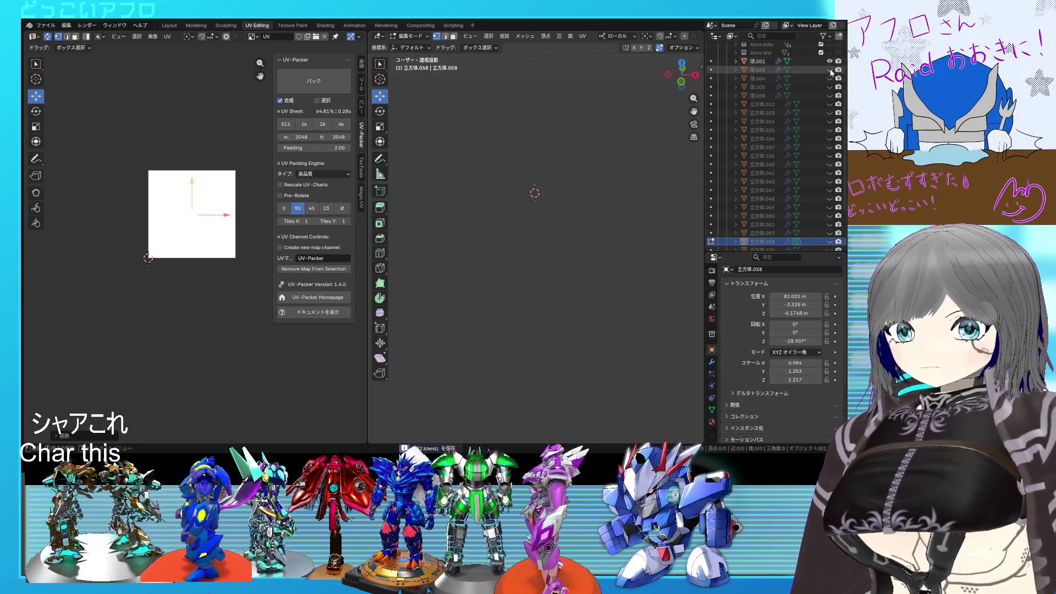
scroll(842, 83, down, 2)
click(829, 207)
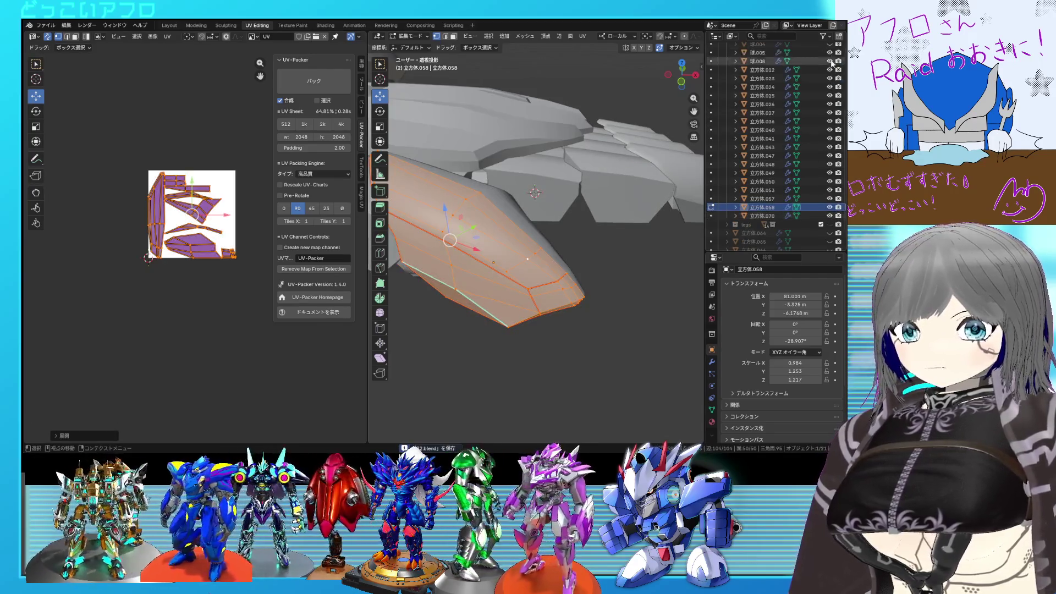
scroll(833, 124, up, 2)
scroll(569, 224, down, 6)
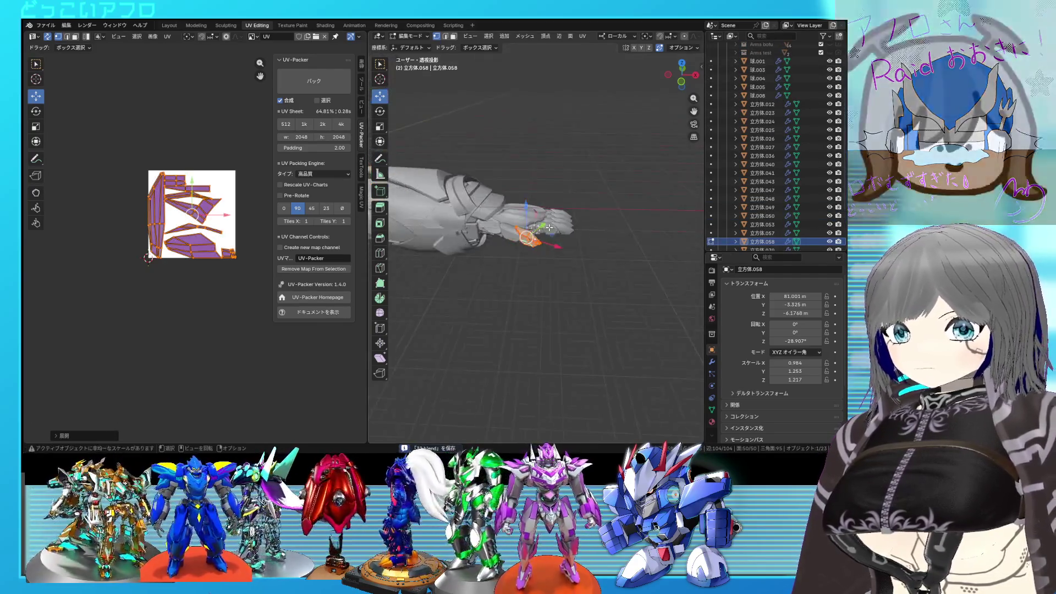
key(Tab)
key(a)
key(Tab)
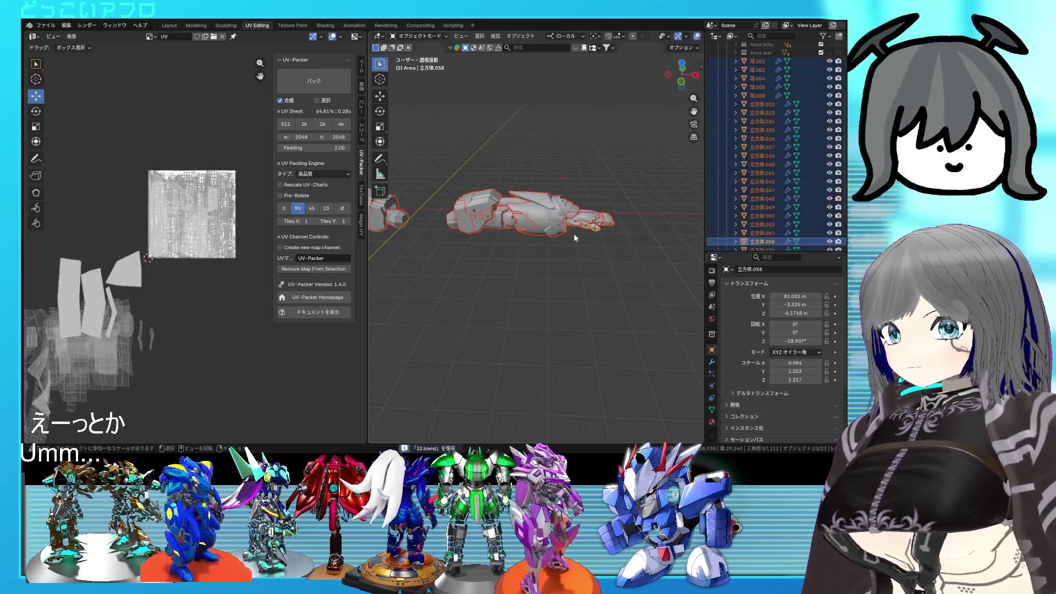
Select the middle groups of UV islands and pin them in place
key(a)
middle_drag(165, 262, 206, 240)
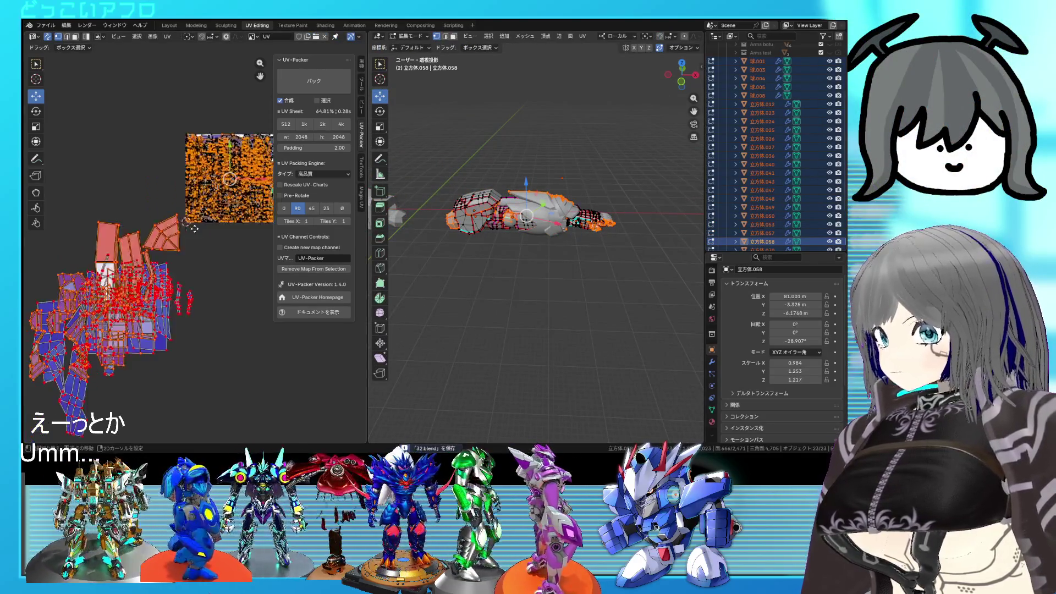
scroll(124, 231, down, 2)
drag(71, 185, 193, 381)
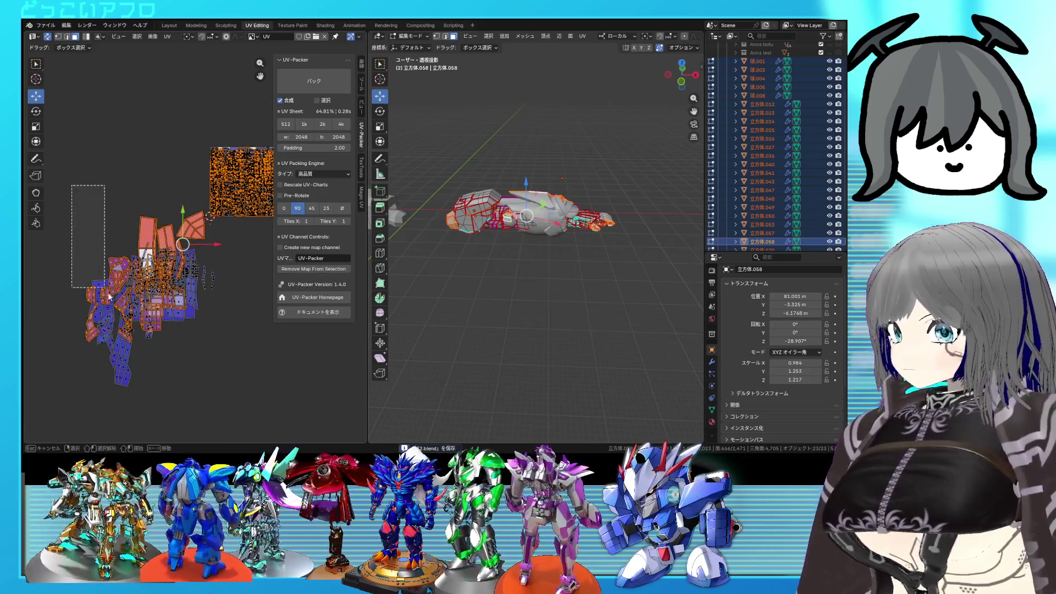
drag(152, 254, 255, 317)
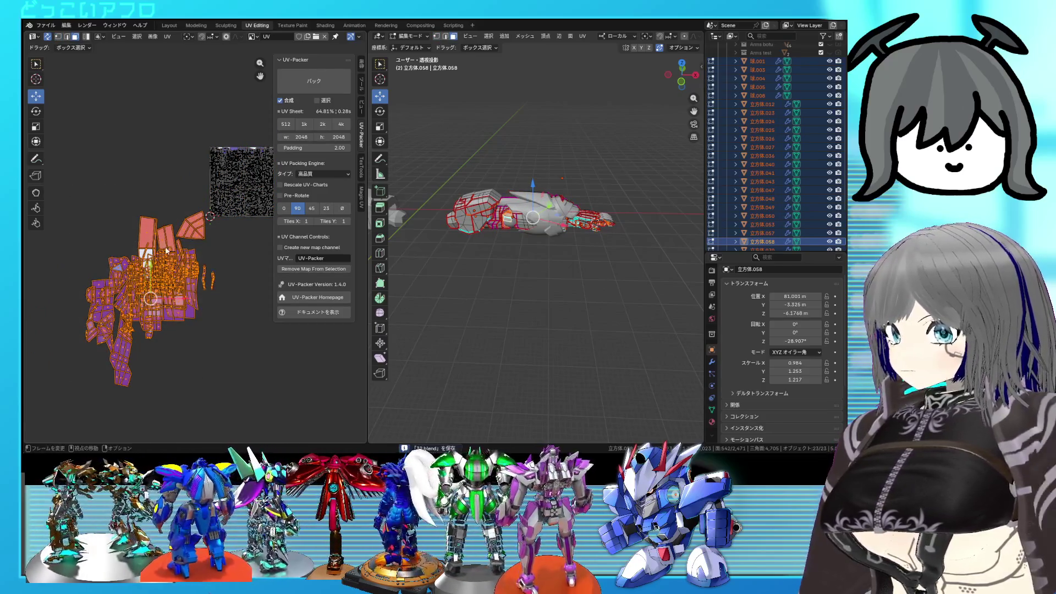
right_click(153, 268)
click(134, 286)
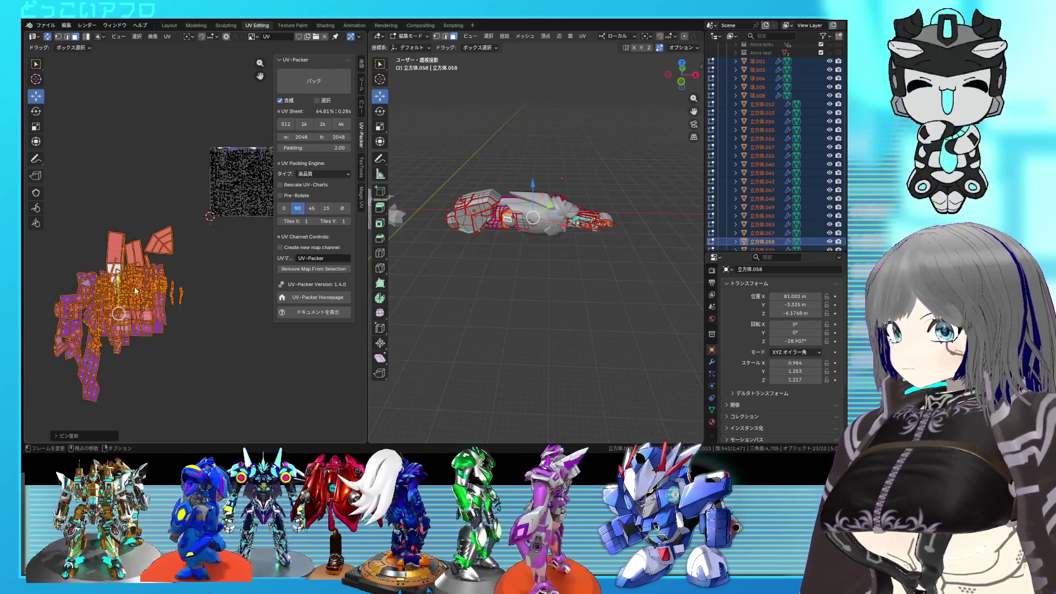
Re-unwrap the islands inside the UV square, select all islands, save, and pack them
middle_drag(196, 236, 151, 254)
scroll(158, 244, up, 3)
scroll(217, 292, down, 2)
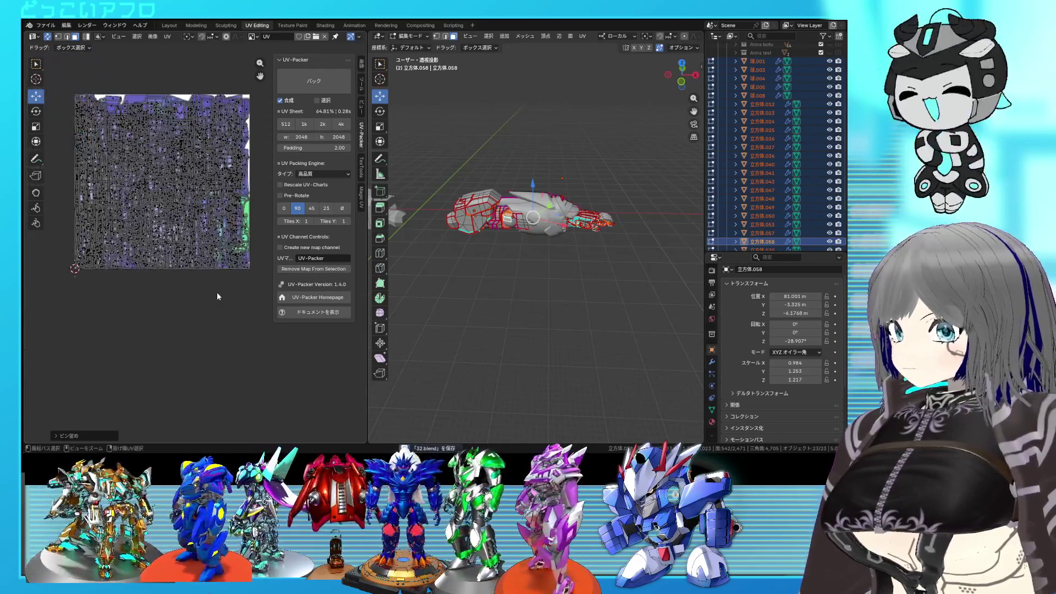
scroll(218, 293, down, 2)
drag(241, 290, 104, 137)
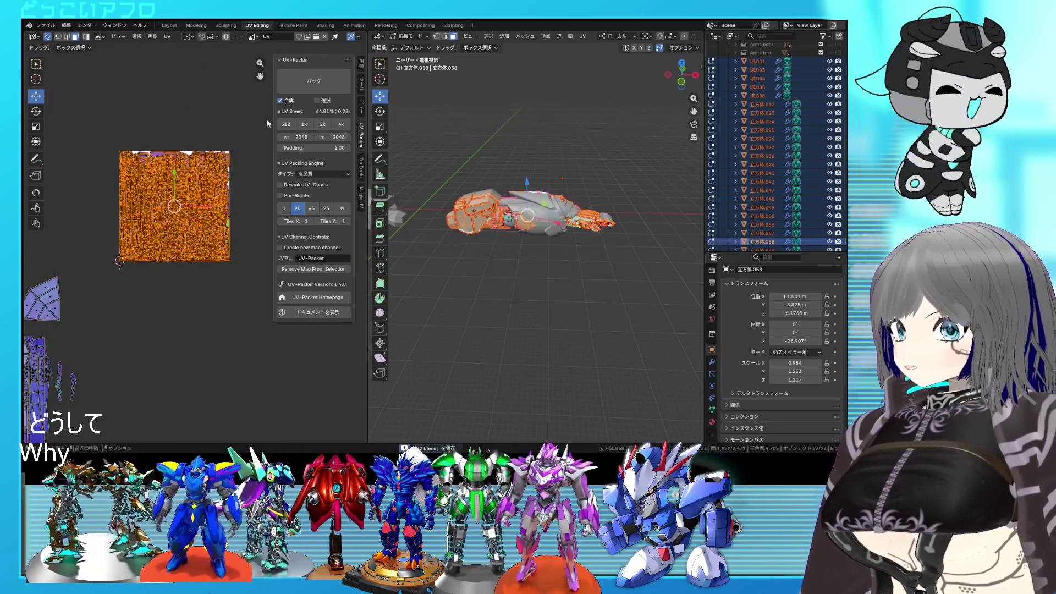
key(u)
click(234, 112)
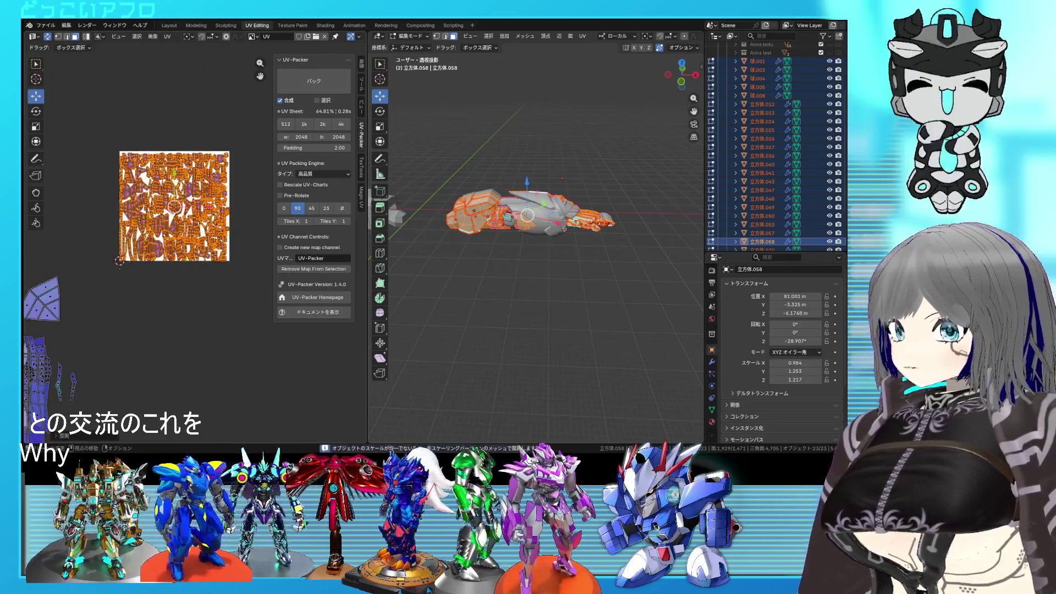
scroll(165, 207, up, 2)
key(alt+a)
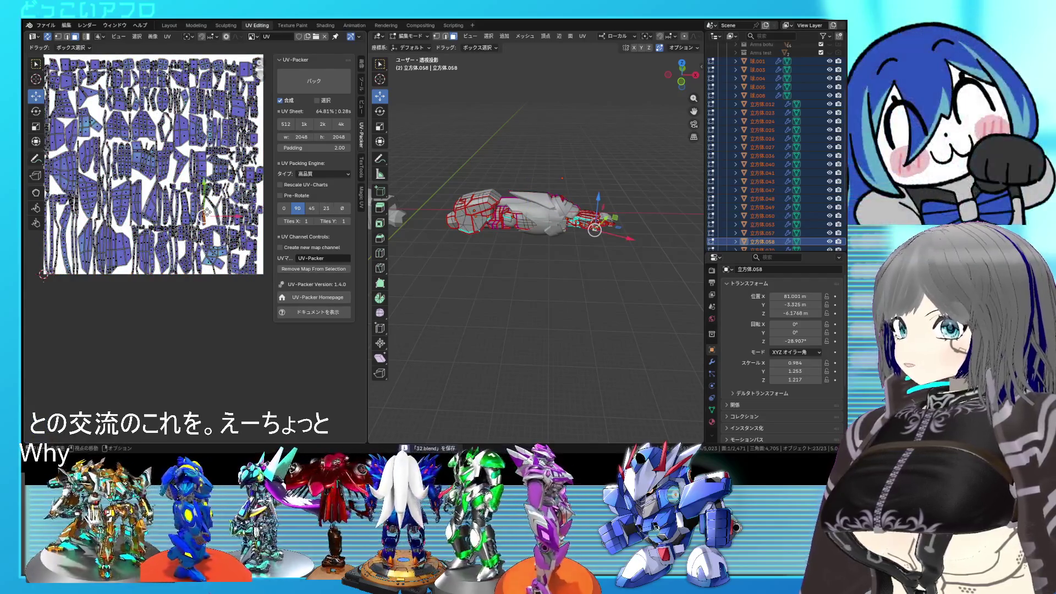
key(a)
key(ctrl+s)
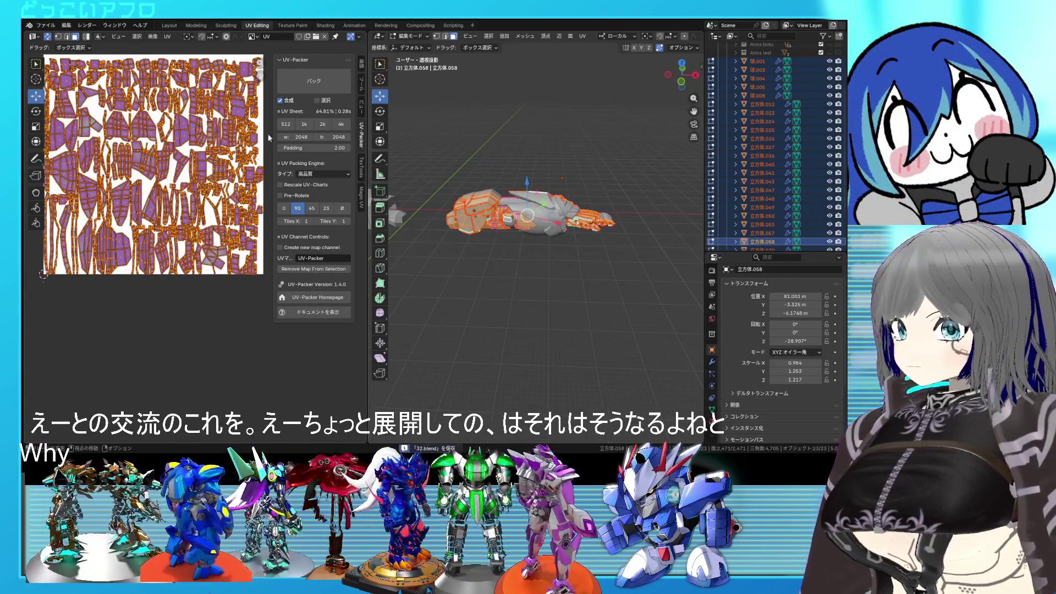
click(293, 80)
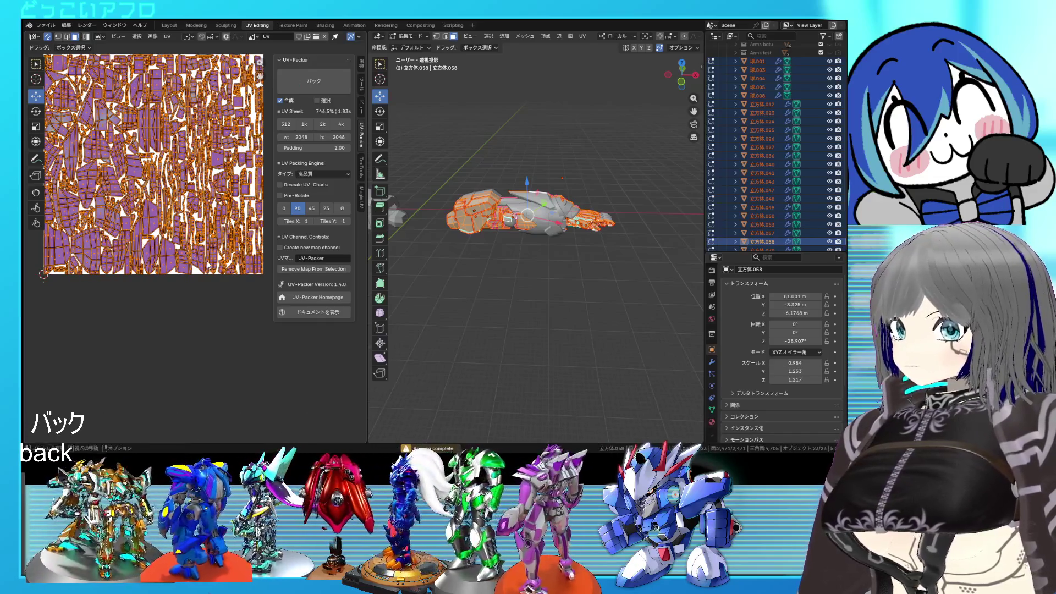
Save the packed layout, inspect a single island, and toggle out of and back into Edit Mode
middle_drag(188, 247, 200, 275)
key(ctrl+s)
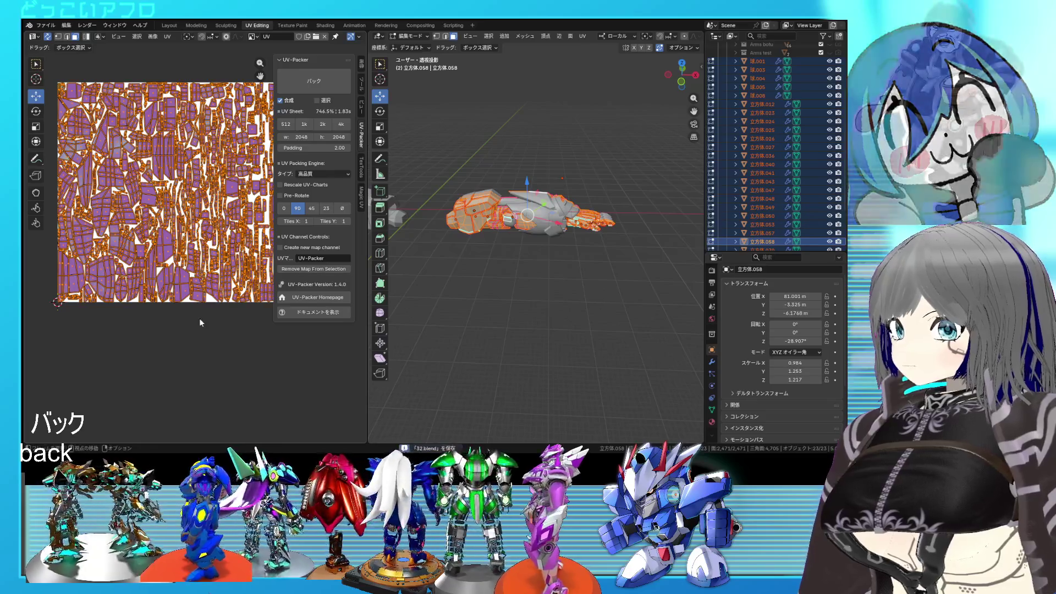
click(199, 318)
click(101, 281)
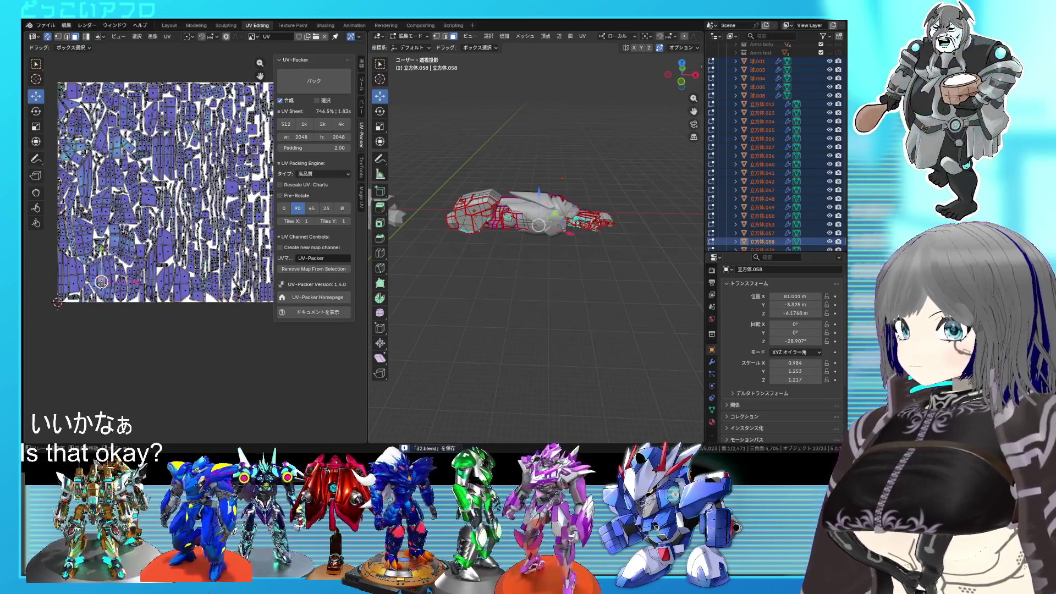
key(Tab)
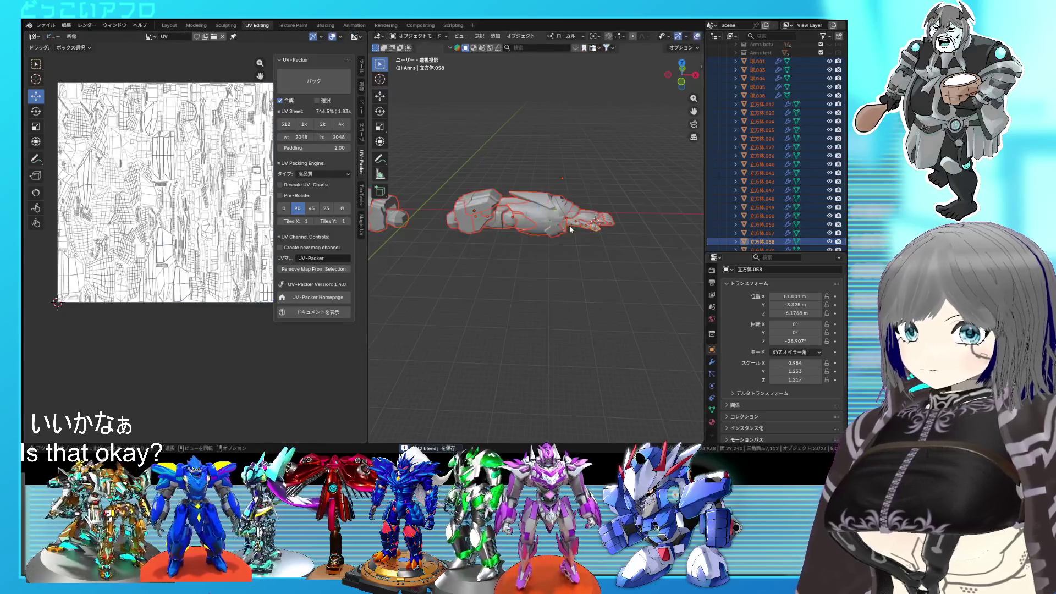
key(Tab)
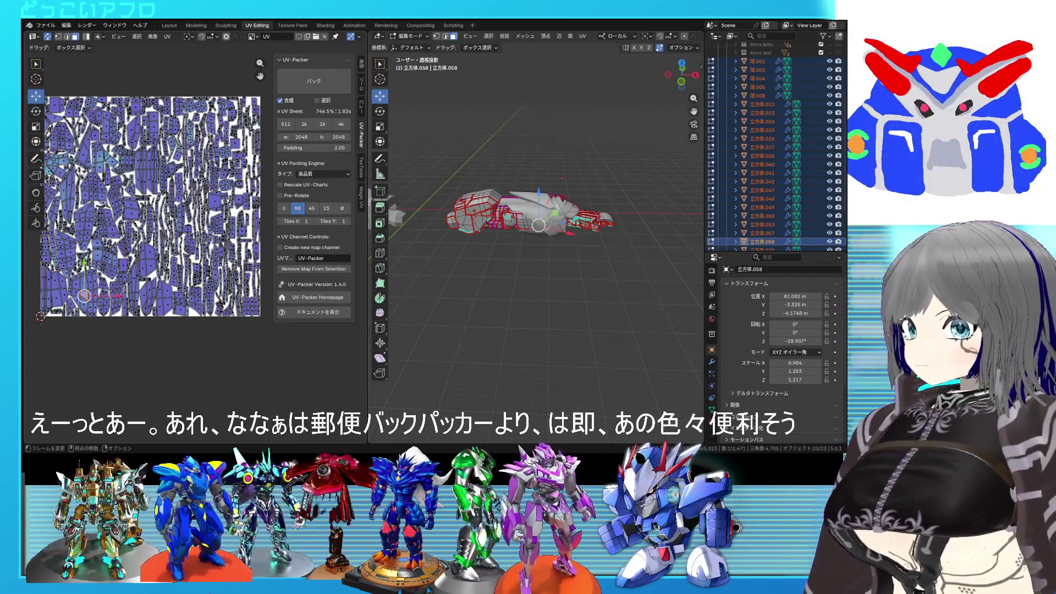
scroll(150, 172, down, 2)
scroll(150, 172, down, 2)
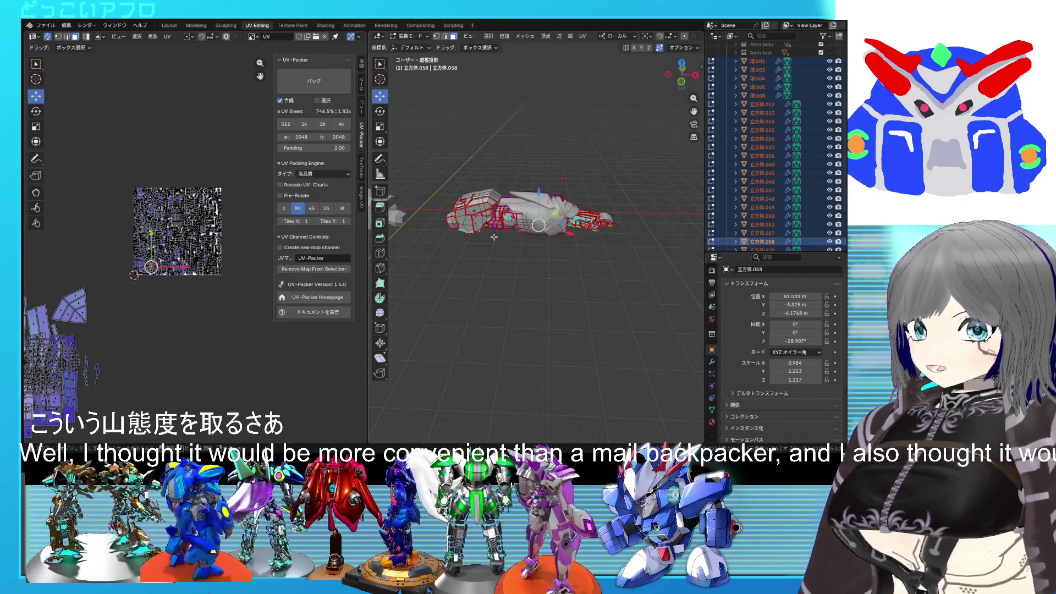
scroll(236, 269, up, 2)
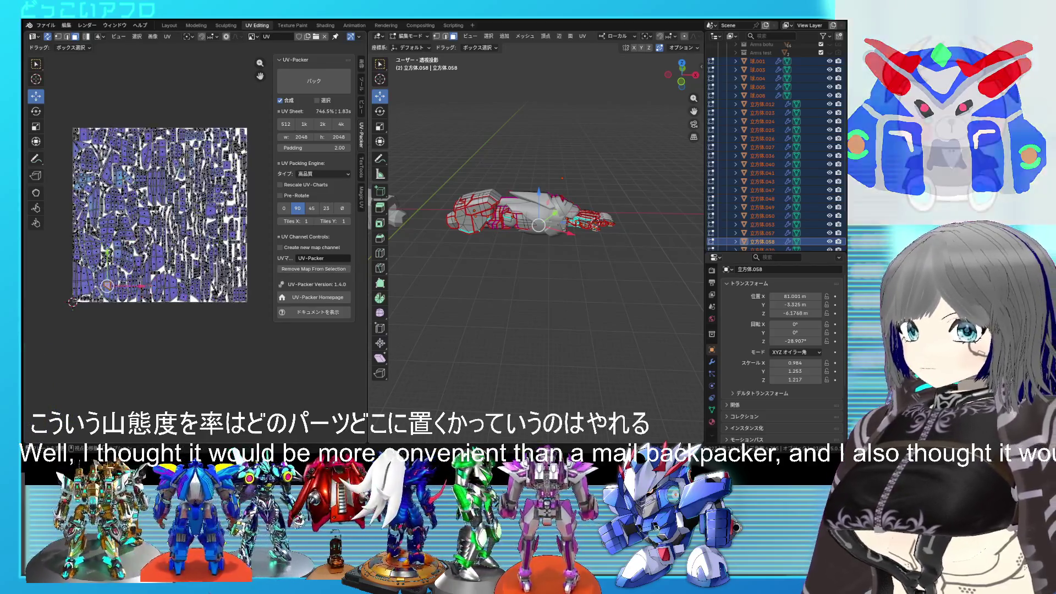
scroll(232, 277, down, 3)
Move all UV islands up-left off the UV square
middle_drag(229, 284, 191, 301)
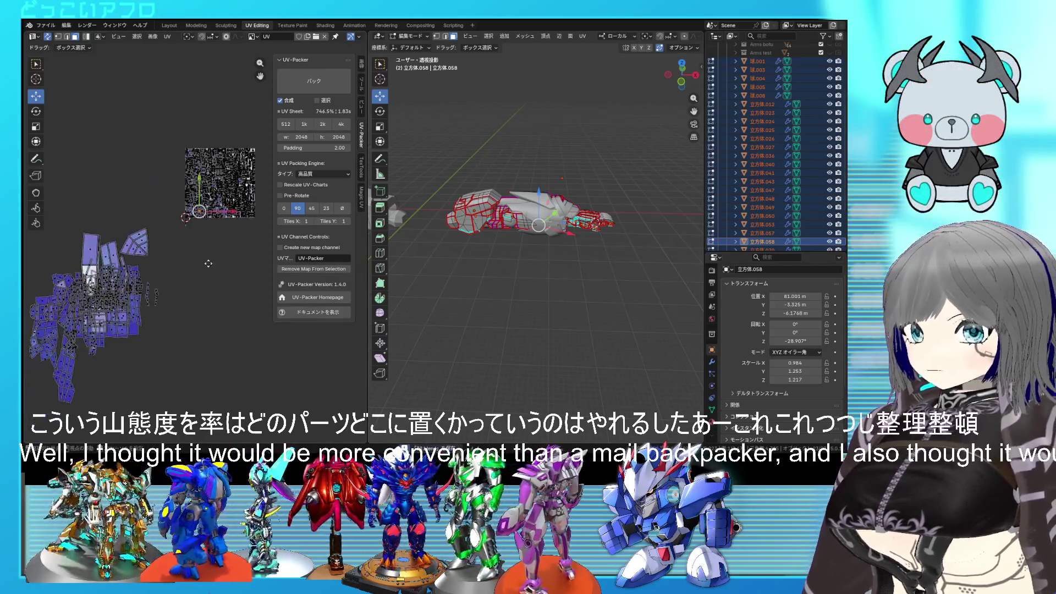
scroll(195, 271, up, 2)
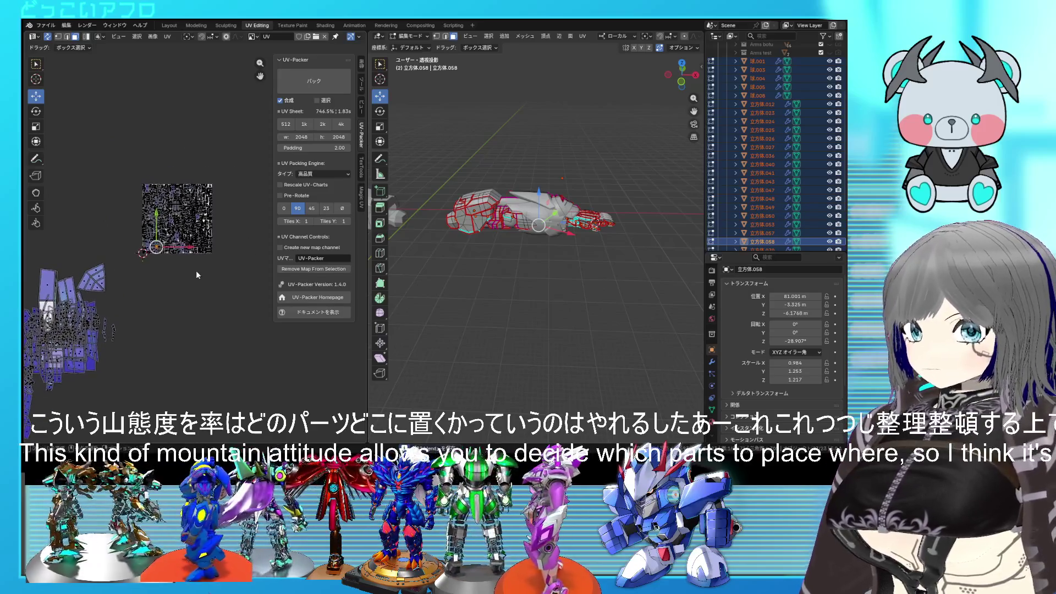
scroll(217, 265, up, 2)
scroll(219, 266, down, 2)
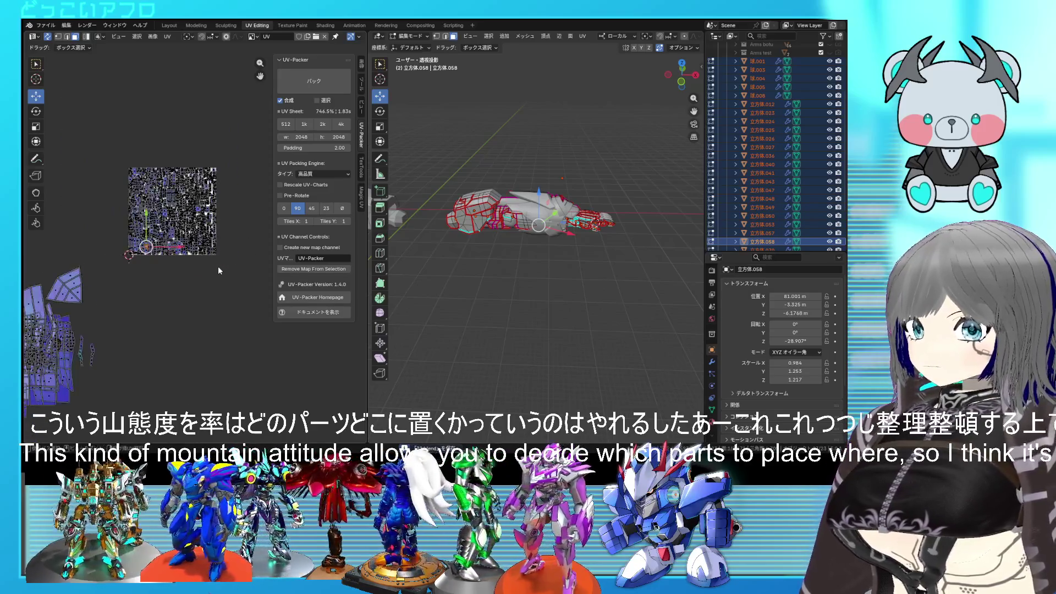
scroll(218, 266, up, 2)
scroll(234, 283, up, 2)
scroll(234, 283, down, 2)
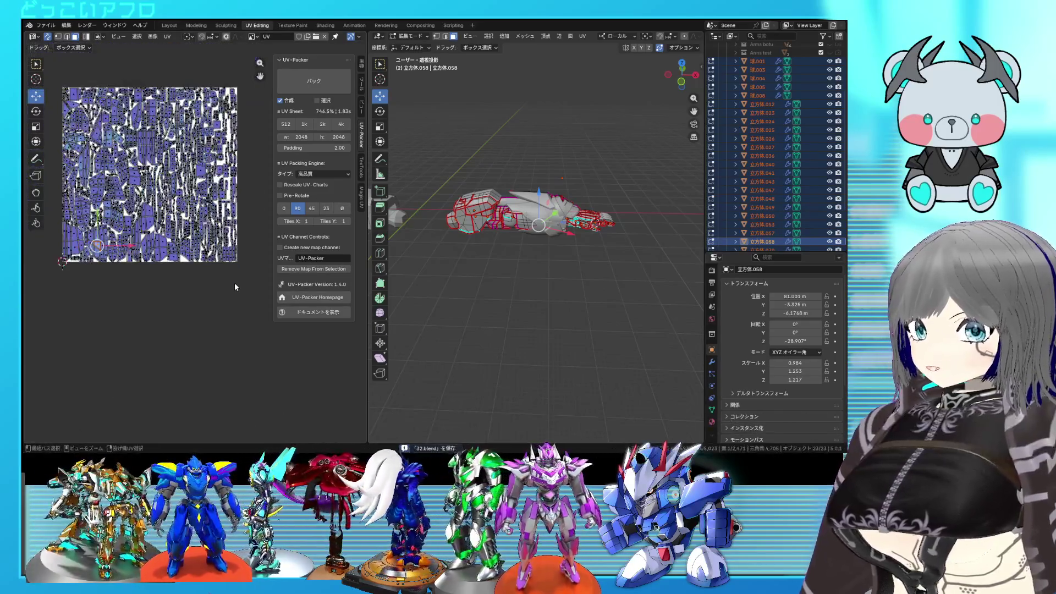
scroll(235, 283, down, 1)
key(a)
key(g)
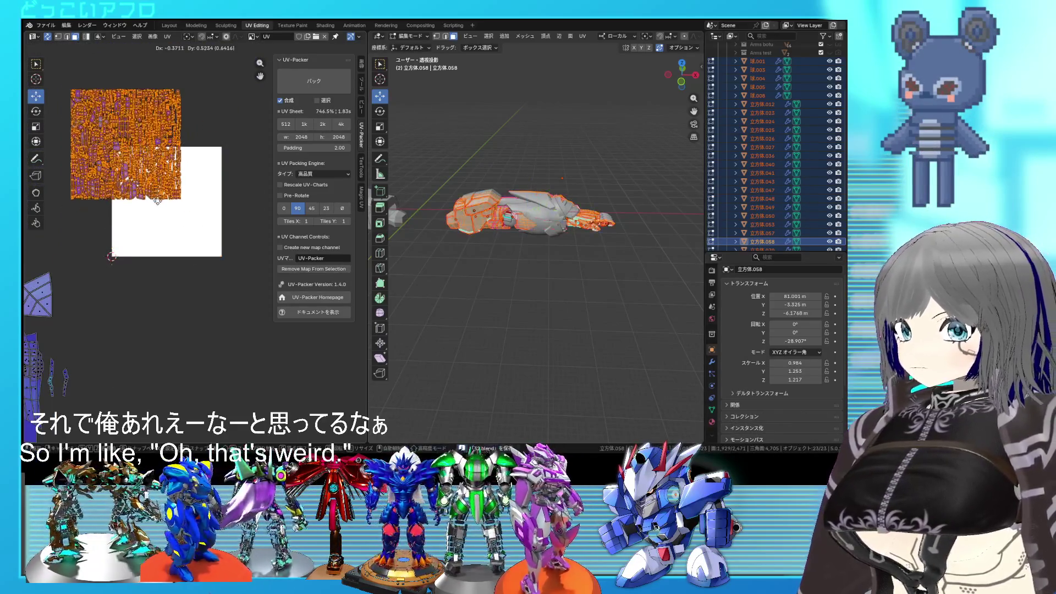
click(49, 49)
scroll(173, 244, down, 2)
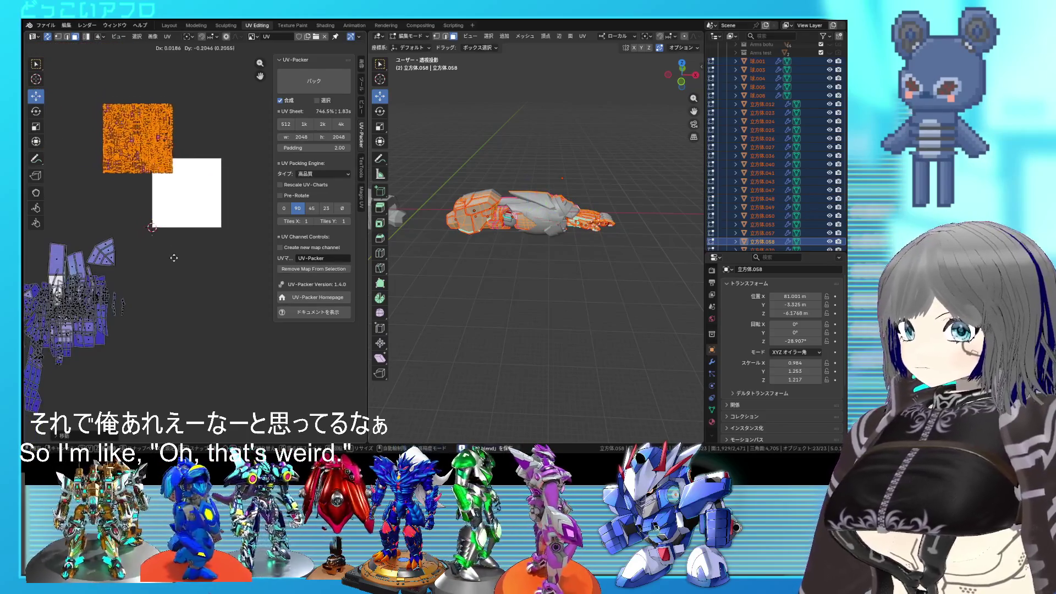
scroll(159, 276, down, 1)
Box-select the stray islands at lower left for a new unwrap
middle_drag(174, 321, 220, 282)
drag(209, 362, 74, 176)
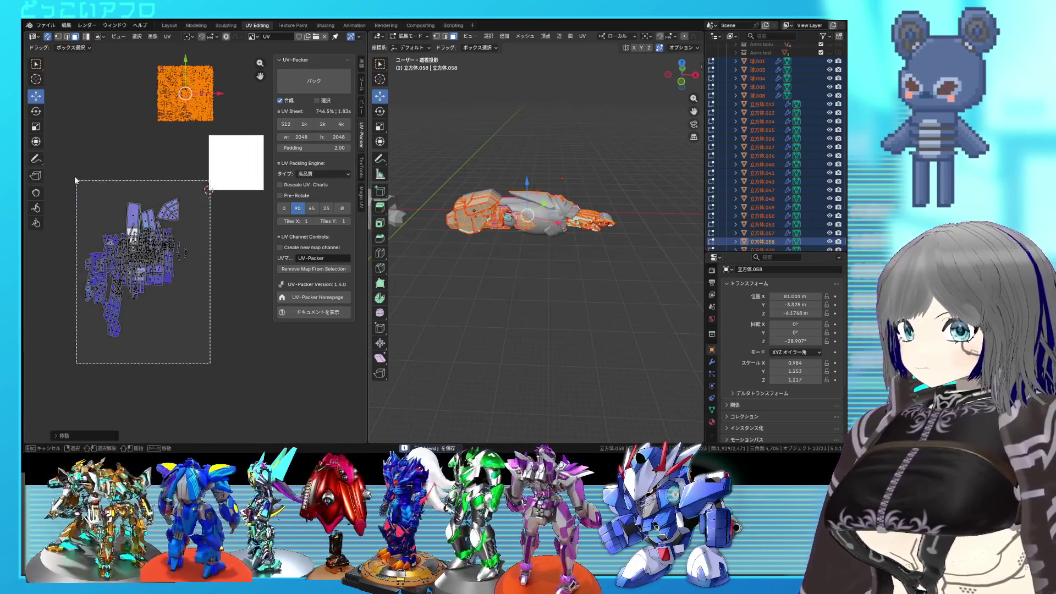
key(u)
Unwrap the stray islands, pin them, save, and unwrap the selected mesh again
click(114, 178)
key(u)
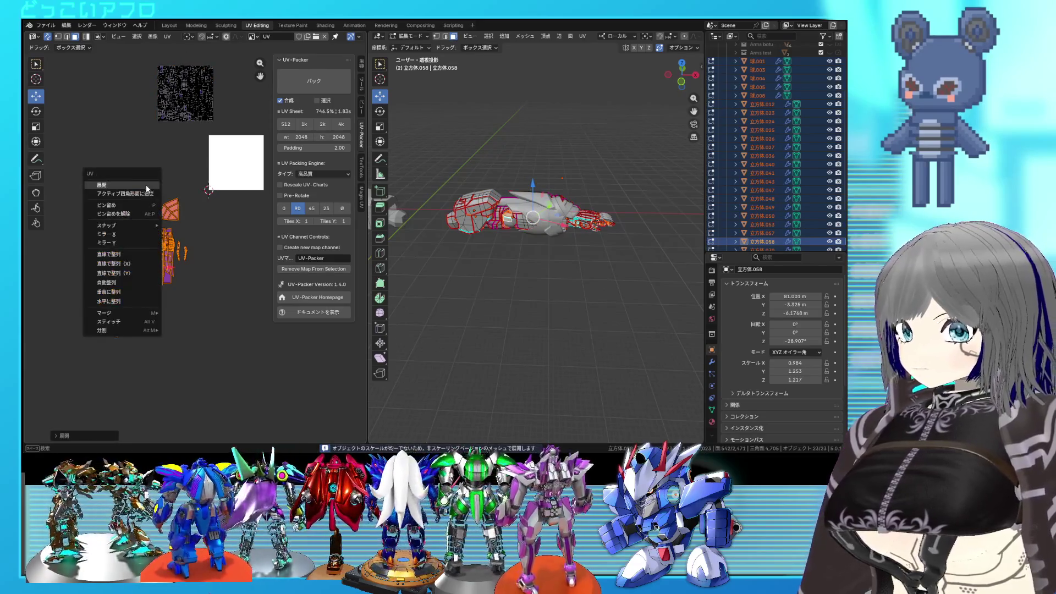
click(129, 212)
key(ctrl+s)
key(u)
click(117, 181)
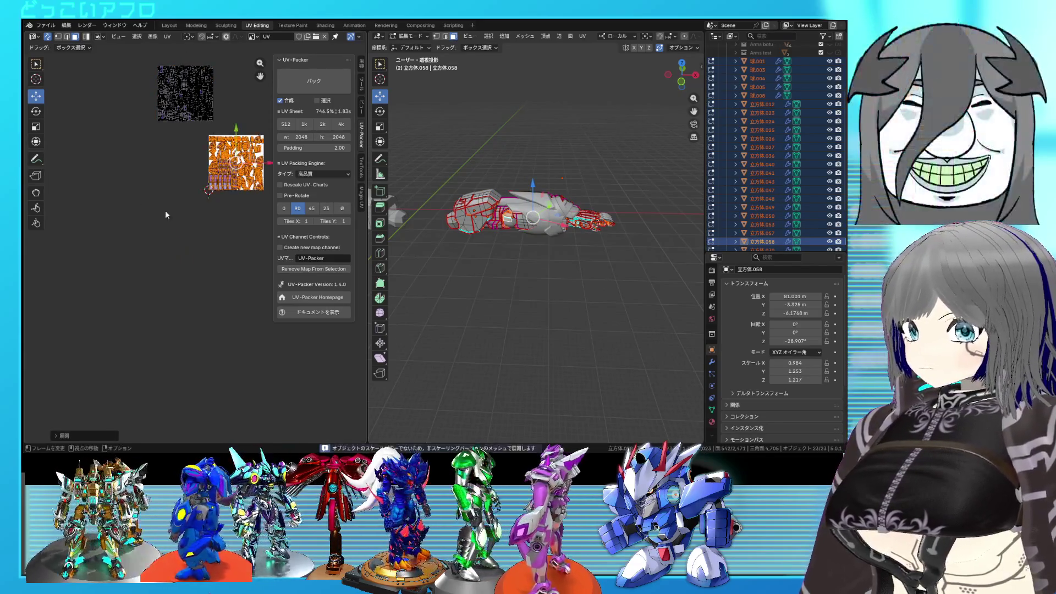
scroll(97, 293, up, 3)
scroll(123, 304, up, 2)
scroll(221, 221, down, 1)
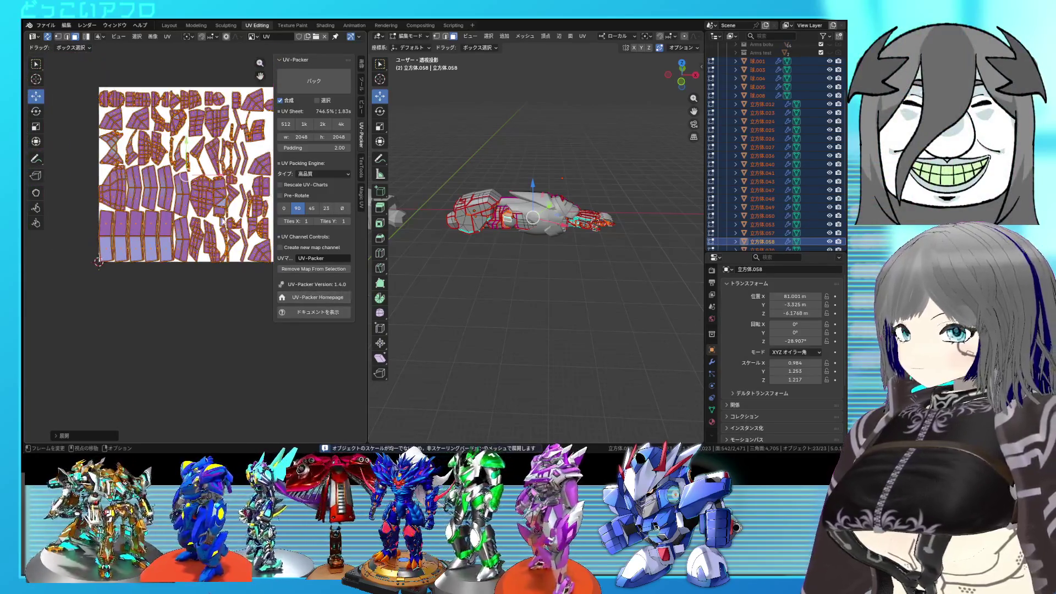
scroll(206, 134, down, 3)
scroll(126, 123, down, 2)
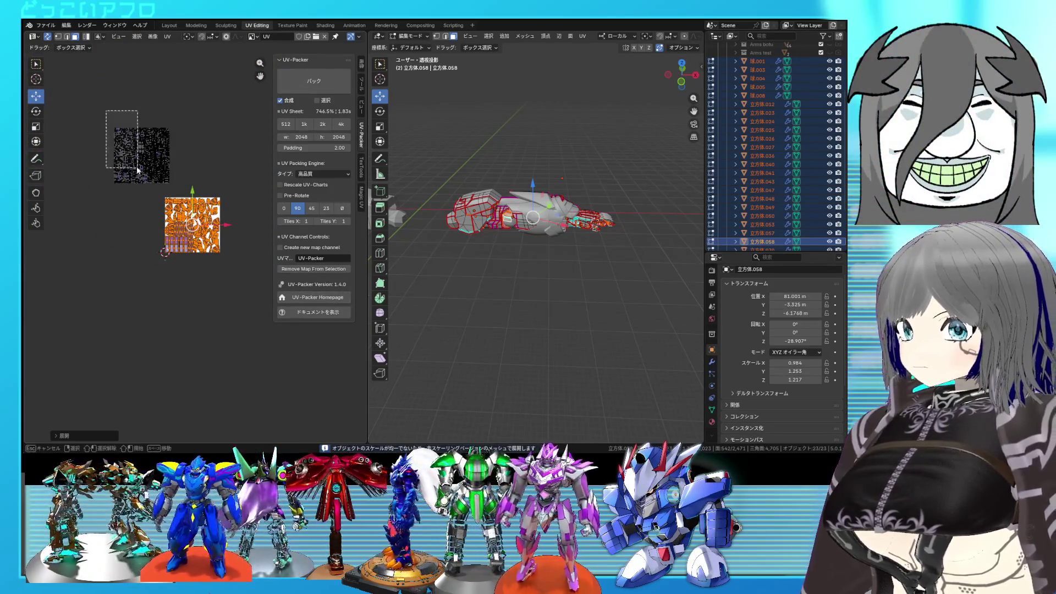
Pin the upper group of UV islands and clear the selection
drag(169, 191, 176, 197)
right_click(157, 120)
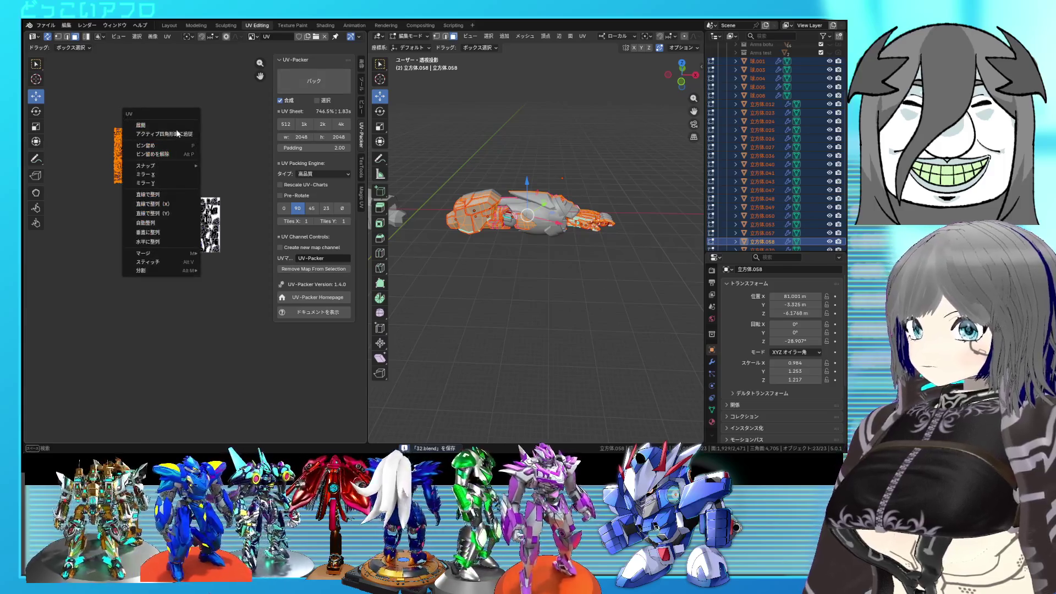
click(163, 143)
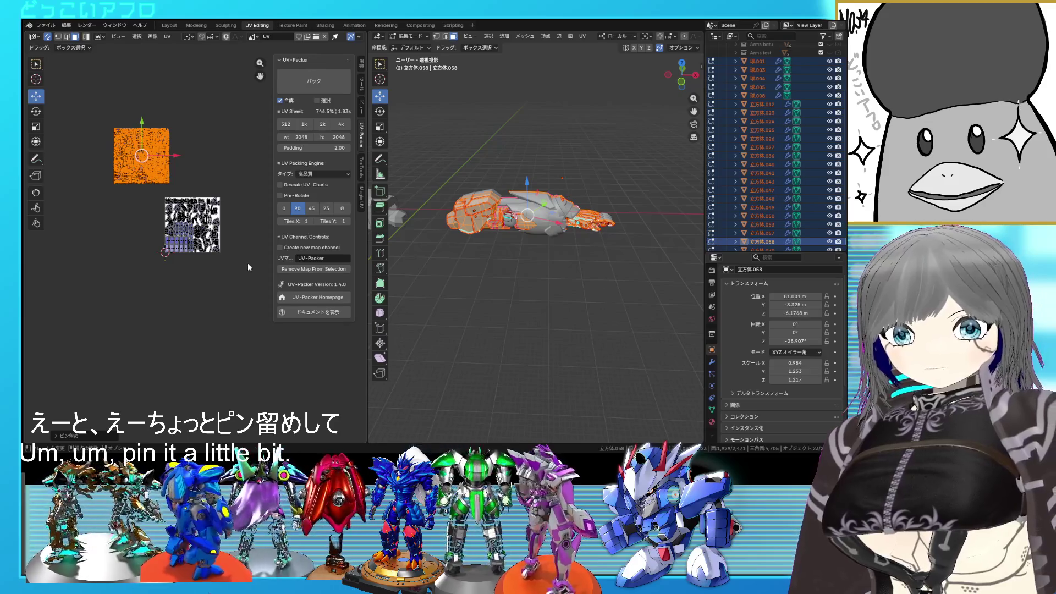
scroll(240, 268, up, 2)
scroll(232, 272, up, 4)
scroll(214, 300, down, 1)
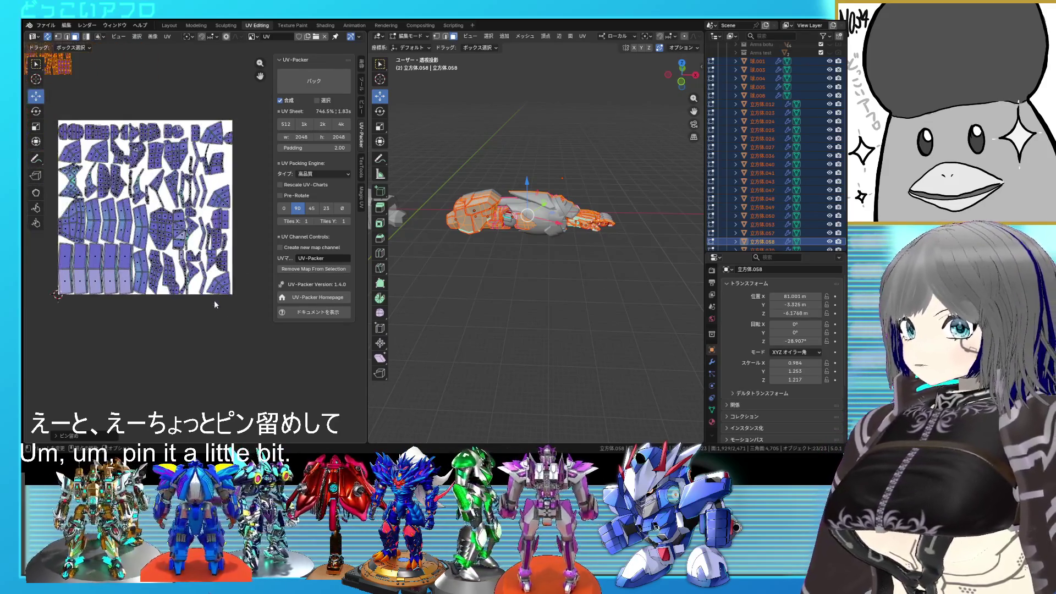
click(231, 306)
Pack the unpinned lower islands, scale them down and drop them in the lower-right corner
drag(248, 320, 57, 119)
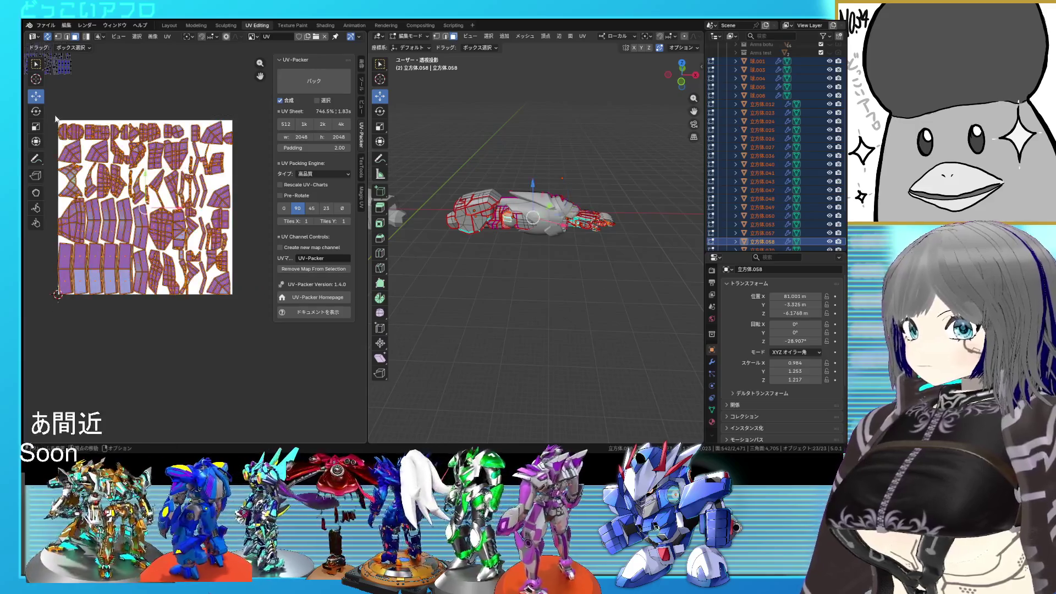
click(295, 87)
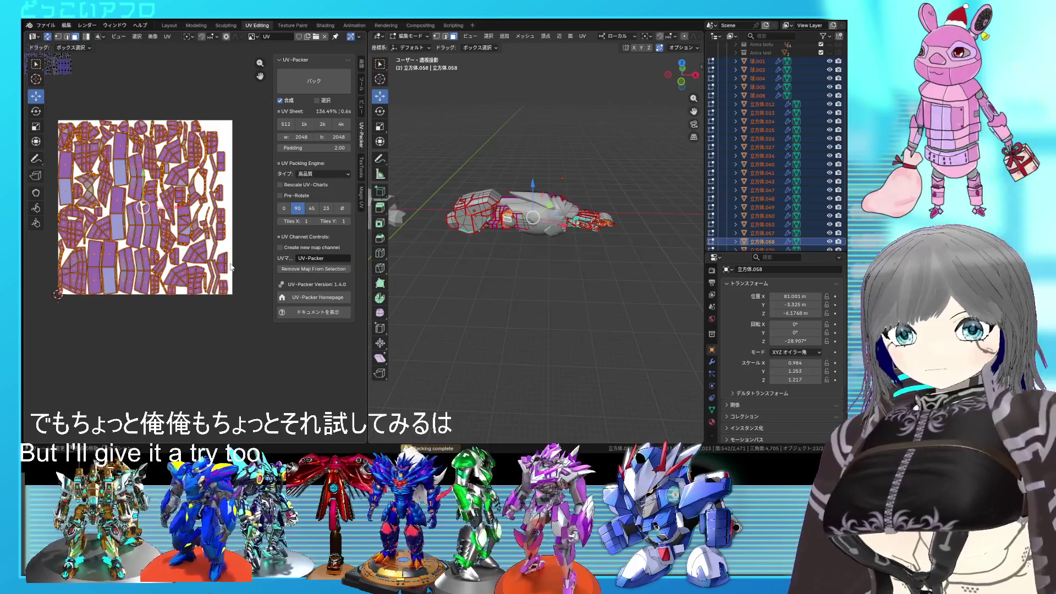
key(s)
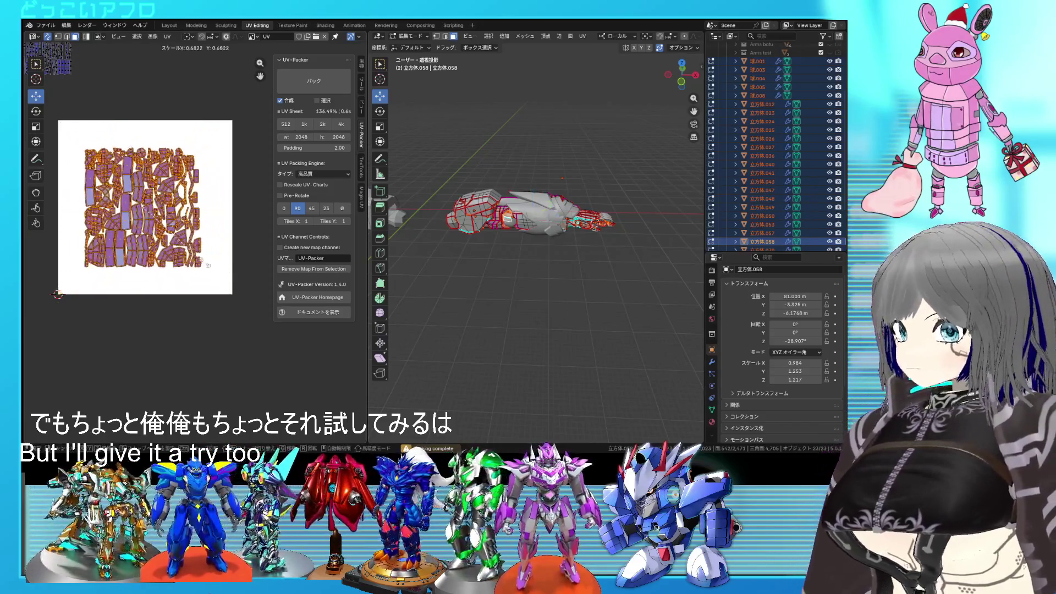
key(Return)
key(g)
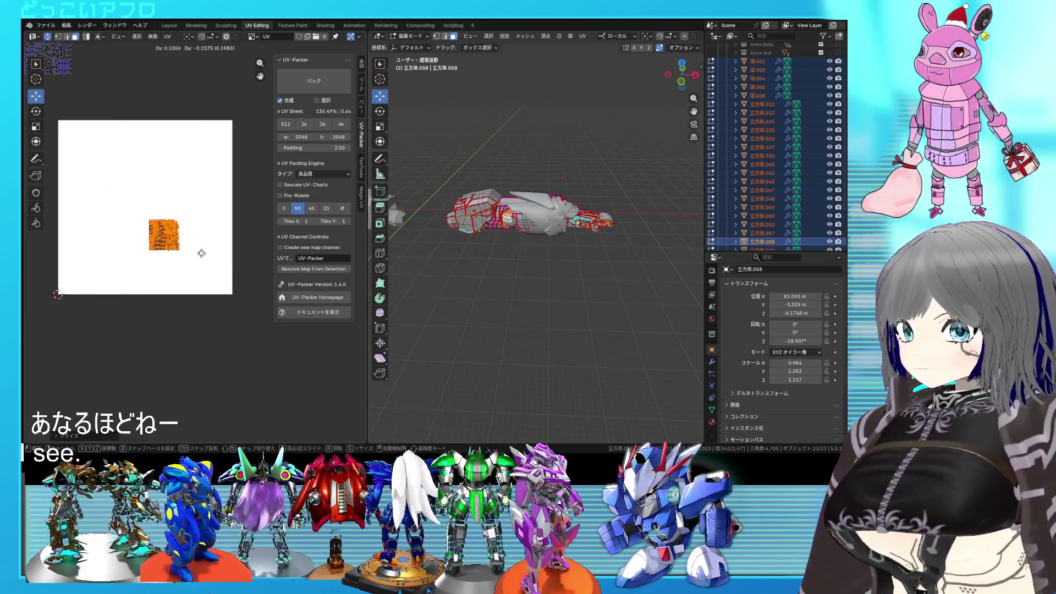
click(247, 289)
scroll(247, 289, up, 3)
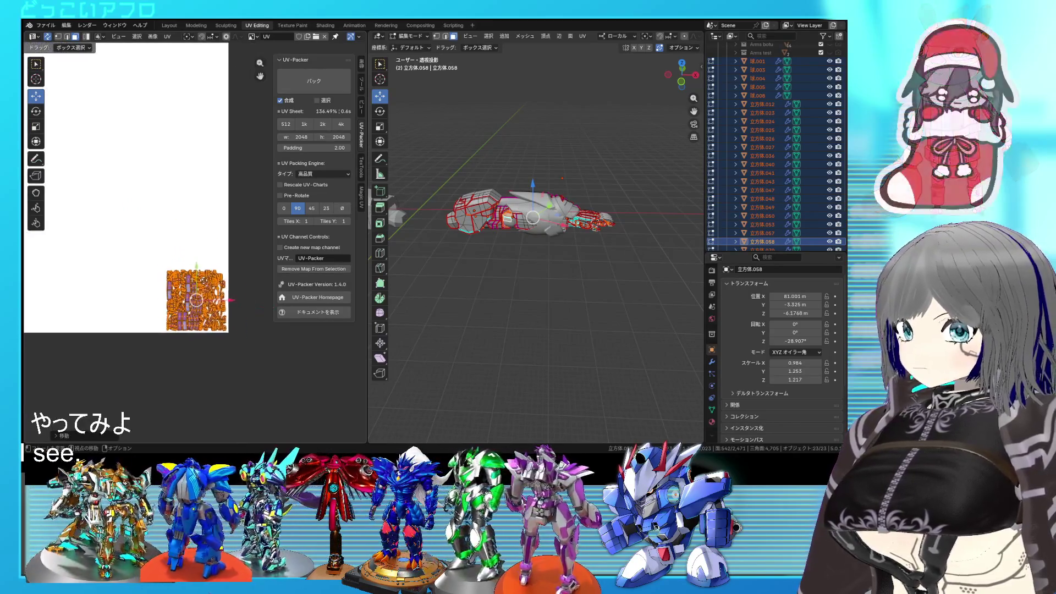
scroll(215, 288, down, 3)
scroll(215, 288, down, 1)
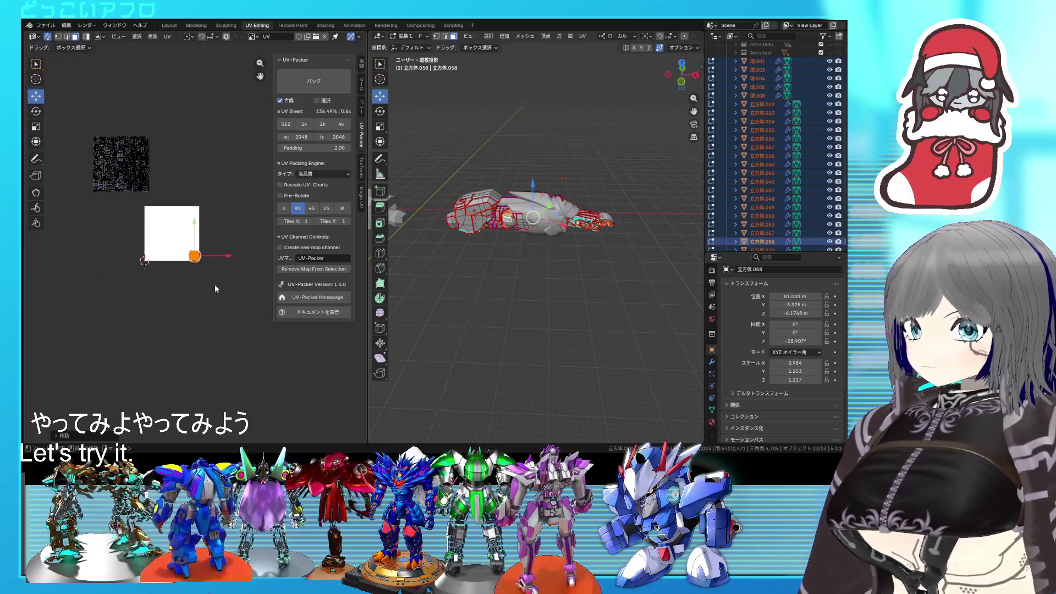
Unpin the upper island group, select linked geometry and inspect the arm mesh
right_click(214, 284)
key(Escape)
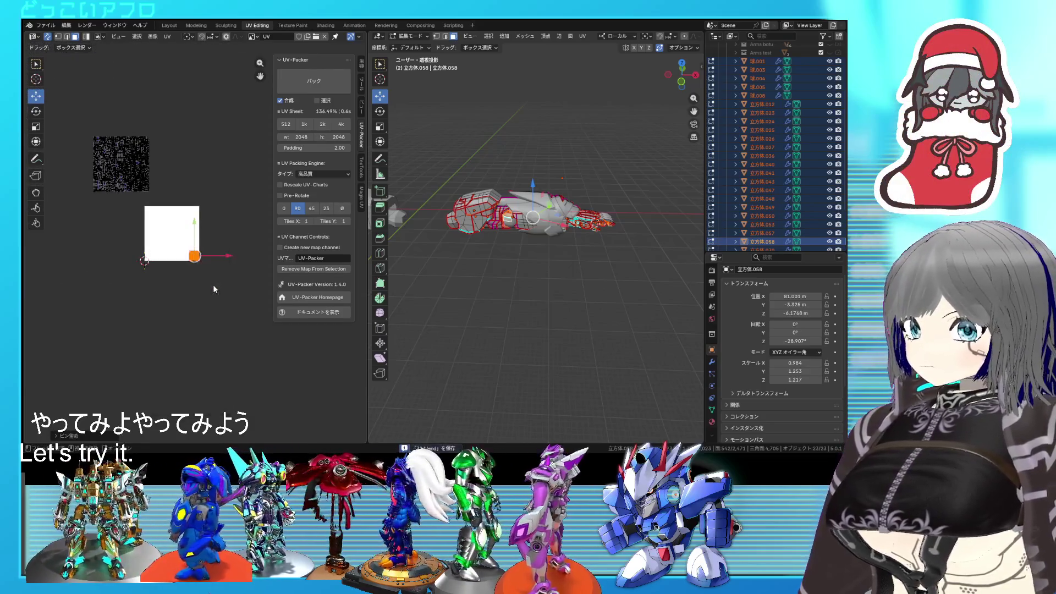
drag(170, 221, 85, 120)
right_click(86, 121)
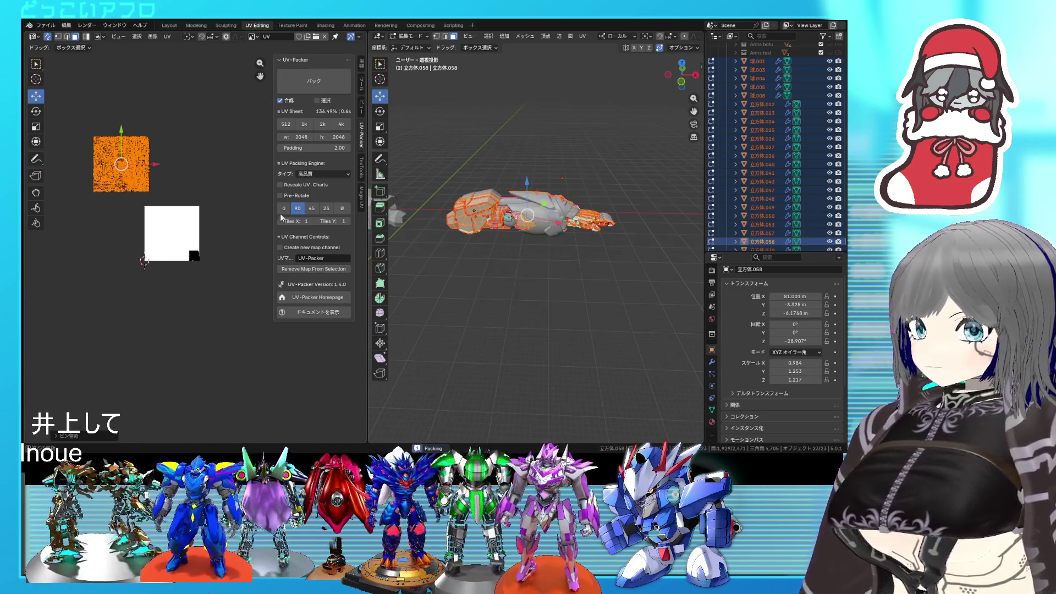
scroll(230, 250, up, 4)
scroll(230, 251, up, 3)
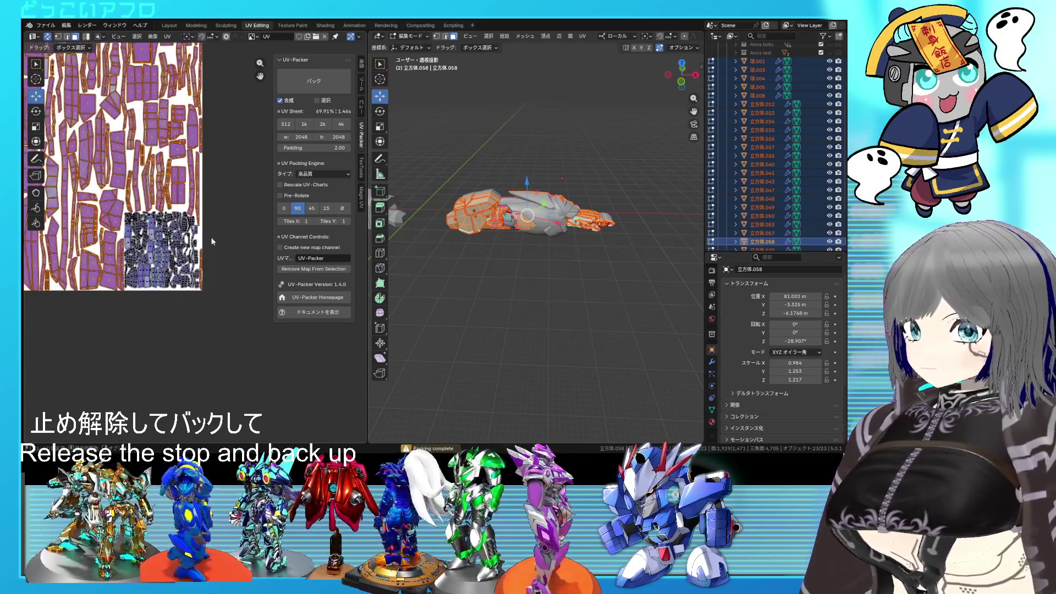
key(ctrl+l)
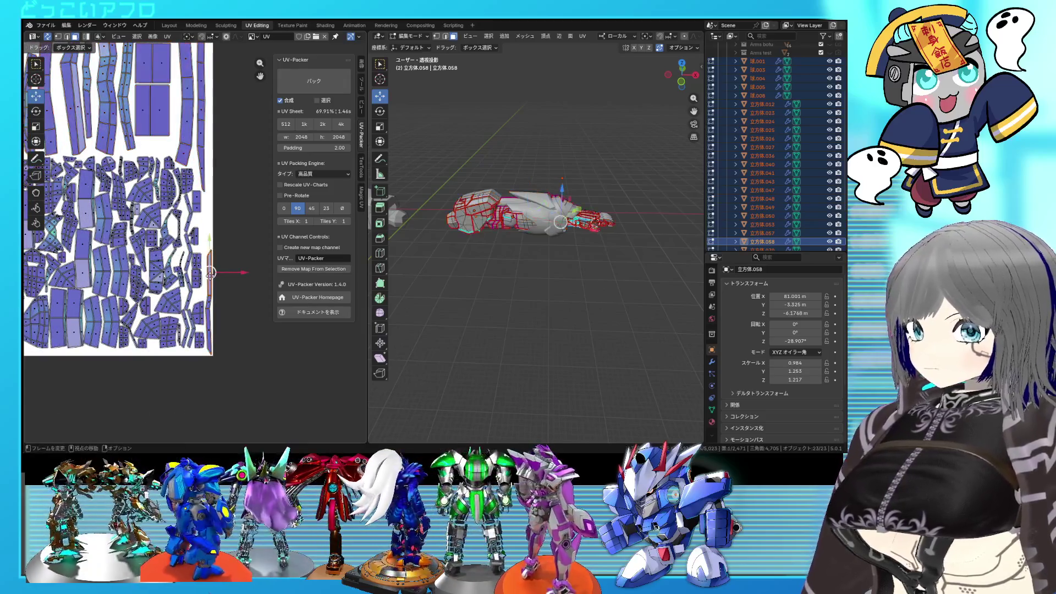
scroll(625, 240, up, 2)
mouse_move(625, 239)
middle_down()
mouse_move(545, 199)
mouse_move(509, 277)
mouse_move(250, 262)
middle_up()
scroll(508, 276, up, 3)
scroll(250, 262, up, 2)
scroll(258, 276, down, 3)
scroll(258, 276, down, 2)
scroll(258, 277, up, 2)
scroll(260, 281, up, 1)
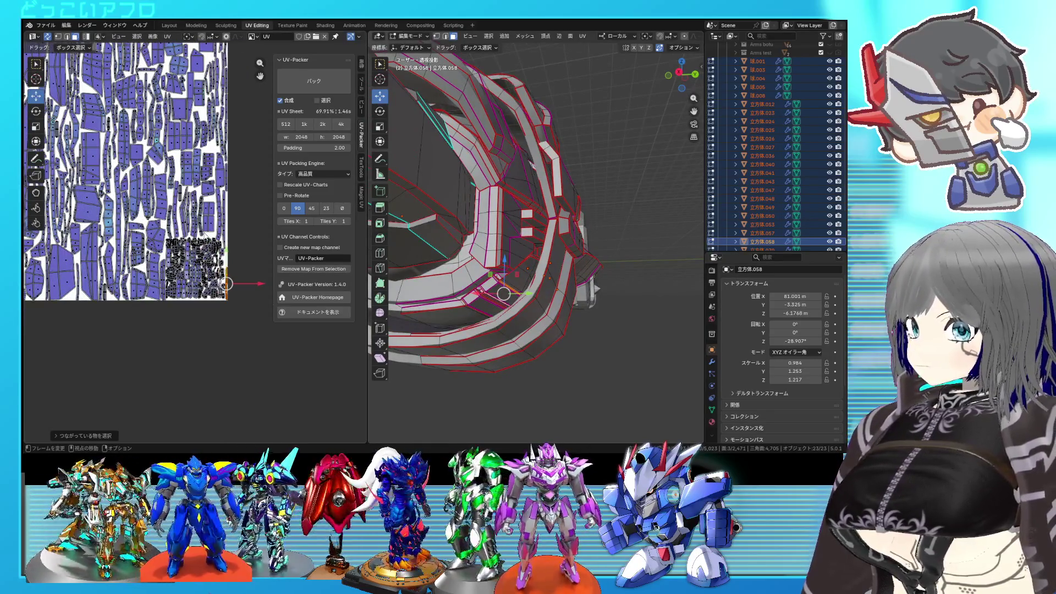
scroll(190, 235, down, 3)
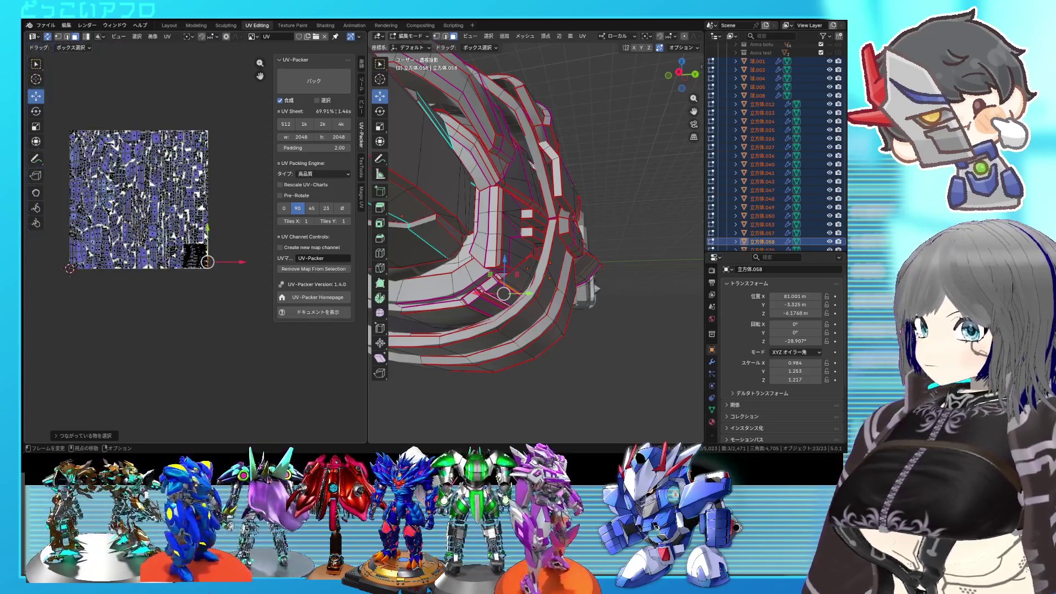
key(Tab)
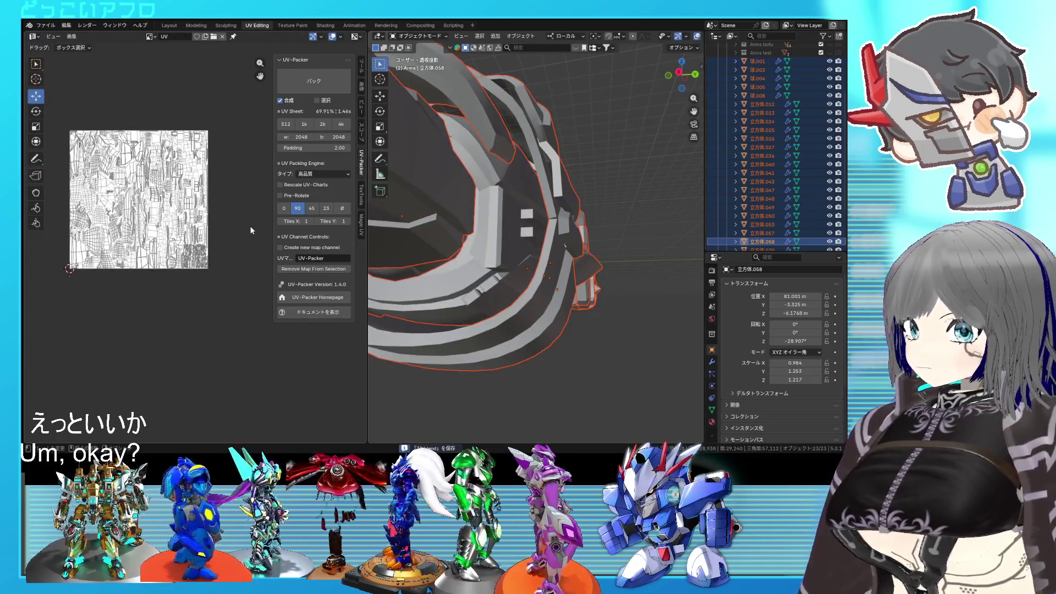
key(Tab)
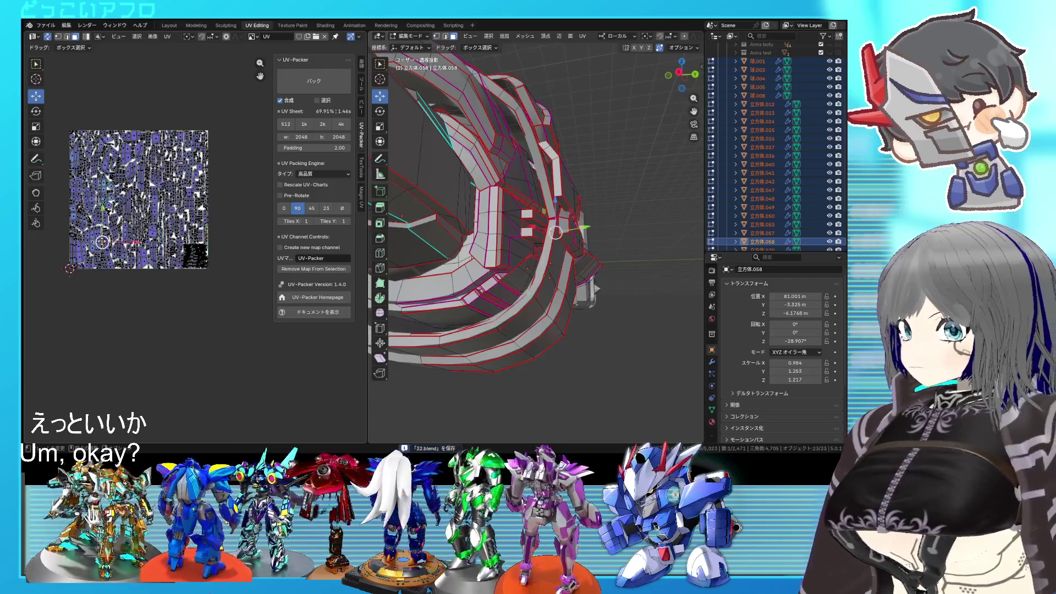
key(l)
scroll(466, 290, up, 3)
scroll(466, 289, up, 3)
scroll(466, 288, up, 3)
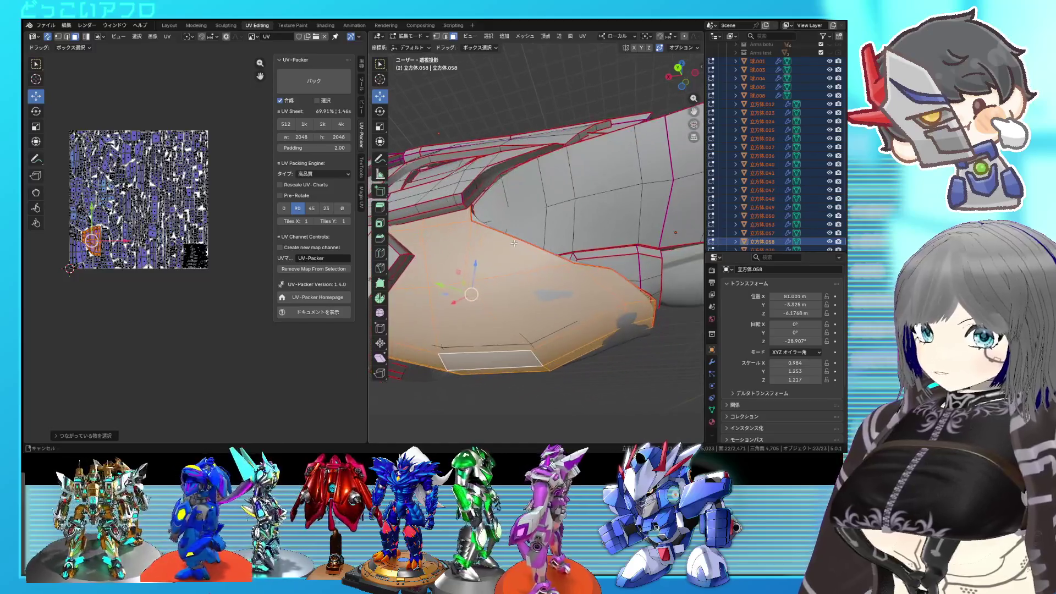
middle_drag(466, 288, 514, 242)
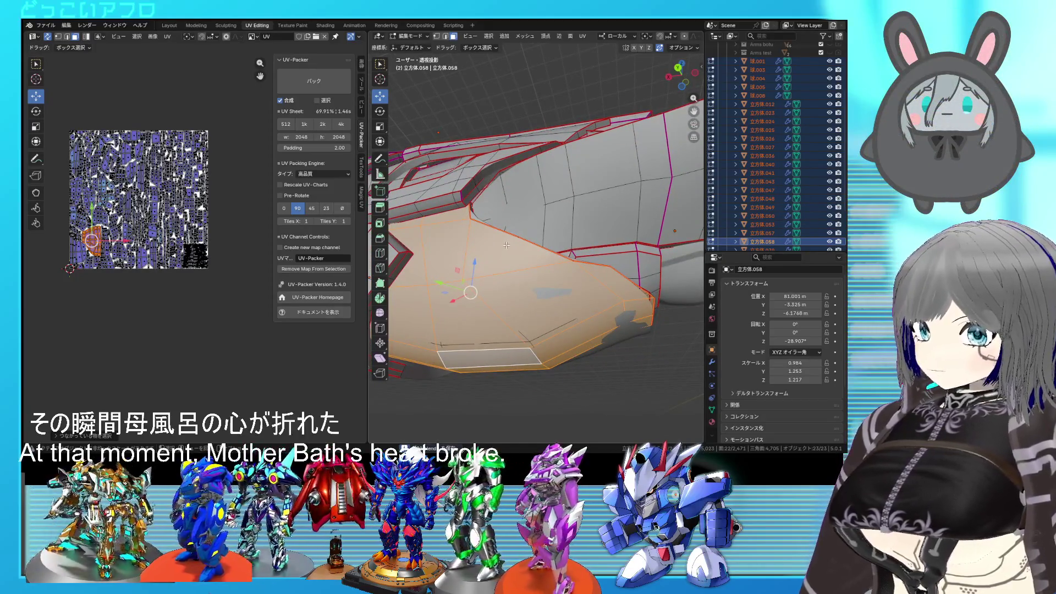
key(Tab)
key(ctrl+s)
middle_drag(506, 245, 662, 230)
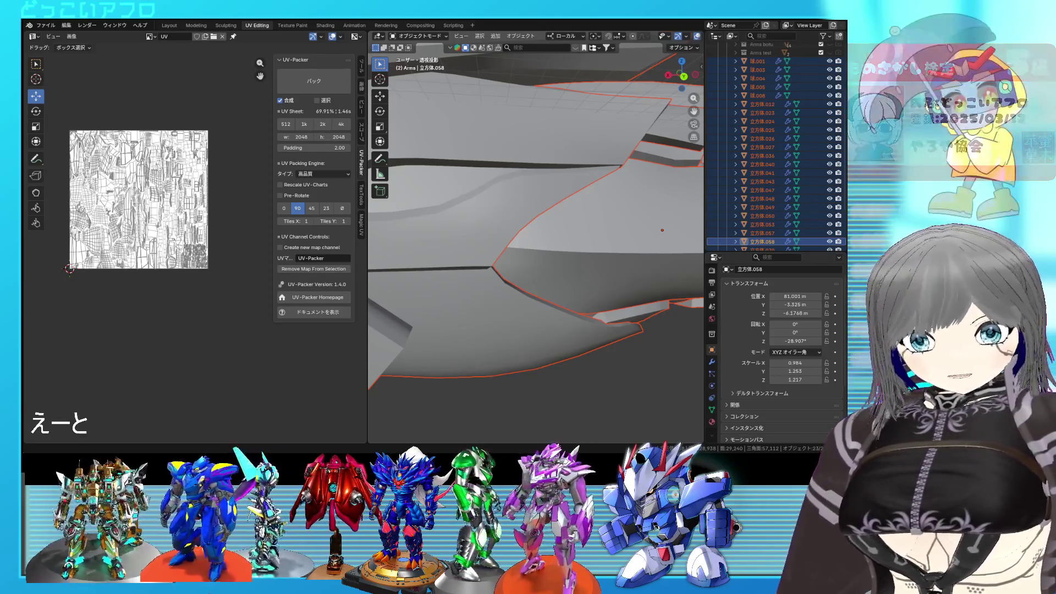
scroll(537, 214, down, 3)
mouse_move(614, 233)
middle_down()
mouse_move(556, 198)
mouse_move(578, 206)
mouse_move(603, 240)
middle_up()
key(ctrl+s)
scroll(599, 216, down, 3)
key(Tab)
scroll(725, 147, up, 5)
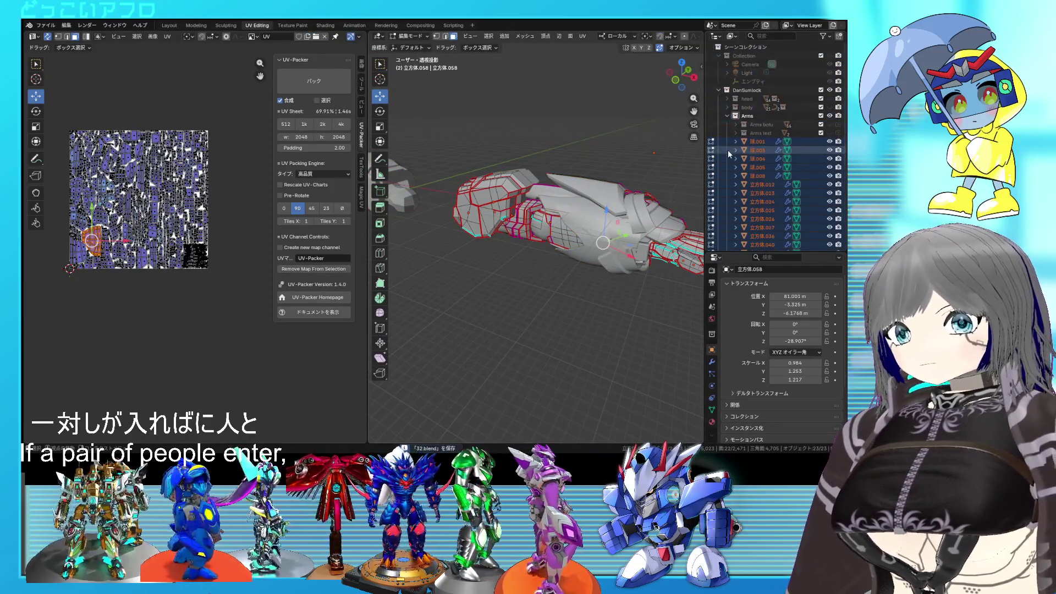
Hide the Arms collection and isolate one leg object in local view
click(726, 116)
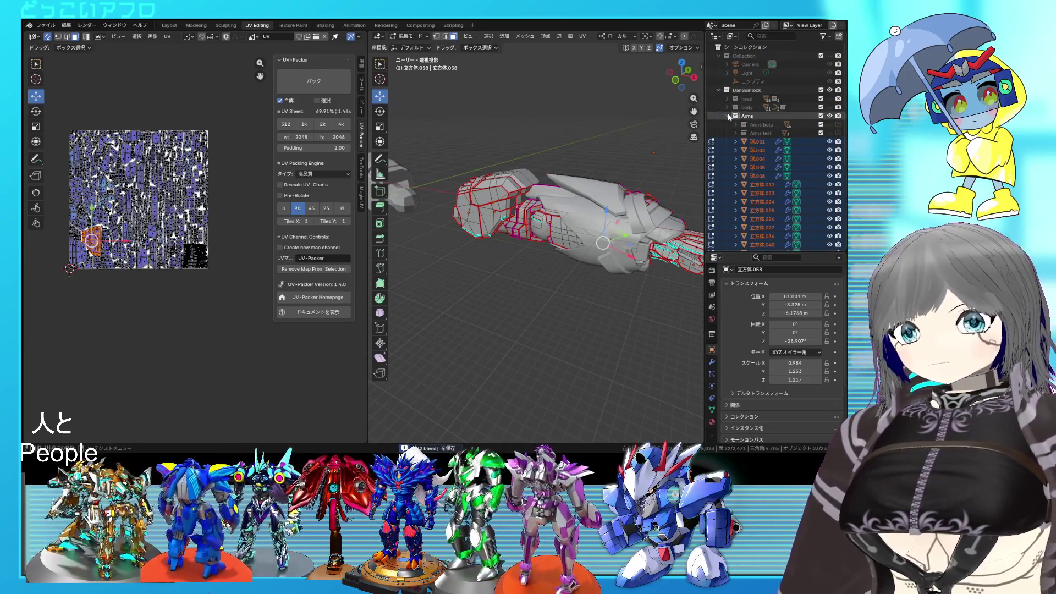
click(829, 116)
mouse_move(577, 248)
middle_down()
mouse_move(632, 231)
mouse_move(614, 157)
middle_up()
key(Tab)
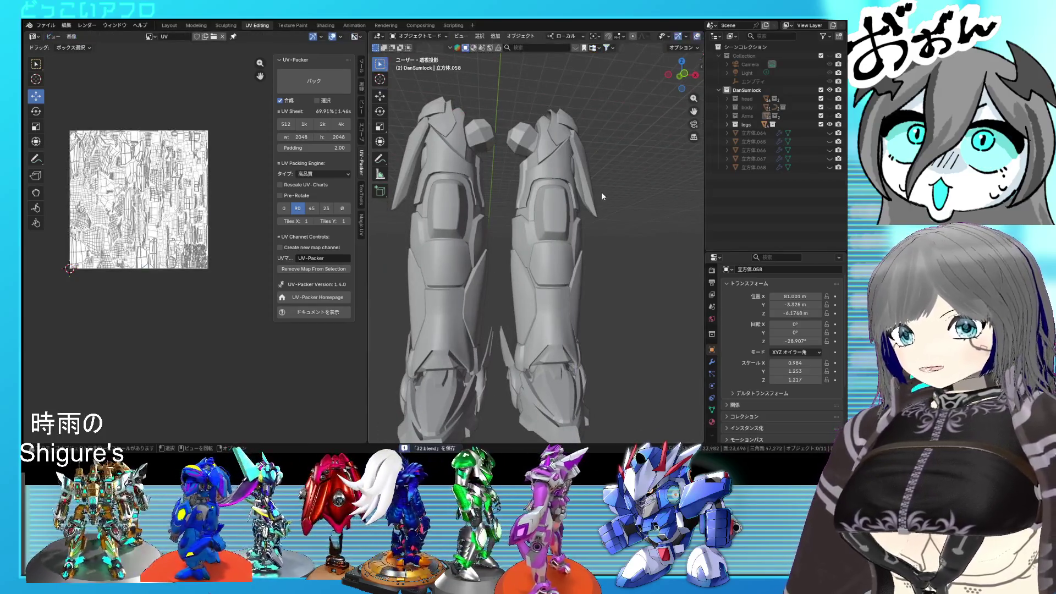
click(576, 193)
key(KP_Divide)
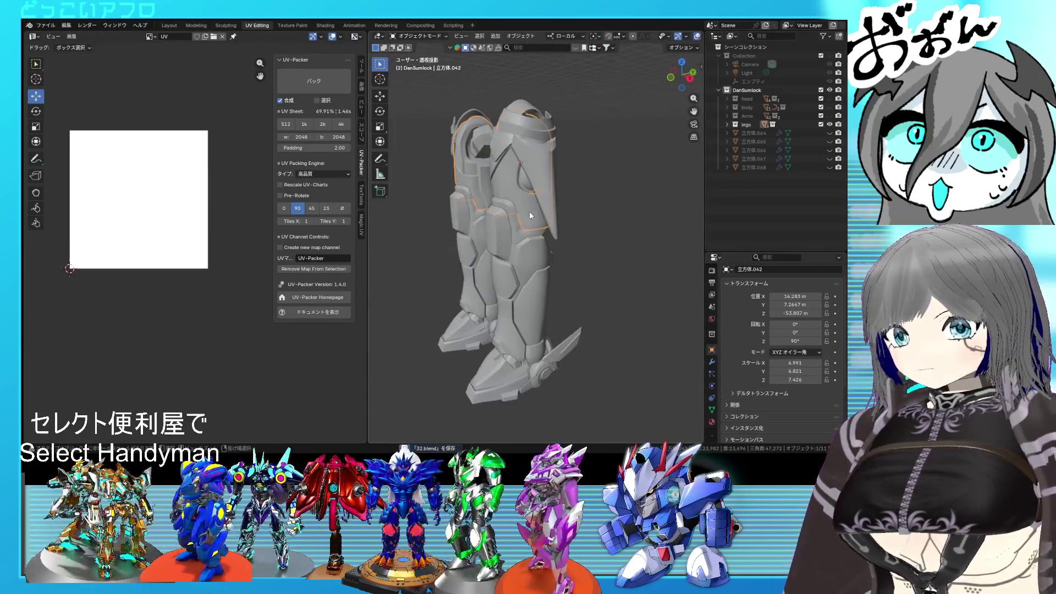
key(KP_Divide)
key(KP_Divide)
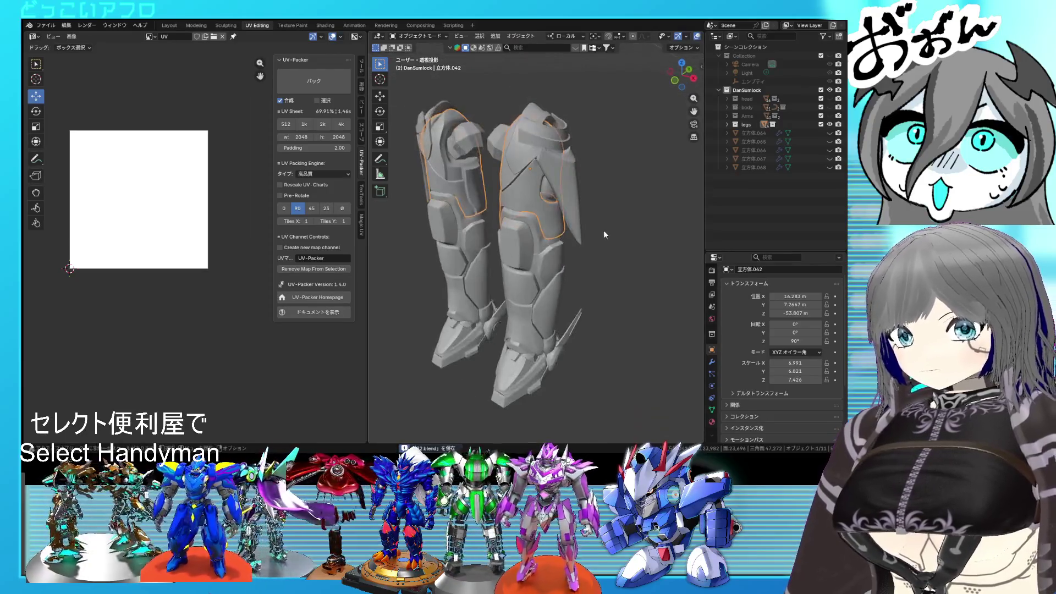
Create collection Dan_den under DanSumlock and move leg parts 立方体.064–.067 into it
right_click(755, 91)
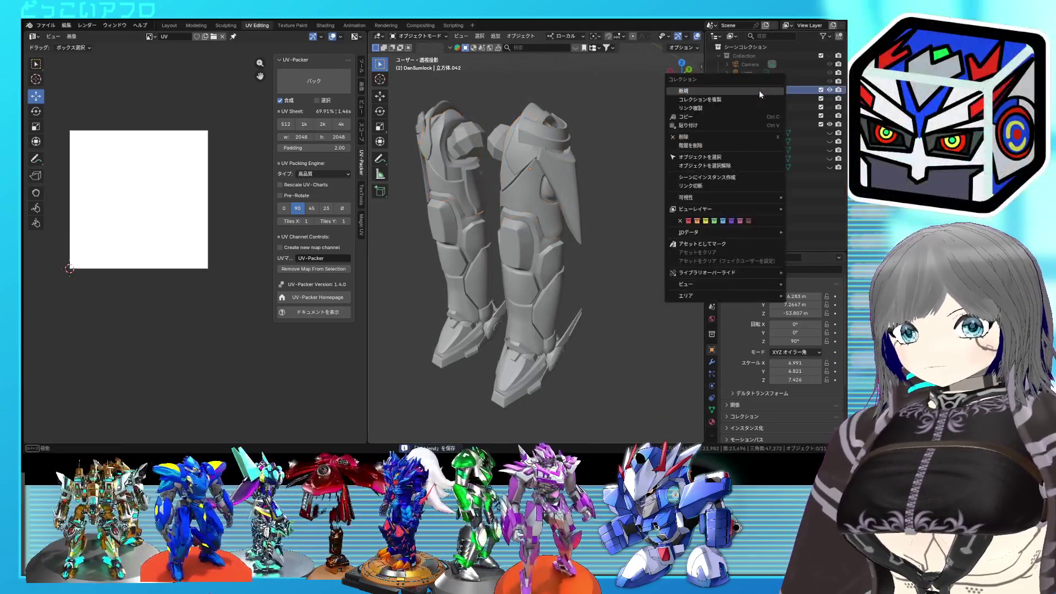
click(751, 94)
double_click(756, 130)
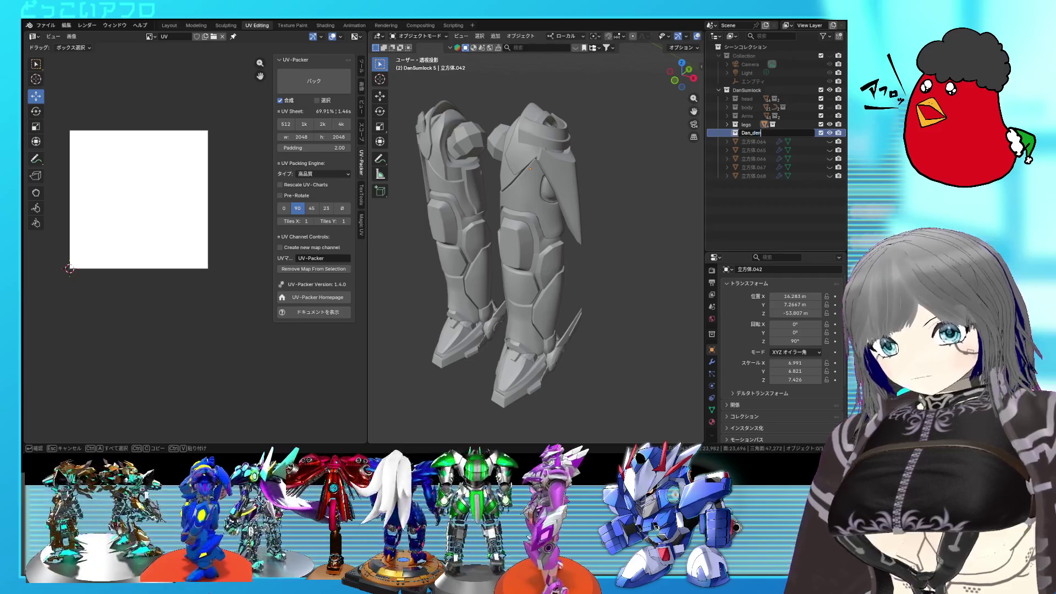
key(Return)
click(752, 141)
shift+click(759, 174)
drag(758, 153, 766, 138)
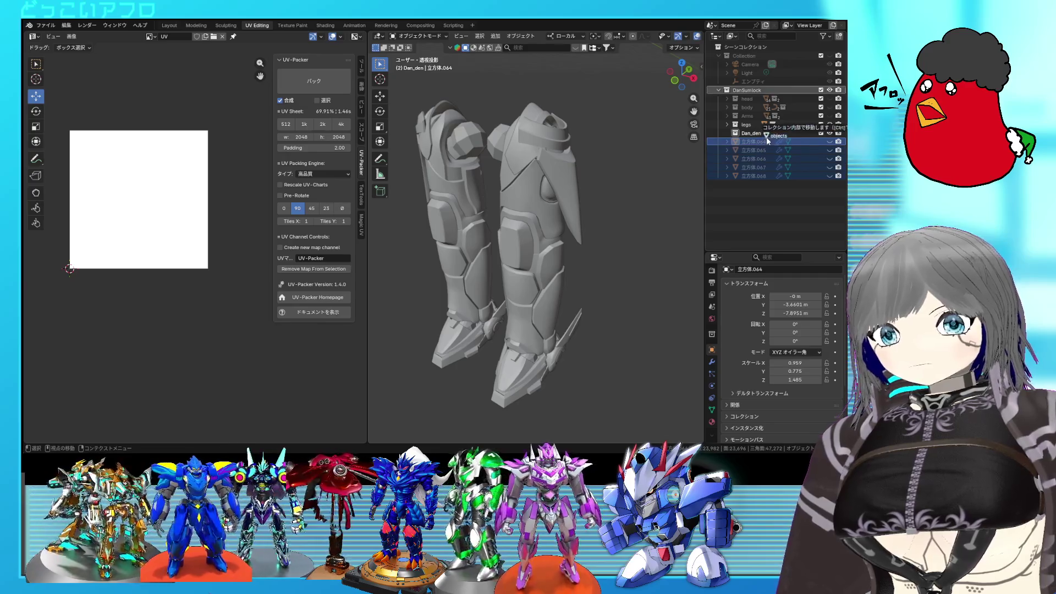
click(726, 132)
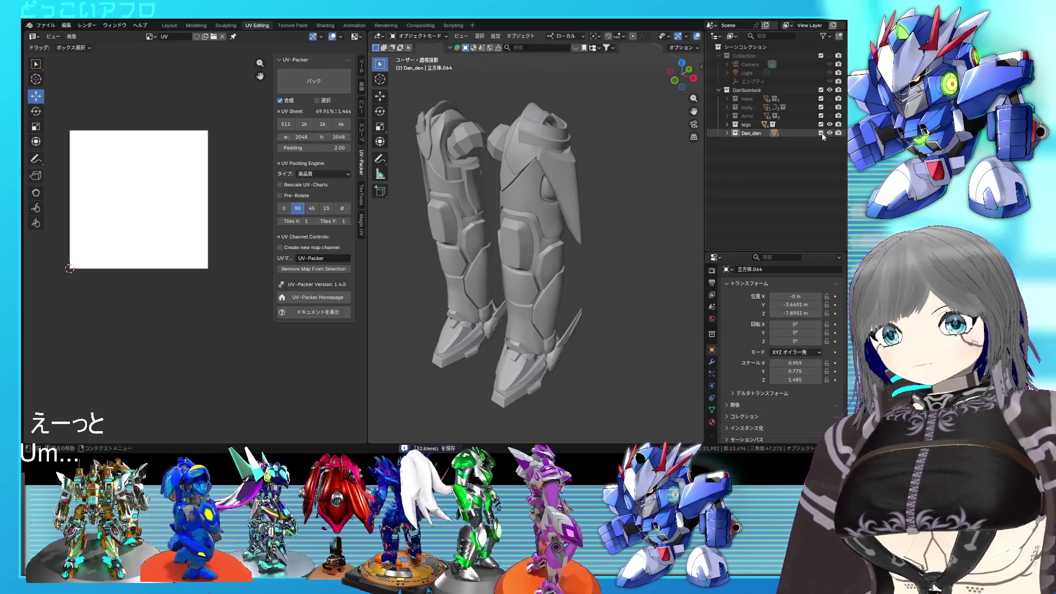
Unhide the four Dan_den leg parts and make the legs collection active
drag(830, 142, 831, 169)
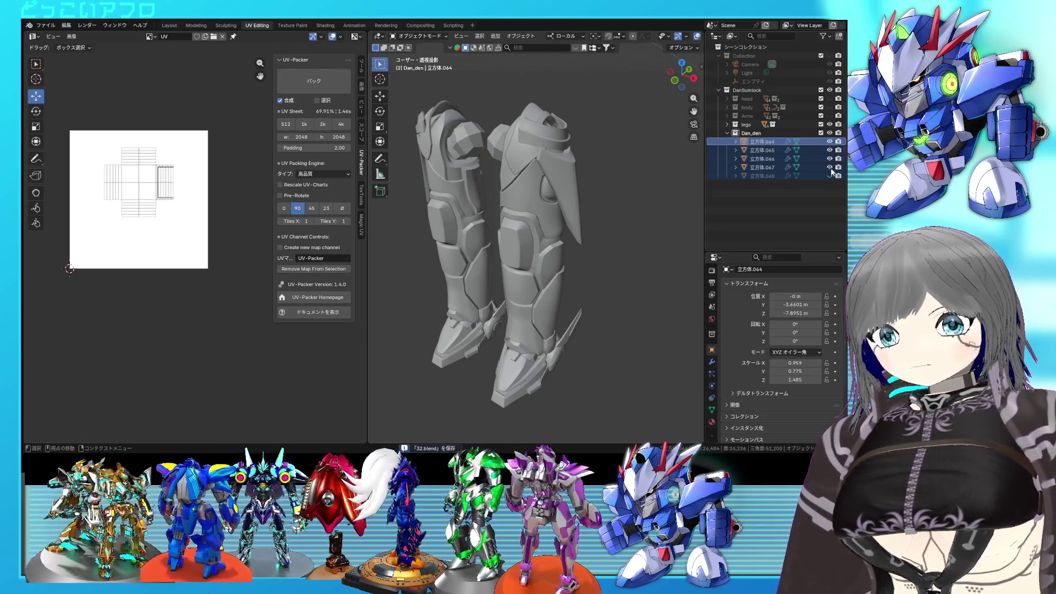
click(830, 133)
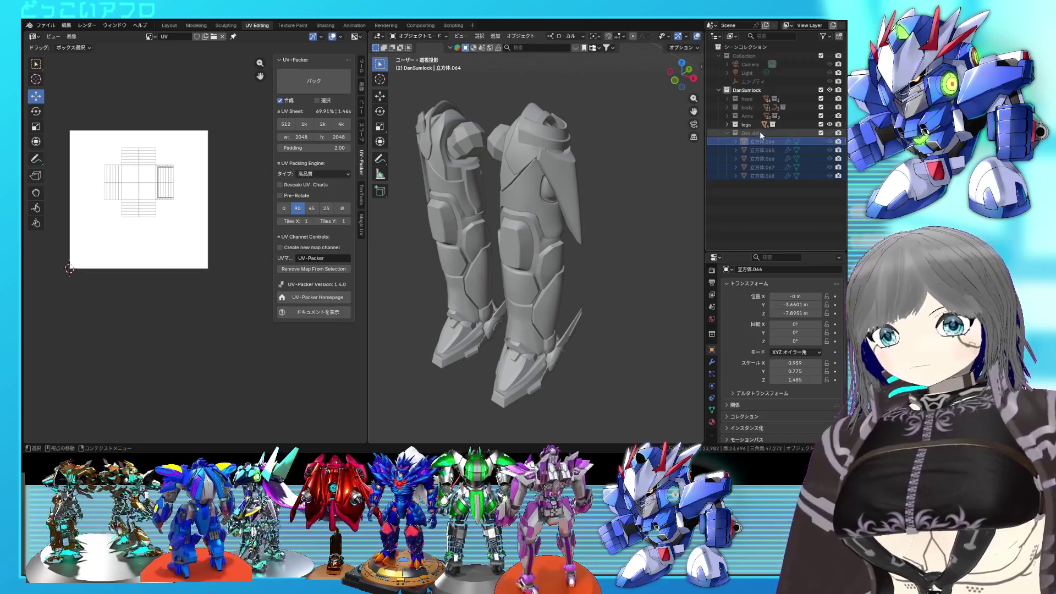
click(757, 125)
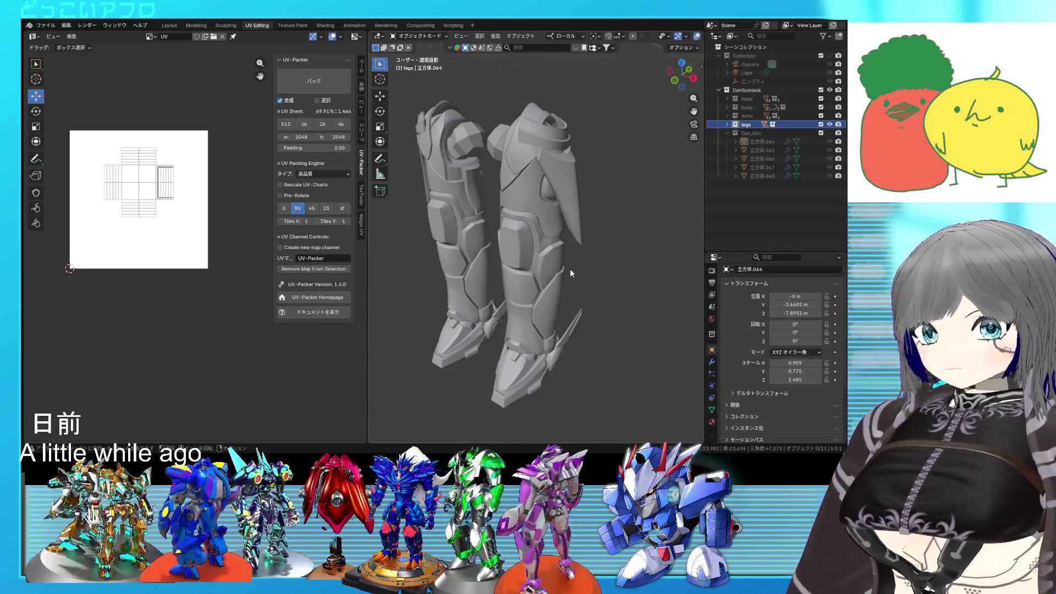
Orbit closer around the legs model
mouse_move(582, 202)
middle_down()
mouse_move(556, 198)
mouse_move(626, 216)
mouse_move(625, 234)
middle_up()
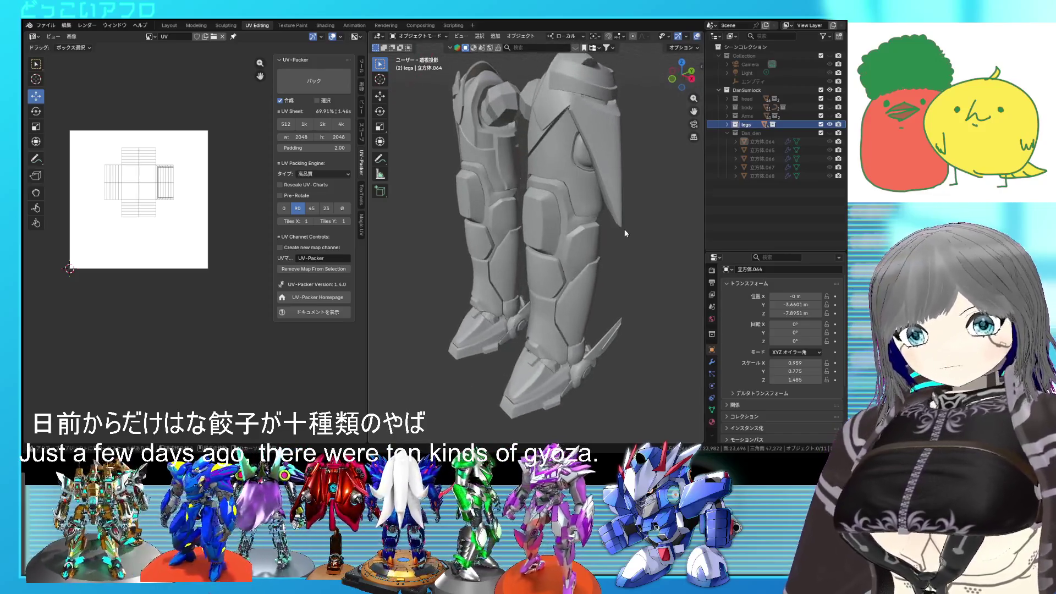
Inspect the thigh armor mesh and expand the legs collection to list its parts
click(602, 186)
mouse_move(602, 186)
middle_down()
mouse_move(573, 228)
mouse_move(637, 248)
mouse_move(623, 276)
mouse_move(588, 298)
mouse_move(691, 155)
middle_up()
scroll(574, 229, up, 3)
key(Tab)
key(Tab)
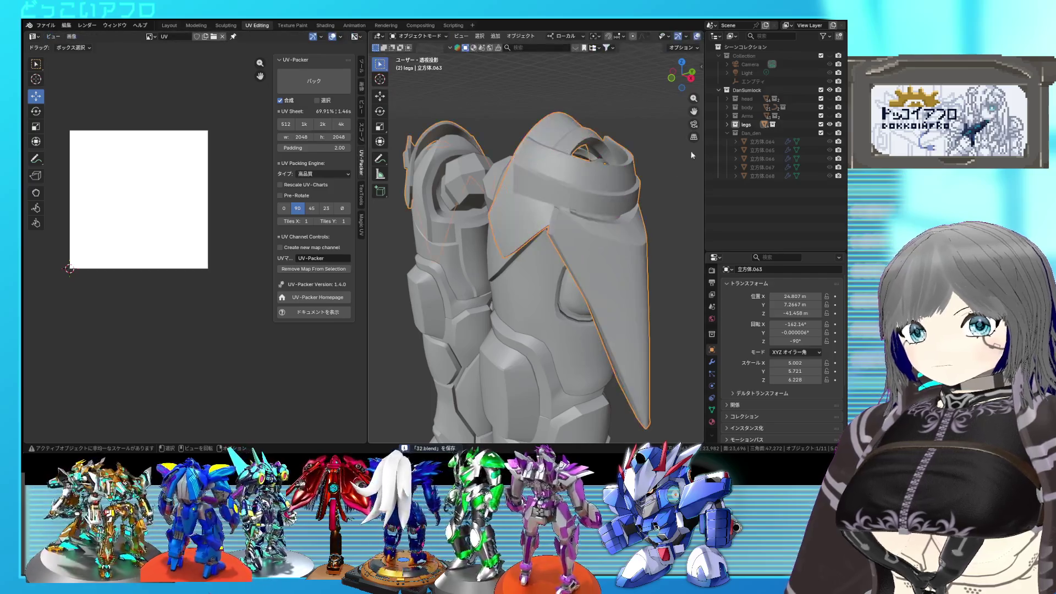
click(726, 124)
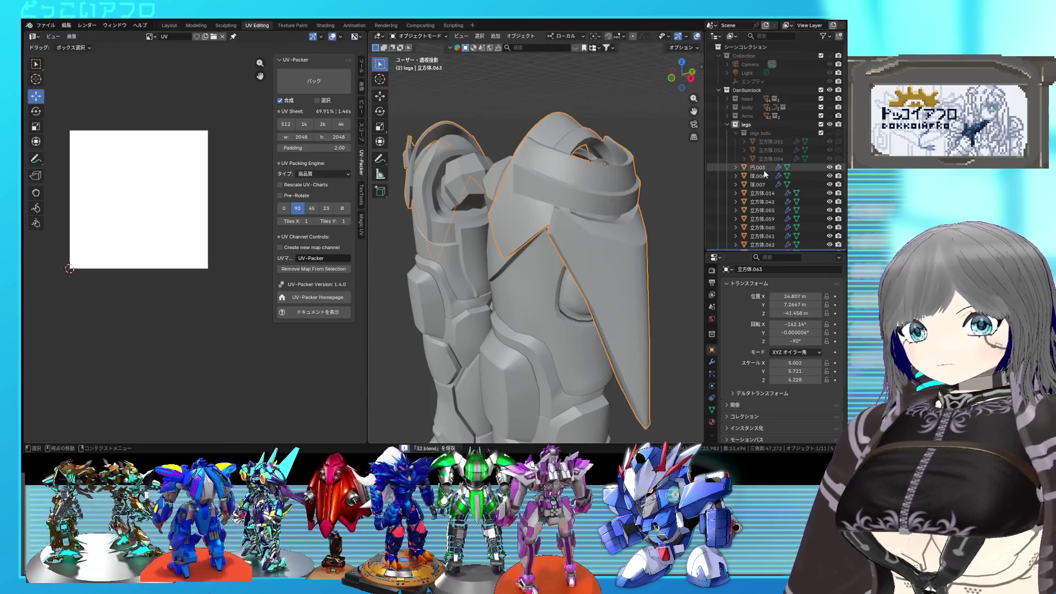
click(740, 134)
scroll(768, 165, down, 1)
scroll(536, 248, down, 3)
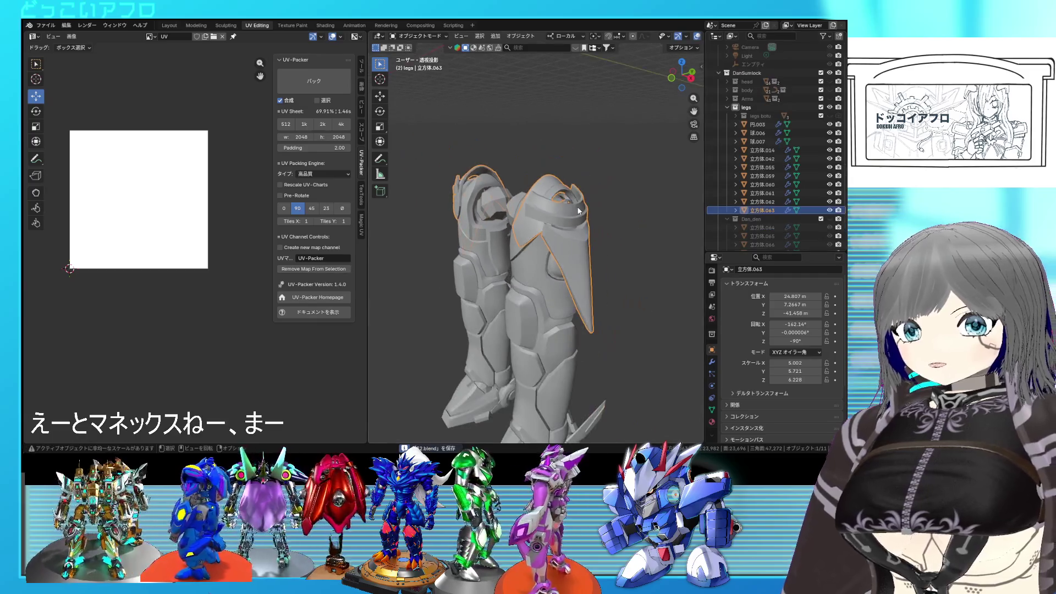
key(Tab)
key(Tab)
Select 円.003, hide all other leg parts, enter its mesh editing and save
click(543, 252)
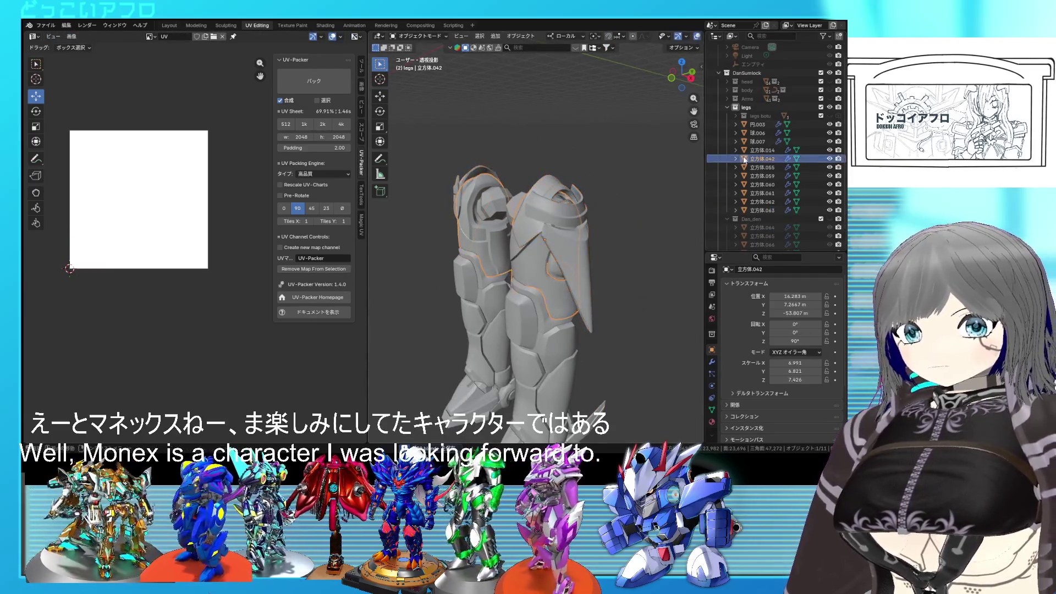
click(806, 126)
mouse_move(627, 248)
middle_down()
mouse_move(563, 271)
mouse_move(591, 233)
middle_up()
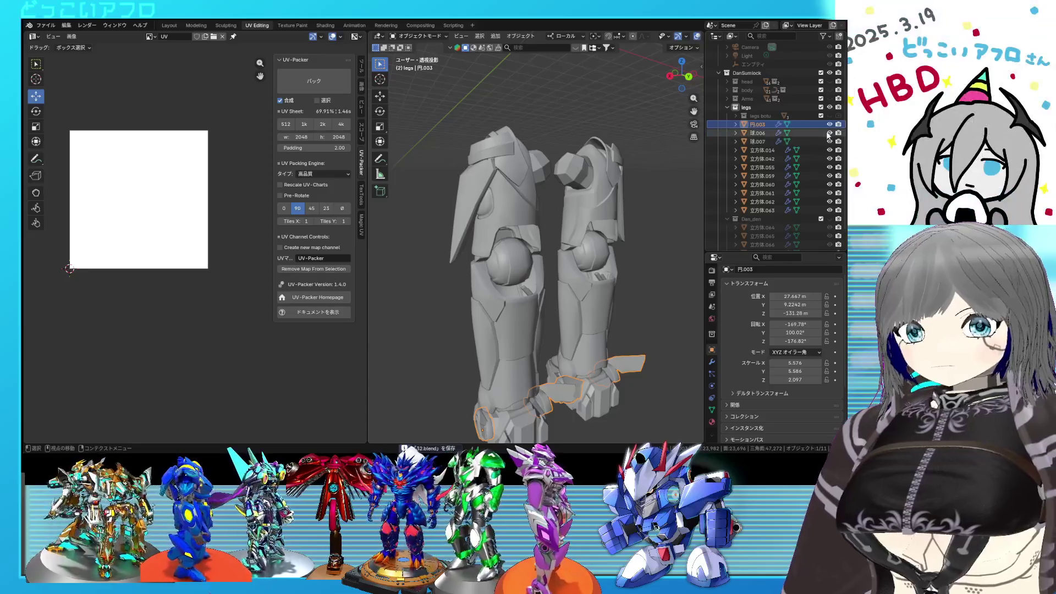
drag(829, 133, 831, 211)
mouse_move(496, 323)
middle_down()
mouse_move(612, 318)
mouse_move(587, 258)
mouse_move(639, 271)
mouse_move(569, 269)
mouse_move(580, 249)
middle_up()
key(Tab)
scroll(568, 268, up, 5)
key(ctrl+s)
scroll(581, 249, down, 2)
scroll(580, 249, down, 2)
scroll(579, 250, up, 3)
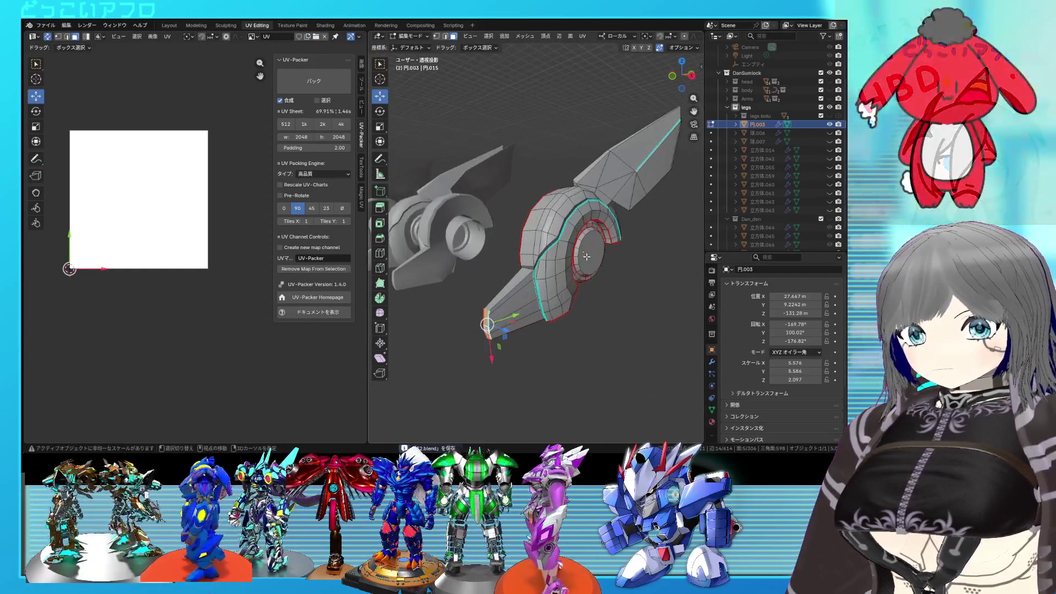
scroll(565, 255, up, 1)
scroll(565, 254, up, 1)
scroll(565, 254, up, 2)
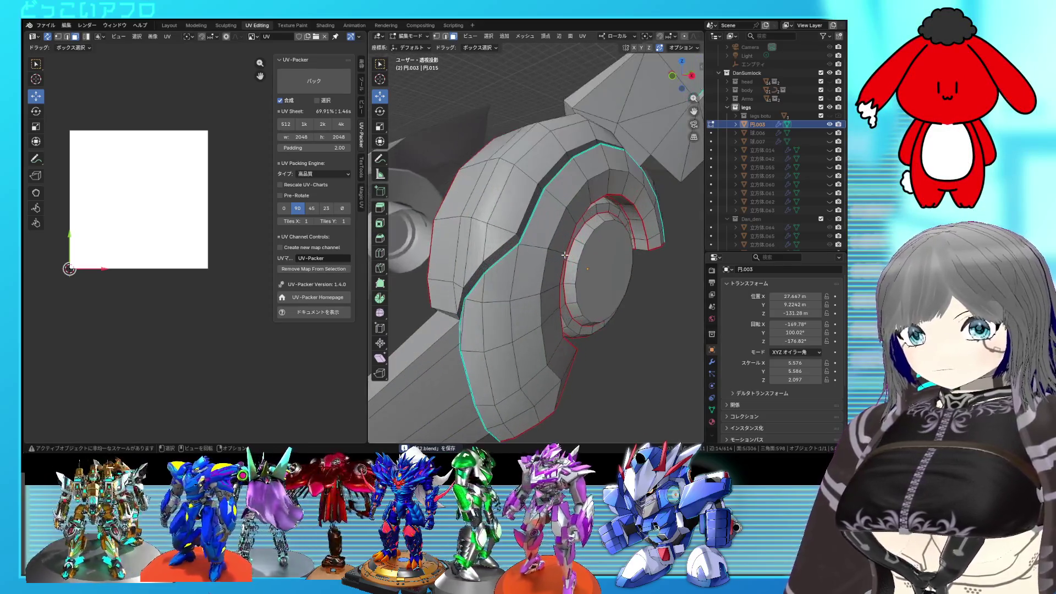
scroll(566, 256, down, 4)
scroll(566, 257, down, 2)
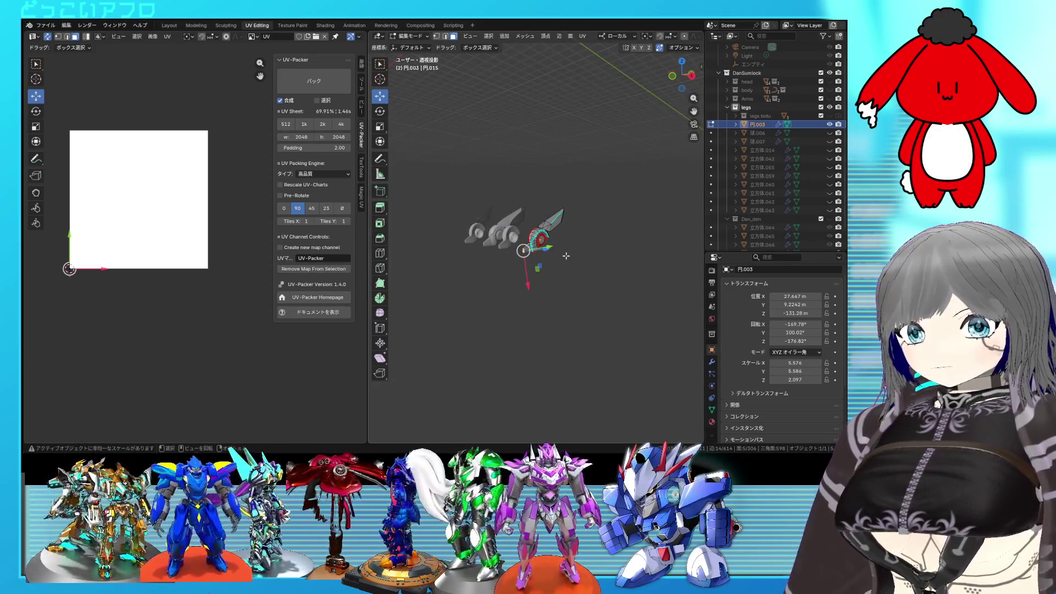
scroll(566, 256, up, 2)
scroll(557, 256, up, 2)
scroll(549, 255, up, 2)
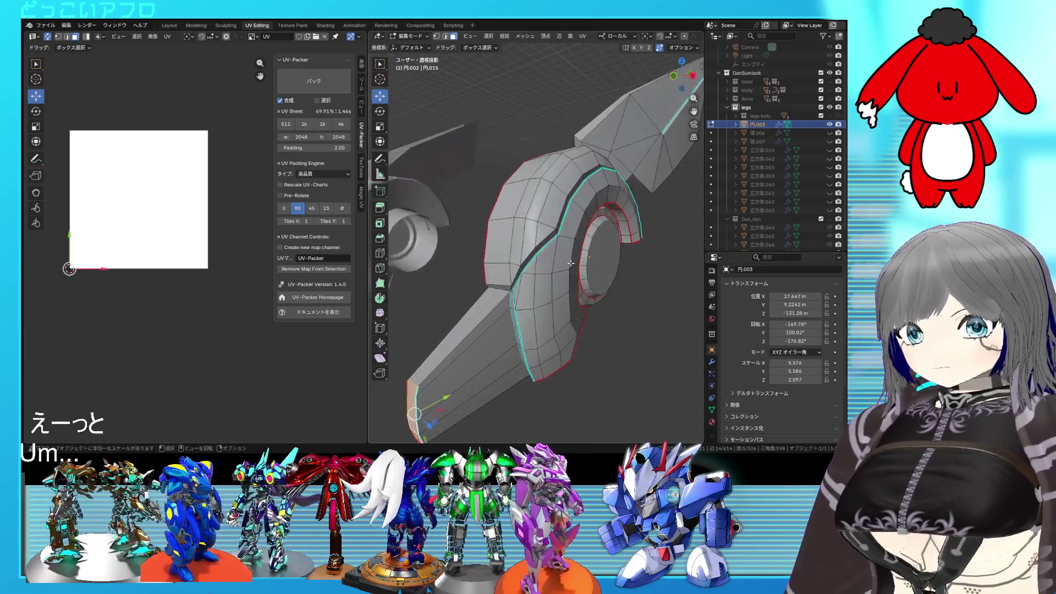
scroll(537, 255, up, 2)
Inspect the ring opening with X-ray and mark the selected ring edges as sharp and as a seam
mouse_move(530, 287)
middle_down()
mouse_move(535, 274)
mouse_move(578, 259)
mouse_move(539, 216)
mouse_move(549, 256)
mouse_move(570, 281)
mouse_move(580, 261)
mouse_move(583, 269)
middle_up()
right_click(512, 209)
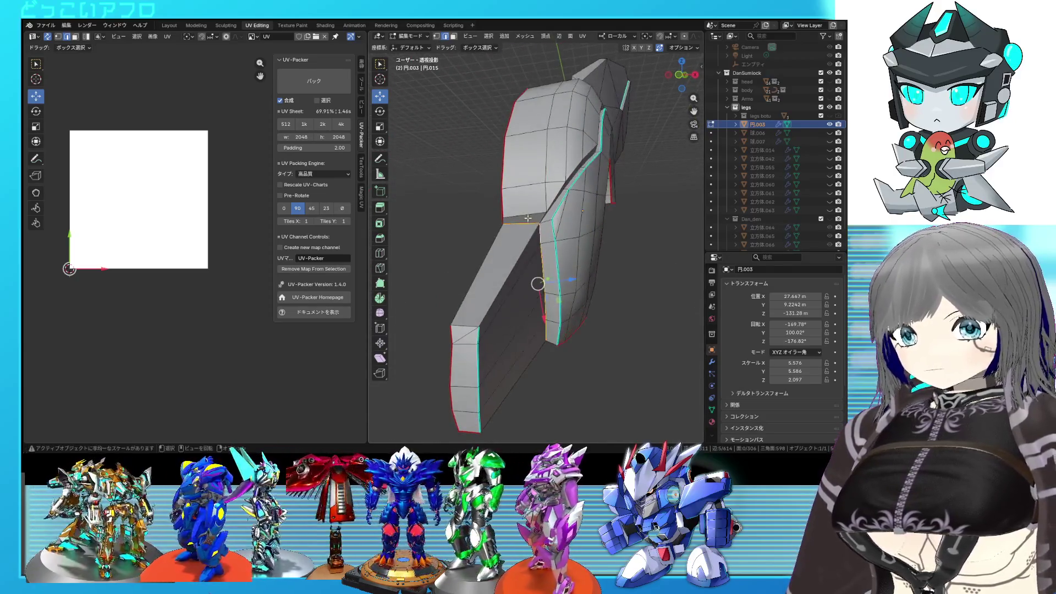
scroll(528, 212, up, 2)
middle_drag(529, 212, 520, 199)
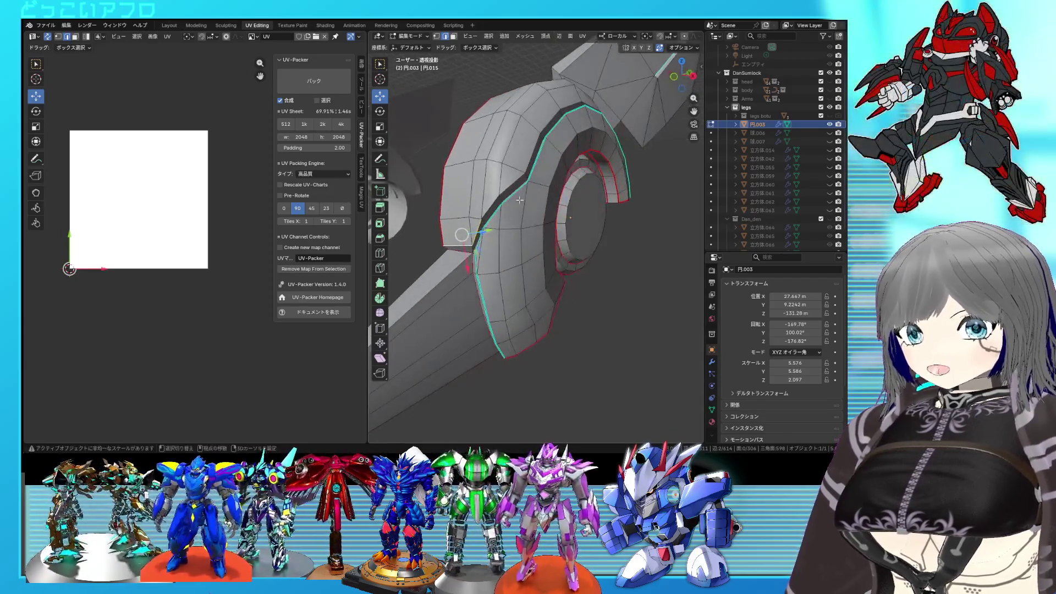
key(alt+z)
key(alt+z)
mouse_move(495, 198)
middle_down()
mouse_move(512, 223)
mouse_move(500, 208)
mouse_move(514, 193)
middle_up()
key(alt+z)
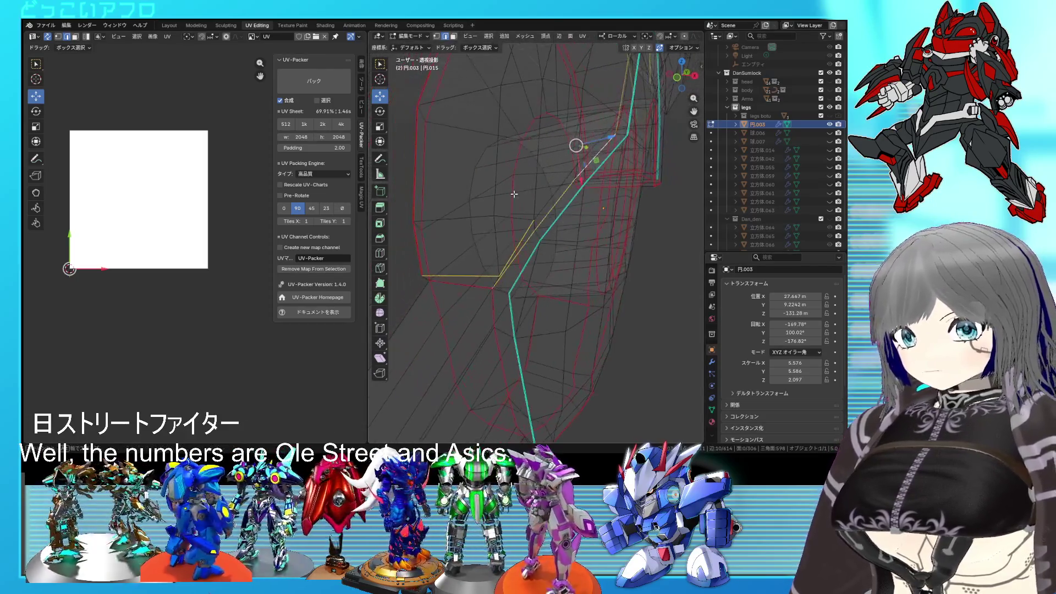
key(alt+z)
mouse_move(569, 172)
middle_down()
mouse_move(503, 224)
mouse_move(490, 273)
mouse_move(528, 269)
mouse_move(521, 230)
mouse_move(523, 263)
mouse_move(507, 271)
mouse_move(558, 253)
middle_up()
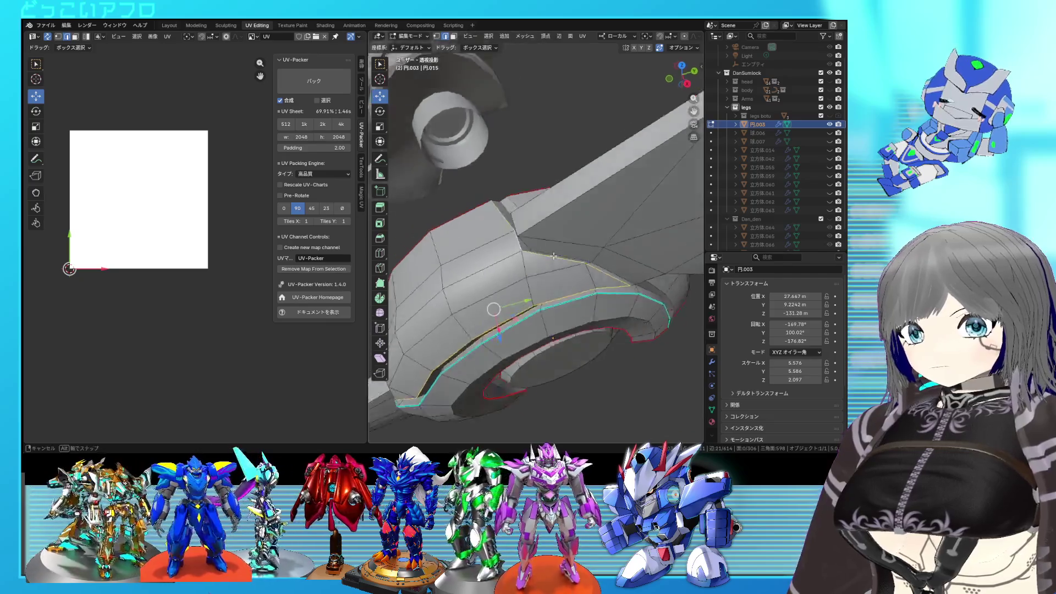
right_click(559, 253)
click(546, 274)
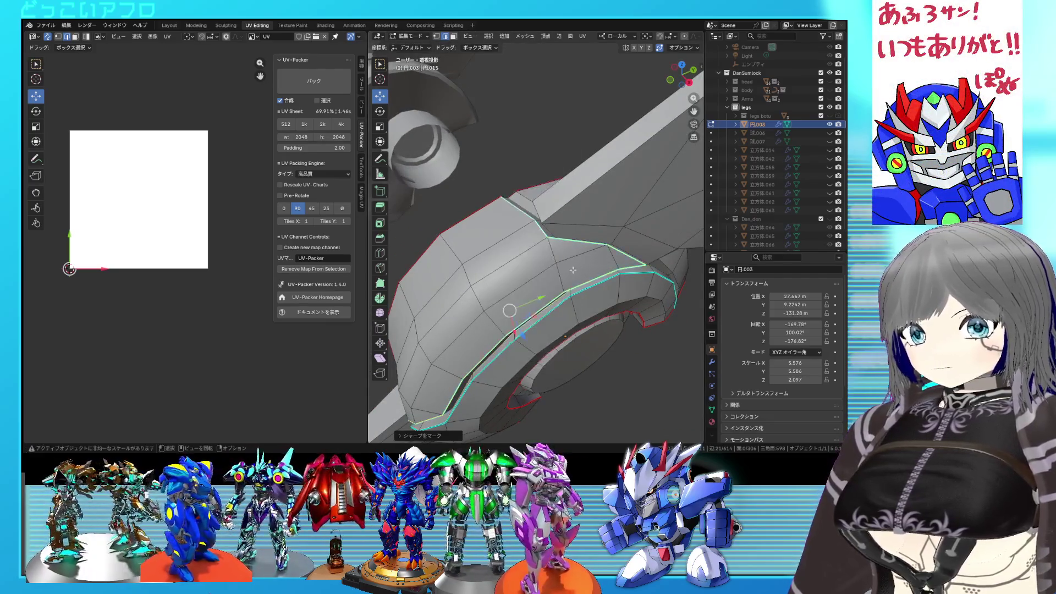
right_click(569, 268)
click(548, 249)
Mark the edge loop inside the round part as a seam and check it
mouse_move(548, 249)
middle_down()
mouse_move(511, 273)
mouse_move(557, 197)
middle_up()
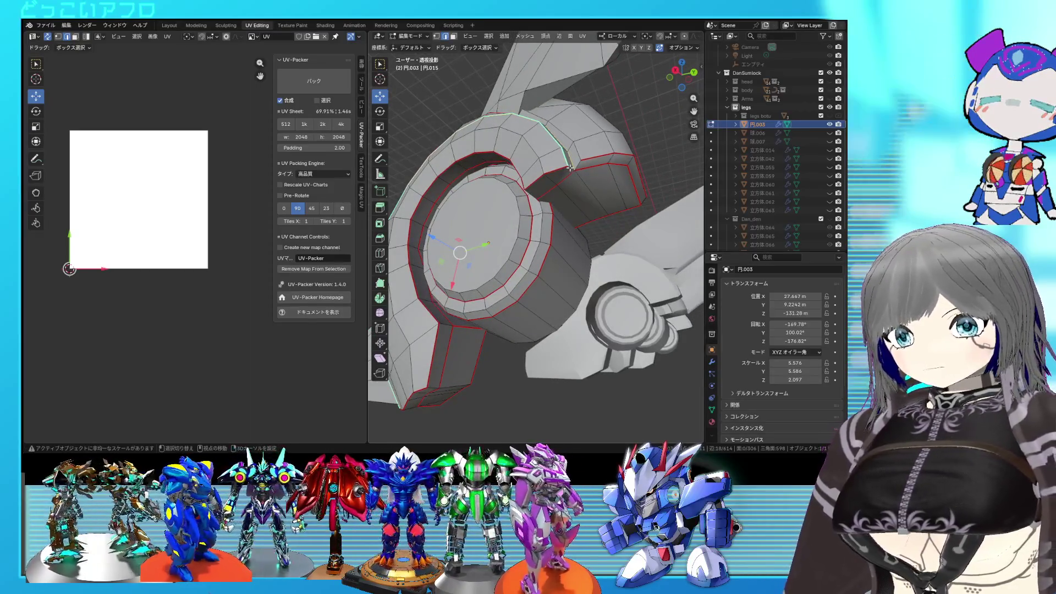
middle_drag(551, 188, 589, 194)
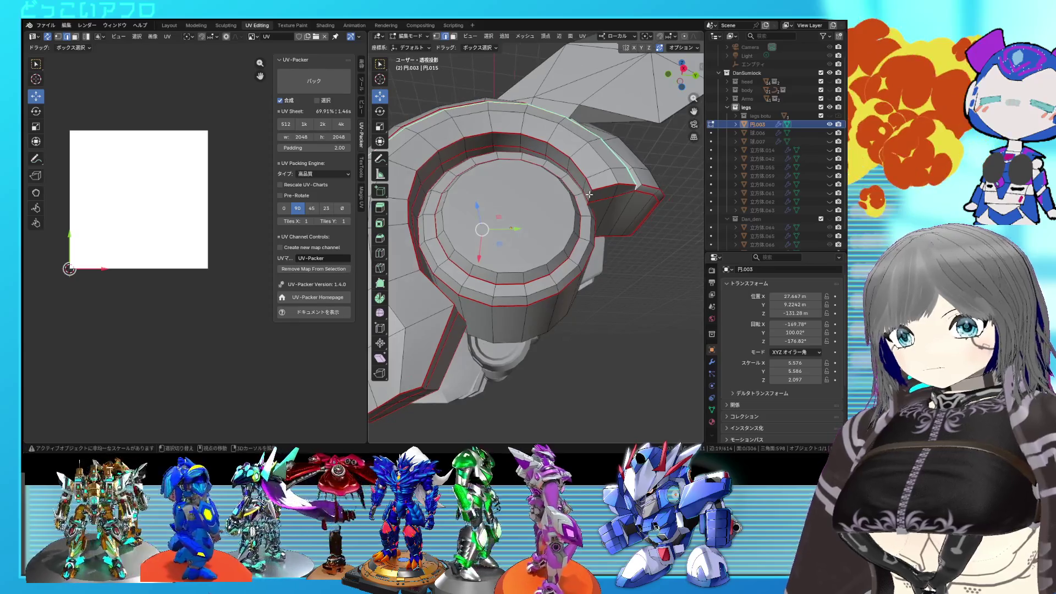
right_click(602, 204)
click(602, 207)
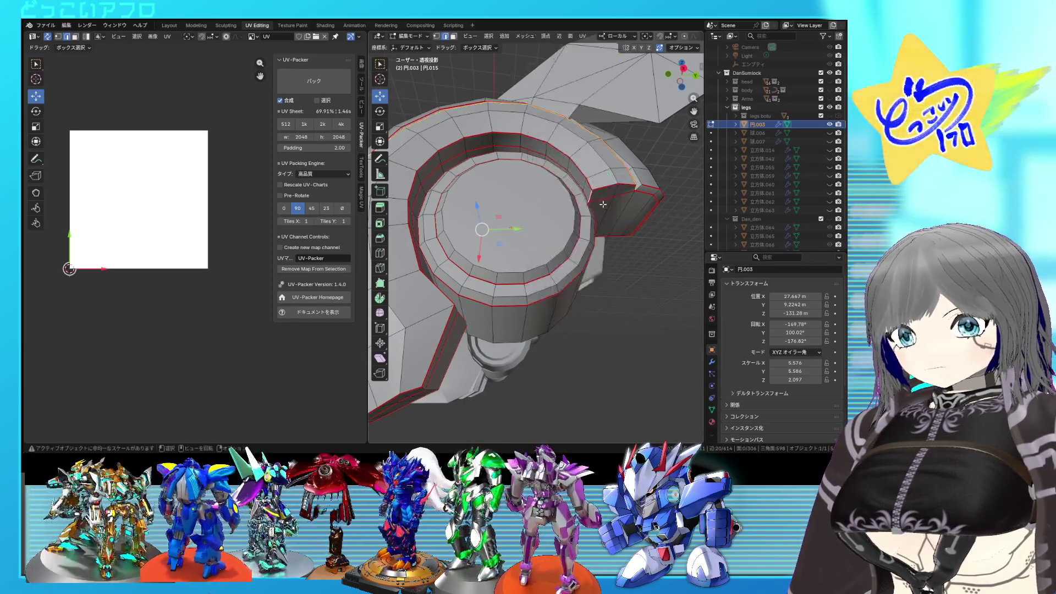
mouse_move(602, 207)
middle_down()
mouse_move(585, 261)
mouse_move(545, 216)
mouse_move(650, 234)
mouse_move(664, 207)
middle_up()
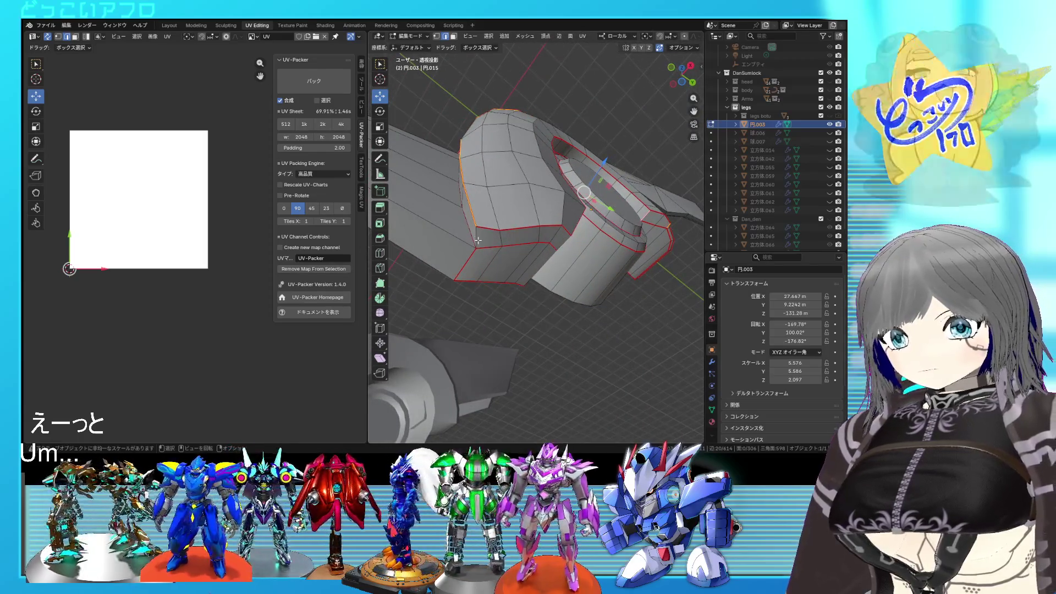
Mark a further edge on the round part as a seam via Ctrl+E
key(ctrl+e)
mouse_move(508, 245)
middle_down()
mouse_move(443, 254)
mouse_move(520, 293)
mouse_move(523, 204)
mouse_move(479, 271)
mouse_move(524, 237)
middle_up()
key(ctrl+e)
click(489, 264)
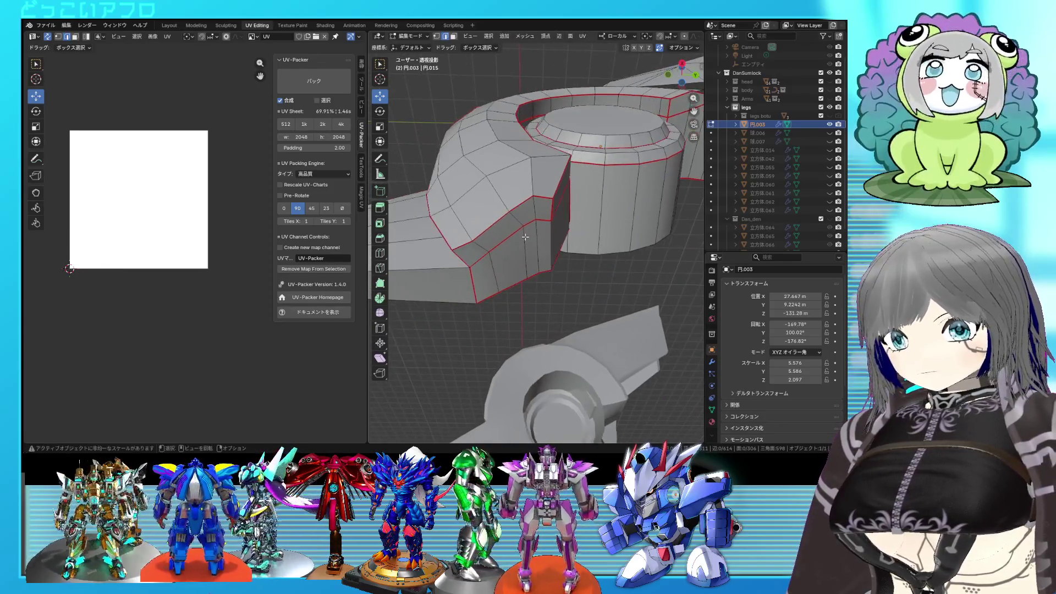
Select the edge loop across the rounded section in X-ray and mark it as a seam
mouse_move(587, 256)
middle_down()
mouse_move(584, 269)
mouse_move(536, 202)
mouse_move(524, 244)
middle_up()
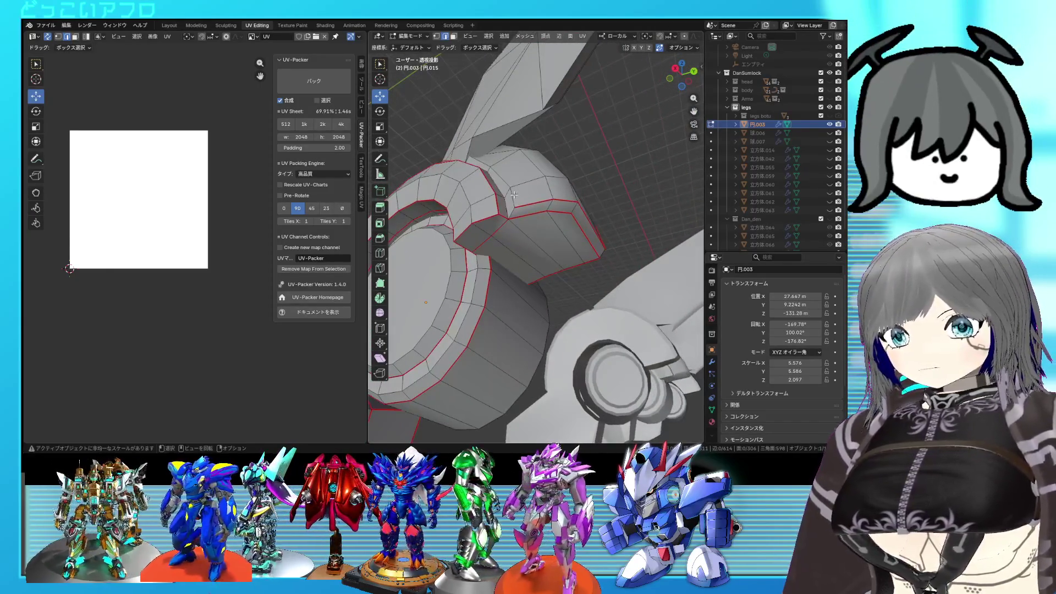
middle_drag(514, 195, 520, 215)
key(alt+z)
alt+click(544, 252)
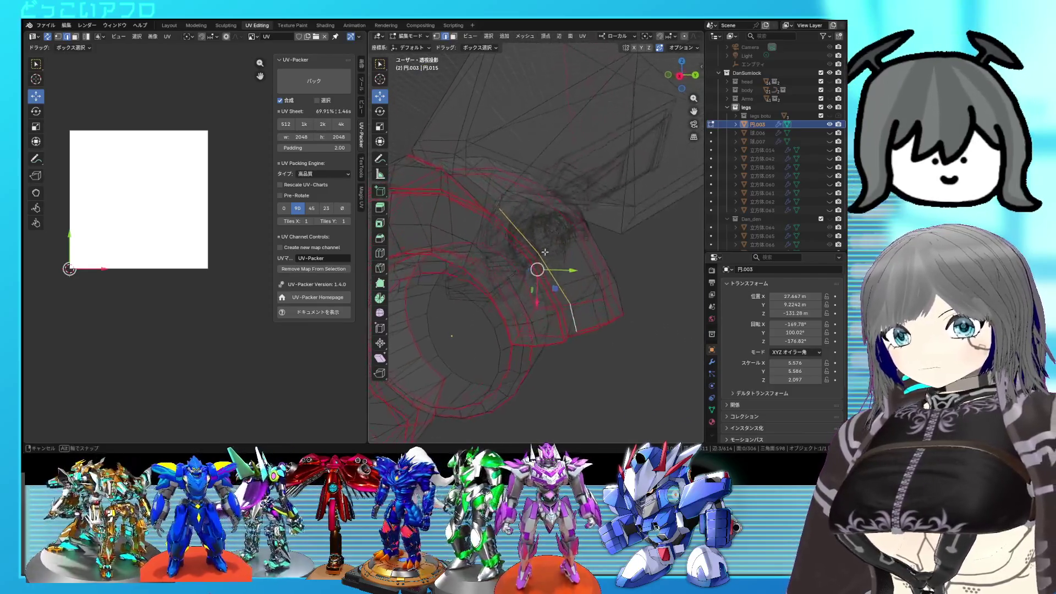
key(alt+z)
right_click(545, 252)
click(538, 216)
Review the marked seams by selecting all, deselecting, and toggling X-ray and Object Mode
key(alt+z)
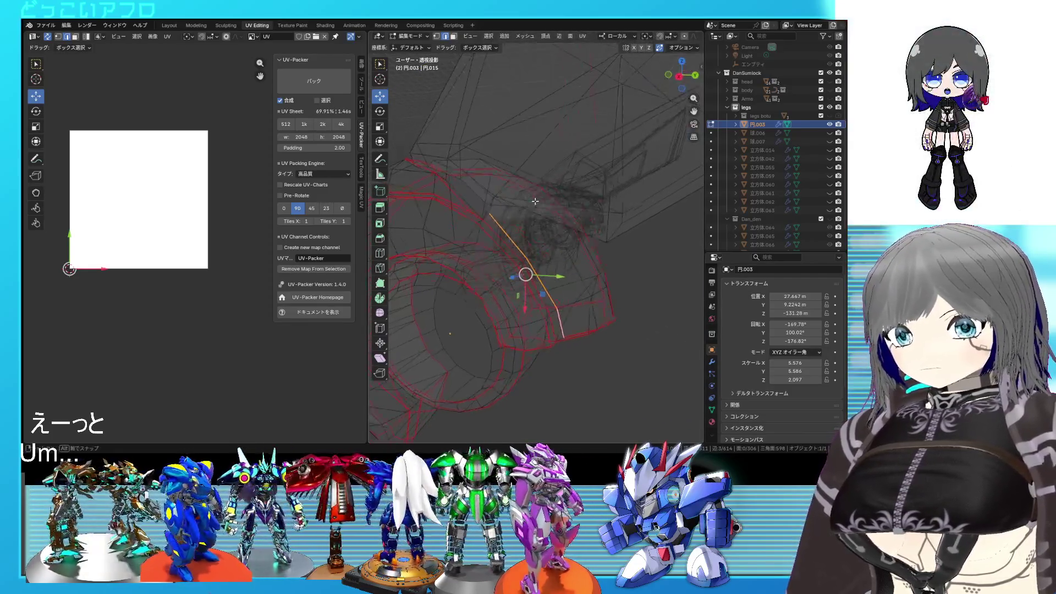
mouse_move(527, 207)
middle_down()
mouse_move(505, 217)
mouse_move(468, 187)
mouse_move(453, 239)
mouse_move(503, 190)
mouse_move(538, 203)
mouse_move(503, 219)
mouse_move(519, 222)
mouse_move(528, 249)
middle_up()
key(a)
key(alt+z)
key(alt+a)
key(alt+z)
key(alt+z)
key(alt+z)
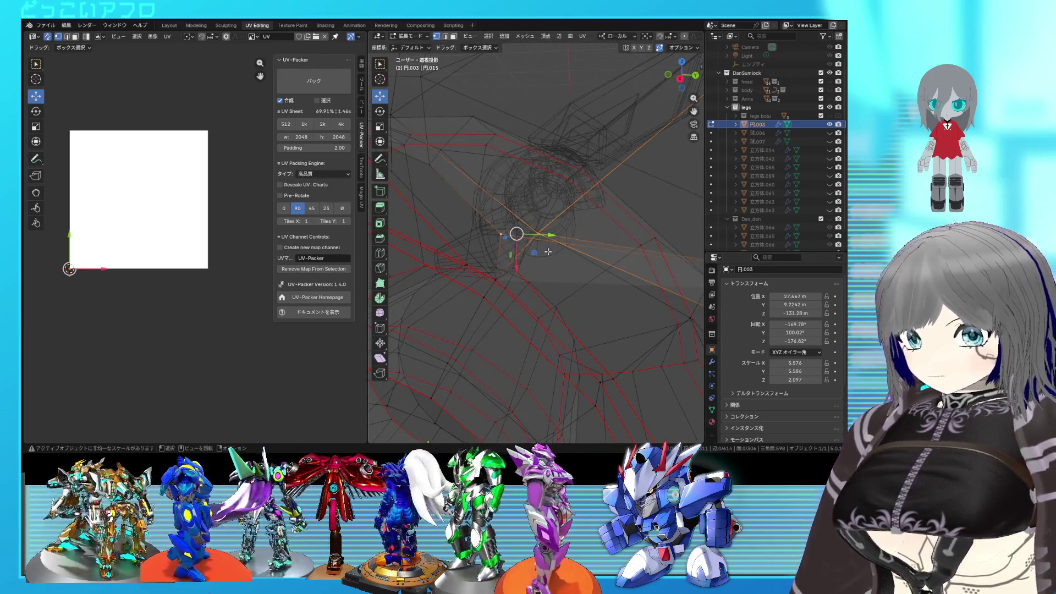
key(alt+z)
scroll(547, 250, up, 5)
mouse_move(546, 251)
middle_down()
mouse_move(476, 231)
mouse_move(489, 221)
mouse_move(516, 235)
middle_up()
scroll(477, 231, down, 3)
scroll(496, 226, down, 2)
scroll(518, 239, down, 2)
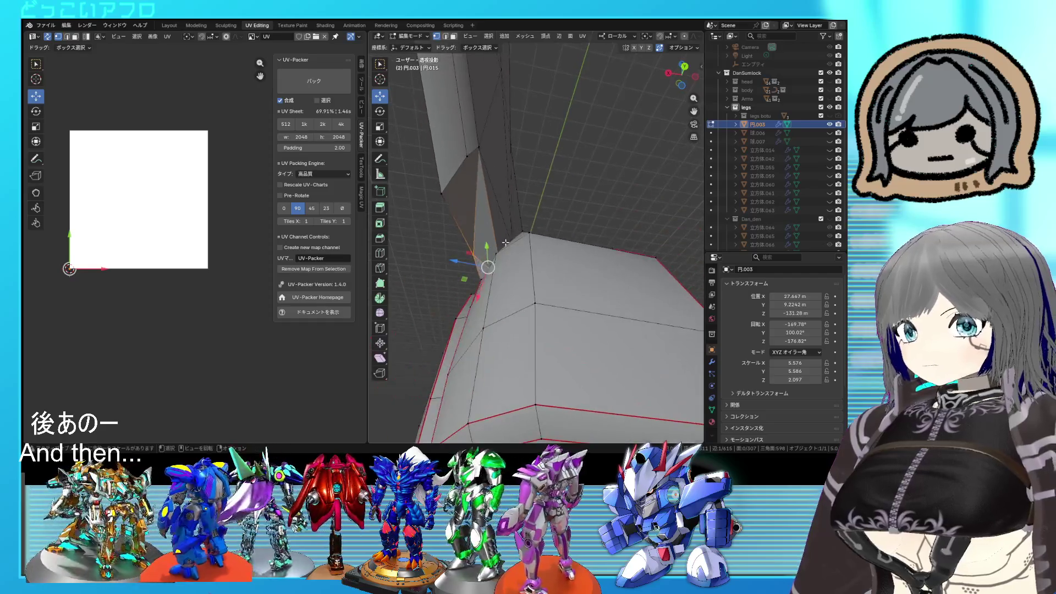
scroll(520, 241, down, 1)
scroll(521, 241, down, 1)
mouse_move(520, 239)
middle_down()
mouse_move(635, 287)
mouse_move(490, 262)
mouse_move(495, 248)
mouse_move(529, 274)
middle_up()
key(Tab)
scroll(561, 247, up, 3)
key(Tab)
scroll(511, 266, up, 2)
scroll(491, 262, up, 2)
key(alt+z)
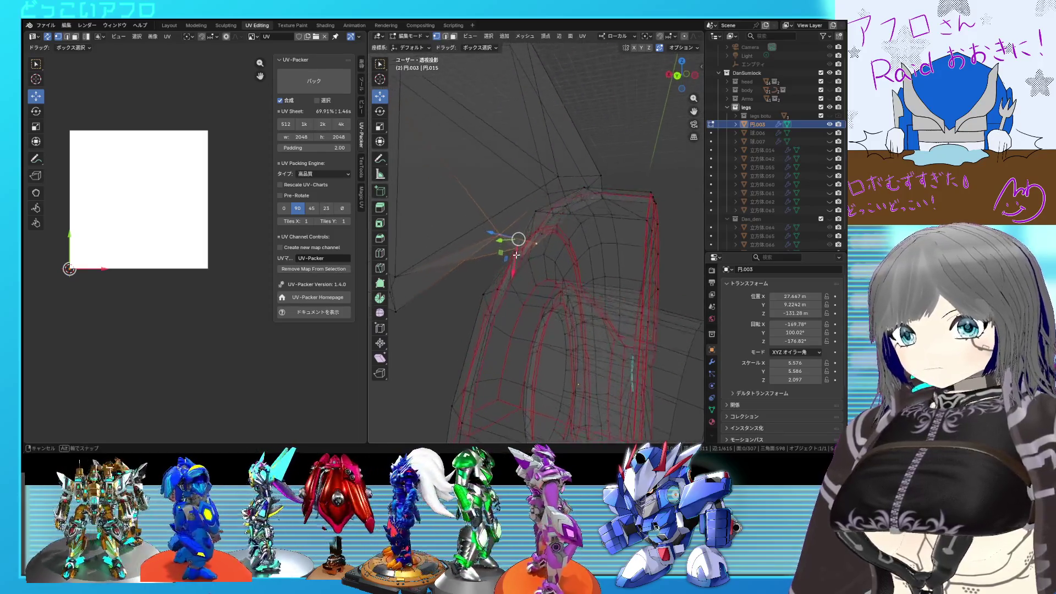
key(alt+z)
right_click(495, 245)
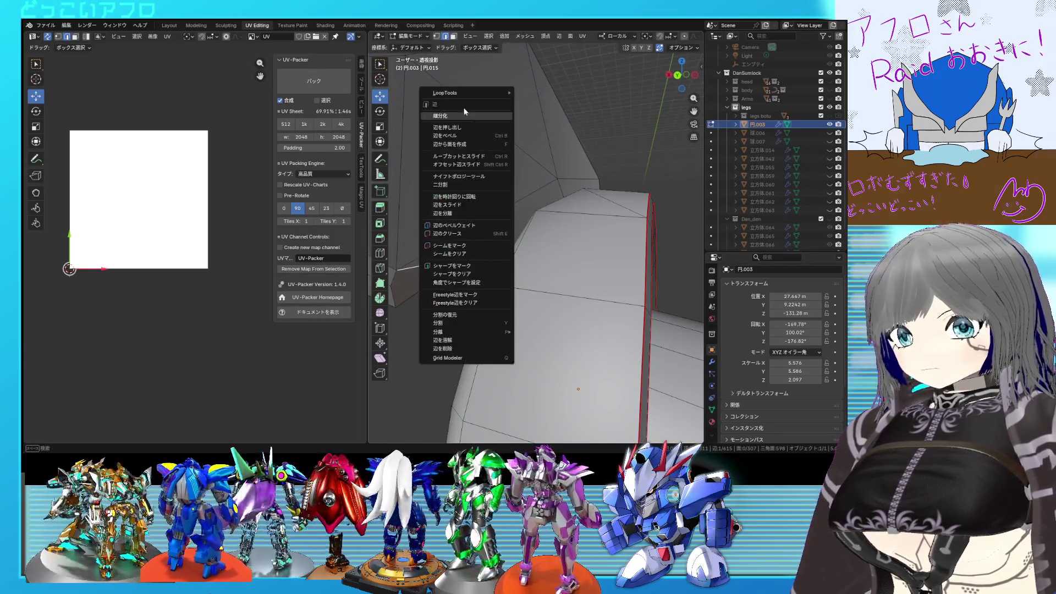
click(463, 116)
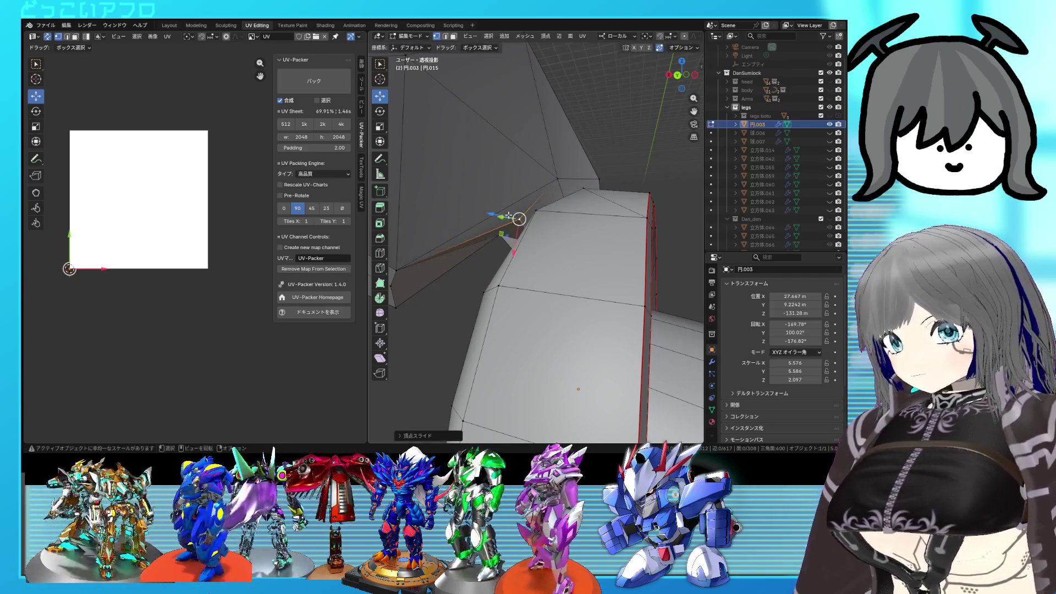
middle_drag(509, 215, 513, 224)
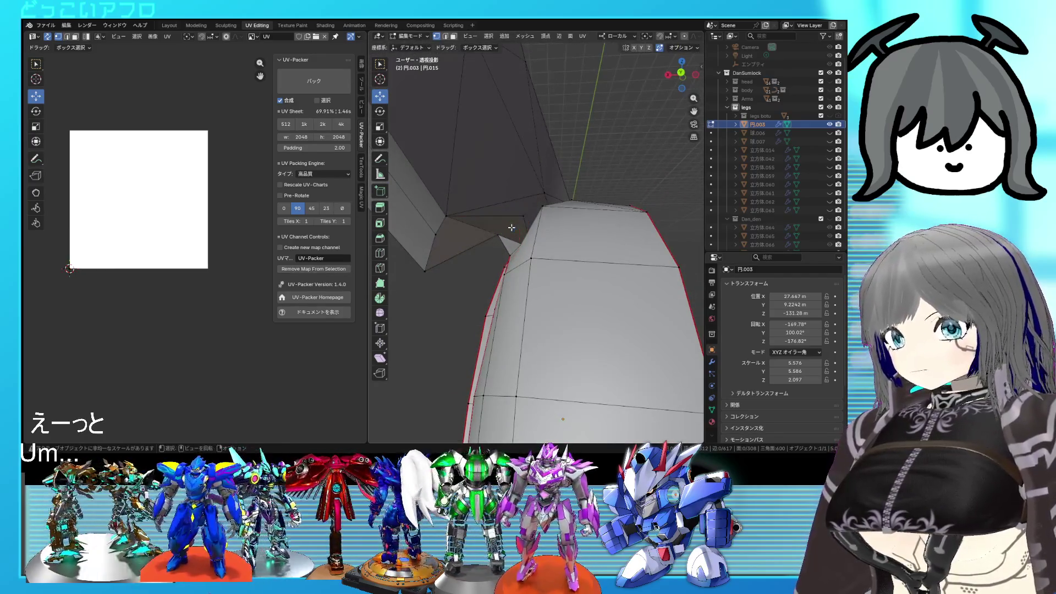
mouse_move(503, 231)
middle_down()
mouse_move(528, 239)
mouse_move(629, 201)
mouse_move(608, 236)
mouse_move(652, 258)
mouse_move(627, 258)
mouse_move(569, 169)
mouse_move(543, 274)
mouse_move(579, 241)
mouse_move(537, 235)
mouse_move(634, 237)
mouse_move(497, 217)
middle_up()
key(Tab)
scroll(607, 234, down, 3)
key(Tab)
scroll(628, 262, up, 3)
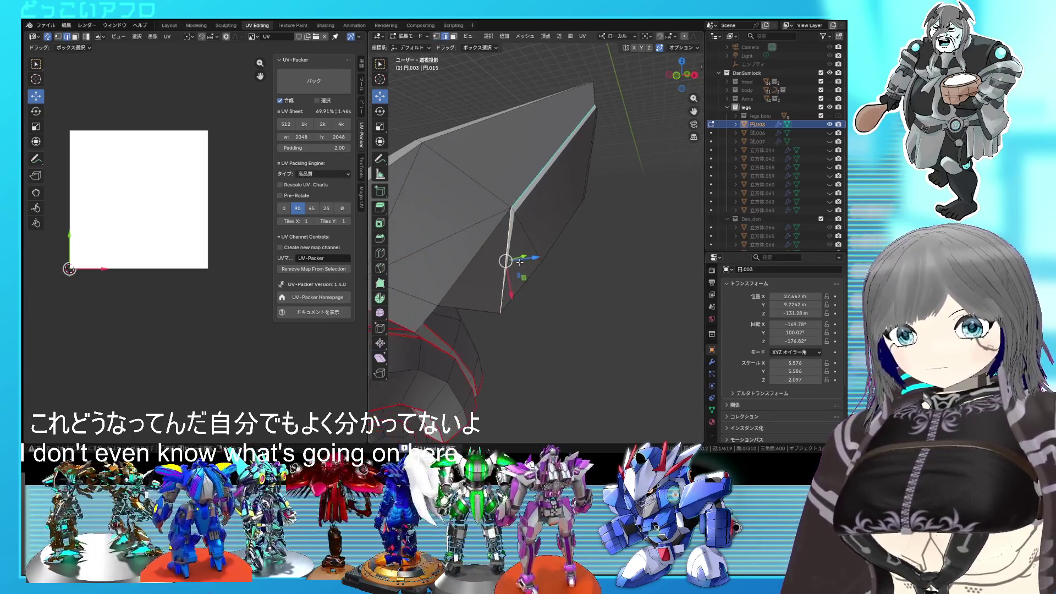
mouse_move(520, 260)
middle_down()
mouse_move(530, 212)
mouse_move(537, 248)
middle_up()
scroll(574, 257, down, 2)
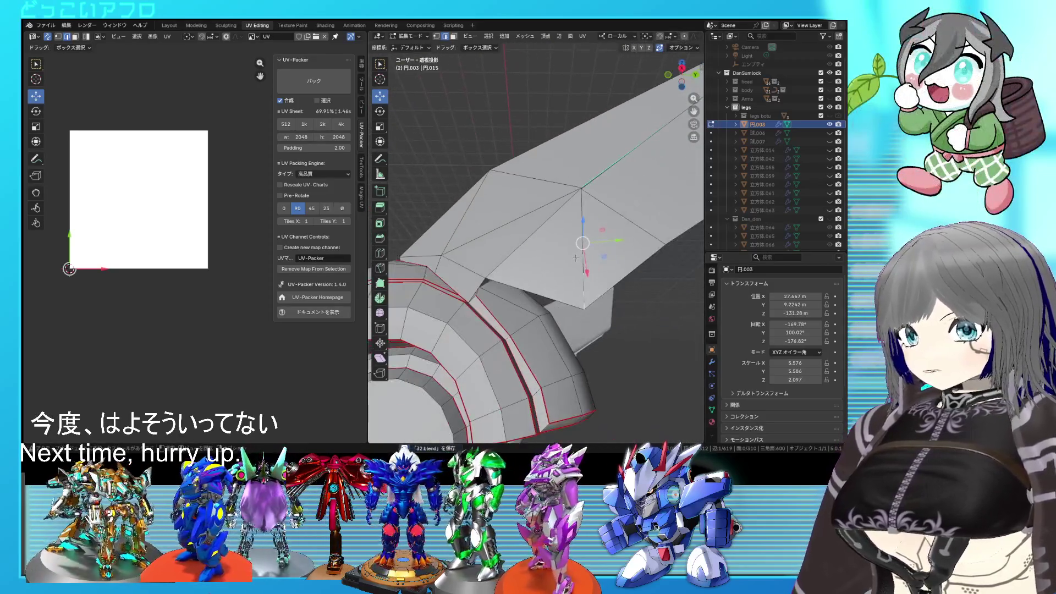
mouse_move(478, 244)
middle_down()
mouse_move(528, 247)
mouse_move(556, 193)
mouse_move(522, 164)
mouse_move(596, 267)
mouse_move(549, 275)
middle_up()
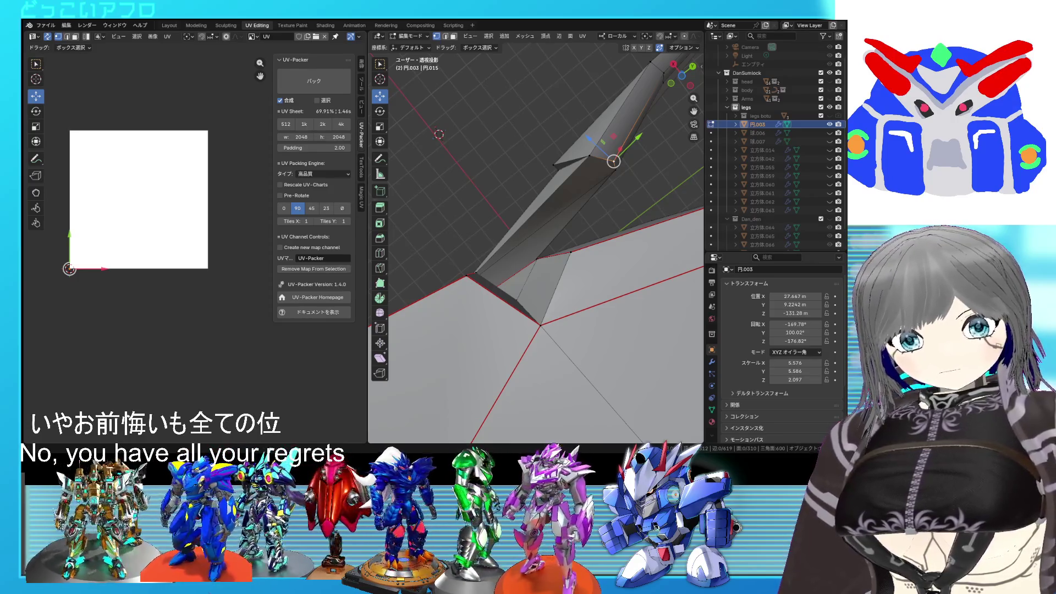
mouse_move(537, 283)
middle_down()
mouse_move(507, 340)
mouse_move(519, 363)
middle_up()
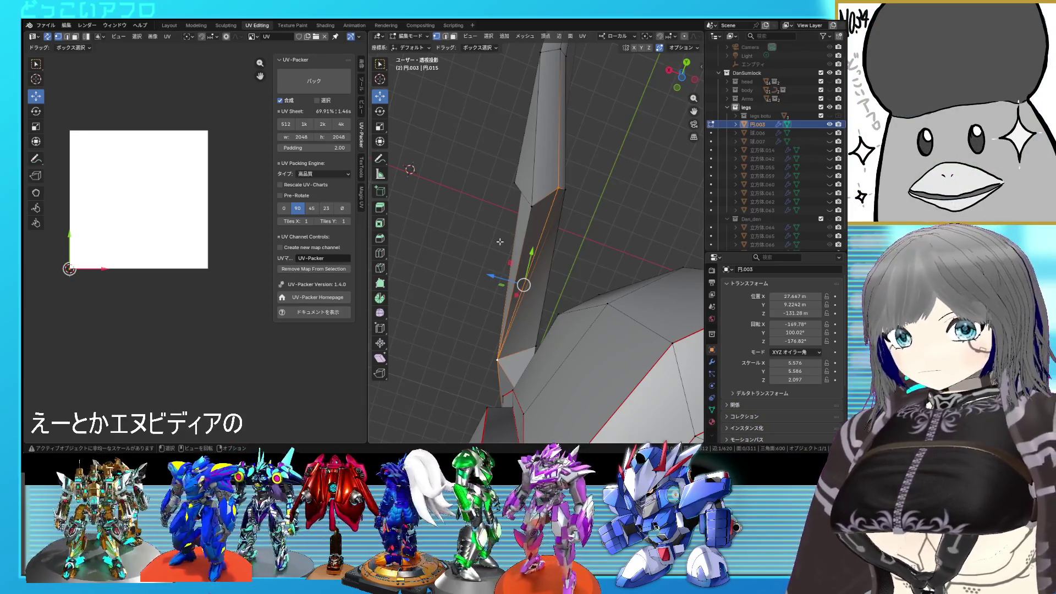
scroll(499, 241, up, 2)
Slide the vertex near the blade tip along its edge in wireframe and side view so it lines up
mouse_move(500, 242)
middle_down()
mouse_move(599, 266)
mouse_move(570, 276)
middle_up()
key(shift+z)
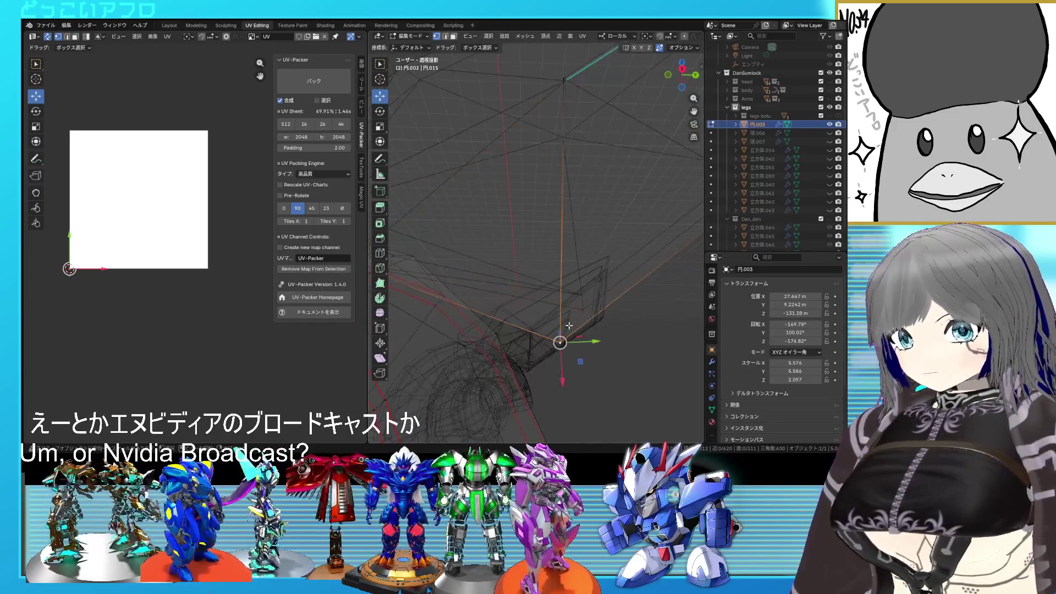
key(shift+v)
click(584, 297)
key(KP_3)
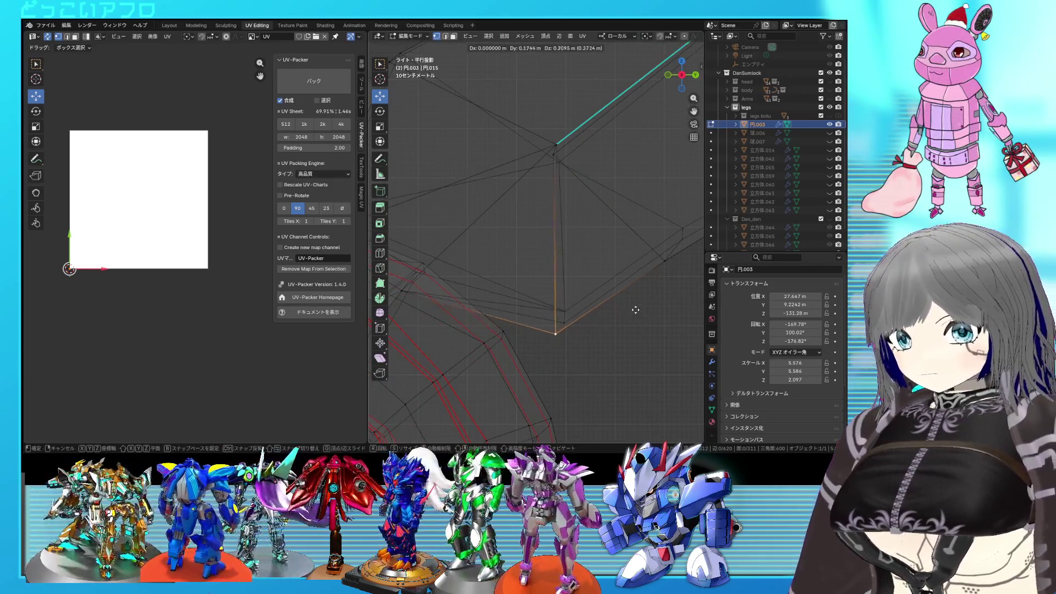
click(643, 302)
key(shift+z)
Return to a perspective view and Object Mode to see the whole armor part
mouse_move(644, 301)
middle_down()
mouse_move(495, 296)
mouse_move(561, 250)
mouse_move(627, 342)
mouse_move(630, 309)
mouse_move(567, 324)
middle_up()
key(Tab)
key(Tab)
key(Tab)
scroll(629, 309, down, 3)
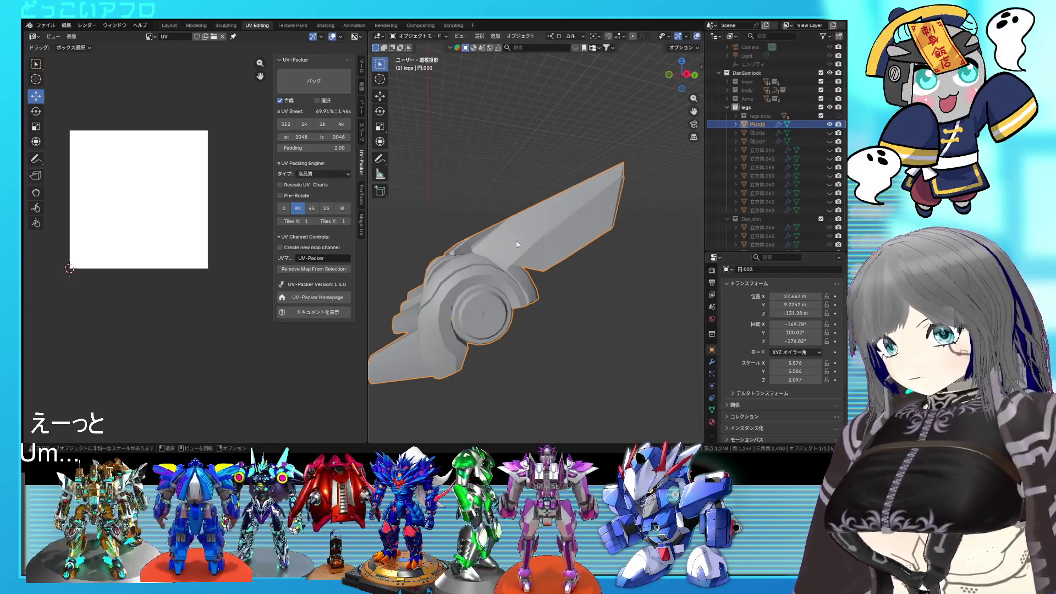
scroll(568, 317, up, 3)
Move the blade-fin vertex along its local axis to straighten the edge and check the shape
mouse_move(568, 317)
middle_down()
mouse_move(585, 299)
mouse_move(624, 296)
mouse_move(602, 285)
middle_up()
key(Tab)
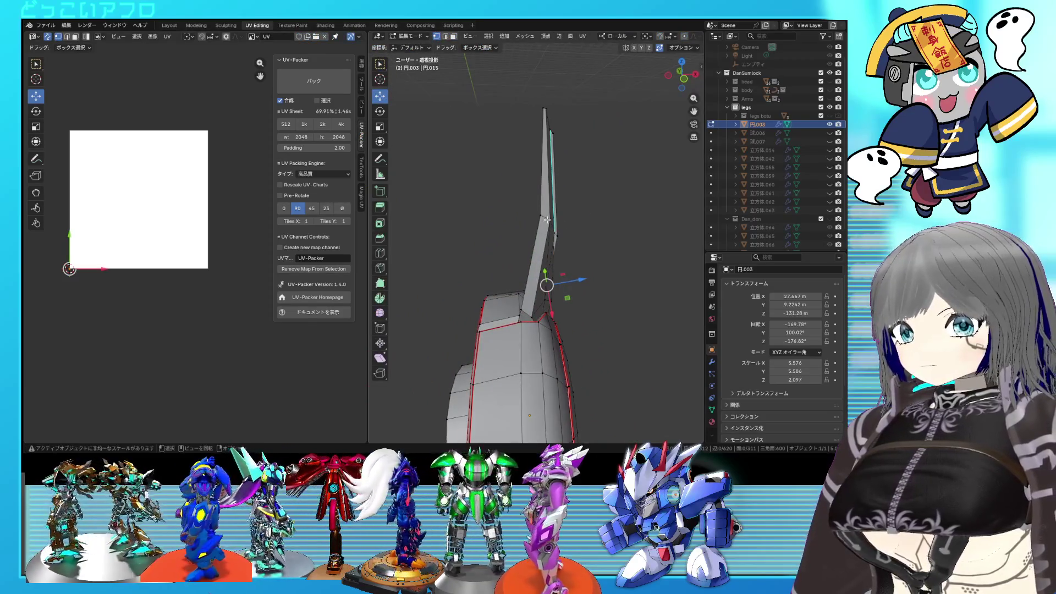
drag(565, 213, 547, 215)
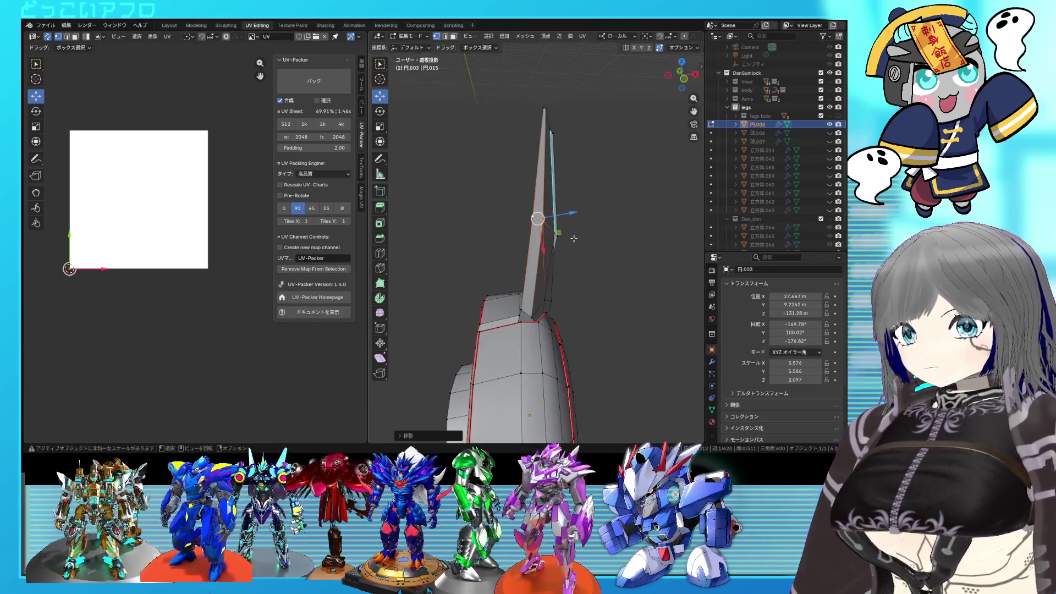
click(569, 246)
key(Tab)
mouse_move(567, 247)
middle_down()
mouse_move(554, 264)
mouse_move(475, 245)
mouse_move(520, 254)
mouse_move(596, 295)
mouse_move(521, 278)
mouse_move(604, 308)
mouse_move(577, 304)
mouse_move(653, 249)
mouse_move(634, 206)
middle_up()
key(Tab)
scroll(527, 268, up, 3)
scroll(526, 268, up, 3)
key(Tab)
key(Tab)
Orbit around the part until the ring faces the view and close in on the blade
mouse_move(573, 261)
middle_down()
mouse_move(578, 188)
mouse_move(547, 148)
middle_up()
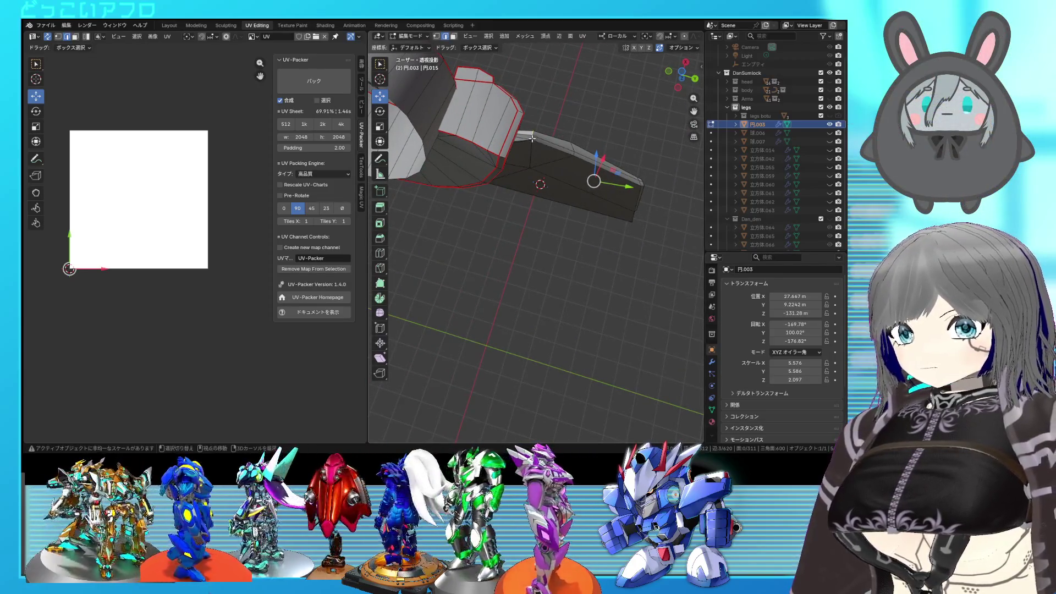
mouse_move(530, 150)
middle_down()
mouse_move(692, 240)
mouse_move(643, 254)
middle_up()
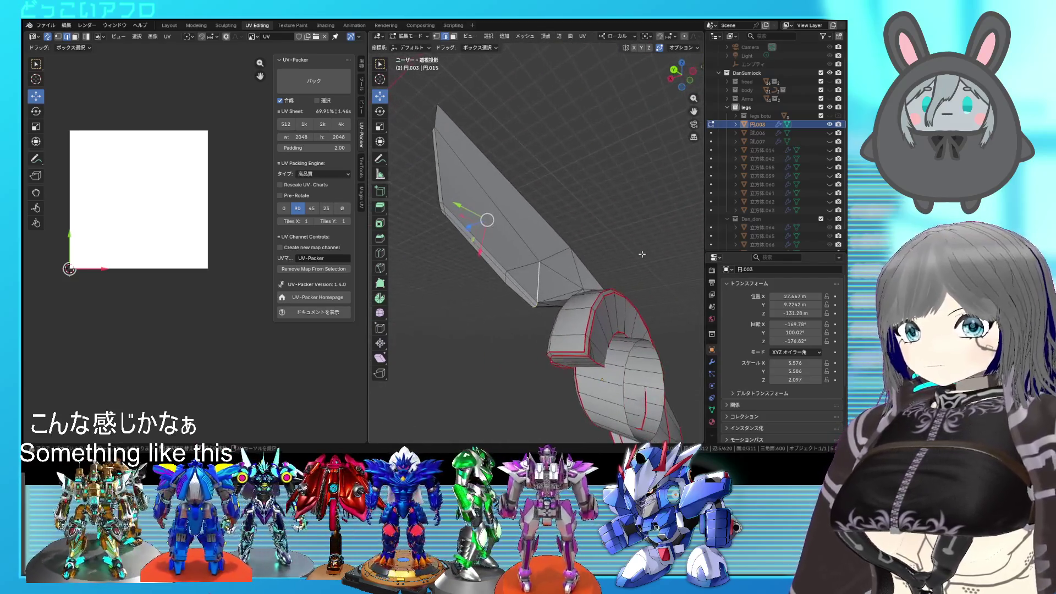
mouse_move(513, 221)
middle_down()
mouse_move(547, 233)
mouse_move(521, 247)
mouse_move(612, 264)
middle_up()
middle_drag(556, 237, 591, 236)
Save the file and mark the selected blade edges as a seam, then review the object
key(ctrl+s)
right_click(592, 237)
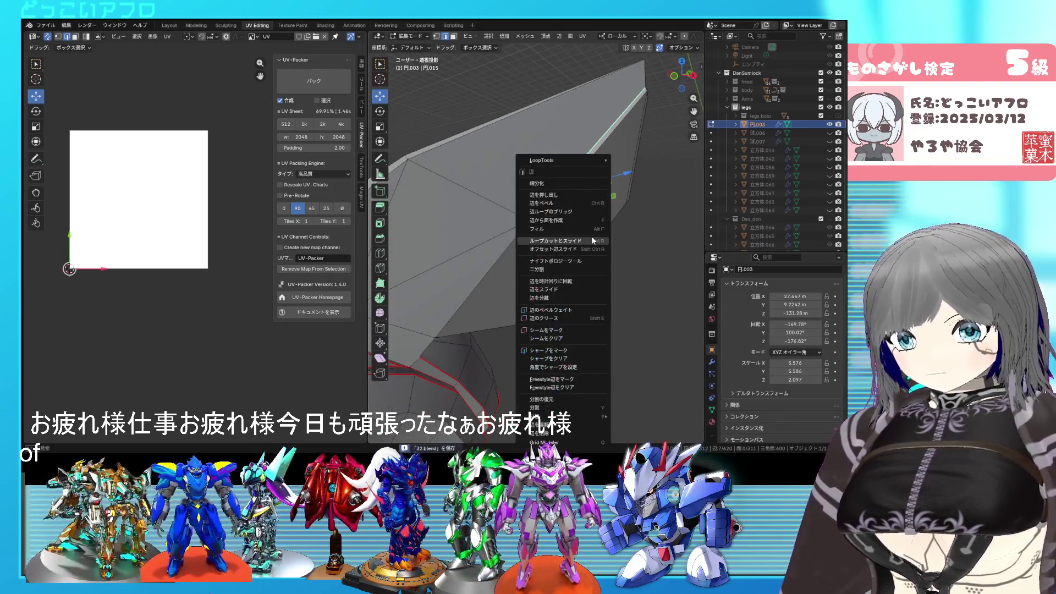
click(565, 327)
mouse_move(565, 328)
middle_down()
mouse_move(571, 249)
mouse_move(573, 274)
mouse_move(586, 250)
mouse_move(575, 251)
mouse_move(682, 262)
mouse_move(572, 248)
mouse_move(593, 228)
mouse_move(590, 262)
mouse_move(672, 258)
middle_up()
key(Tab)
key(Tab)
key(ctrl+s)
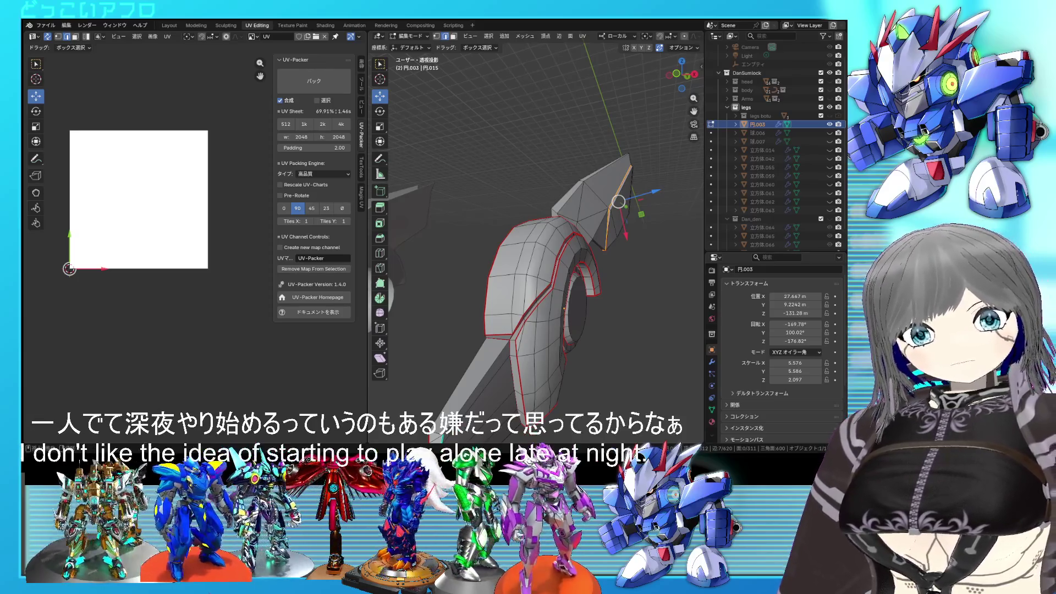
scroll(572, 292, up, 2)
scroll(572, 293, up, 2)
scroll(572, 292, up, 2)
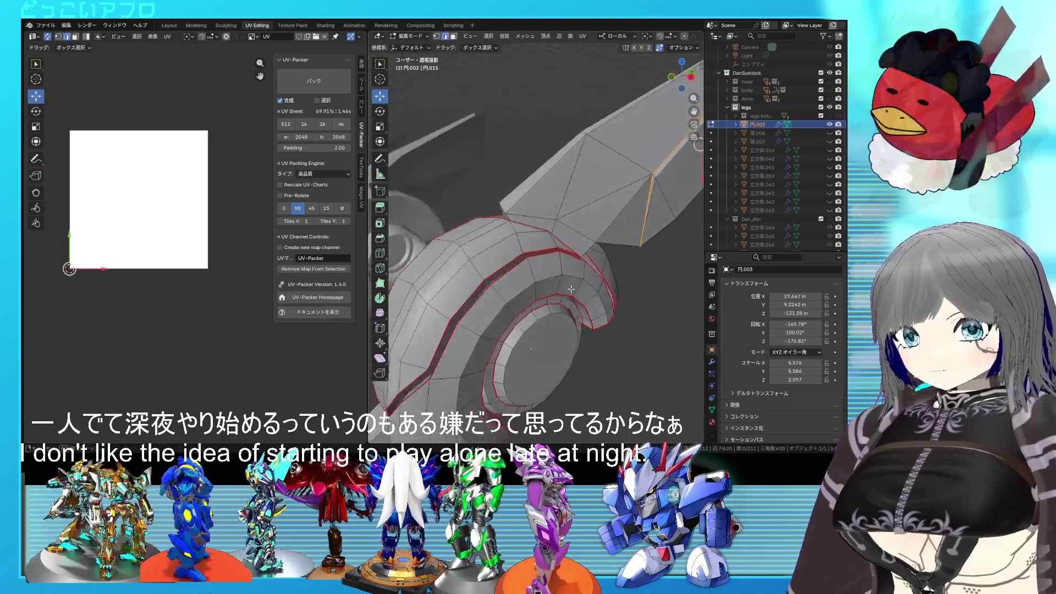
Inspect the groove between blade and round joint, toggling wireframe shading
key(shift+z)
mouse_move(571, 292)
middle_down()
mouse_move(616, 292)
mouse_move(581, 258)
mouse_move(485, 262)
middle_up()
key(shift+z)
key(shift+z)
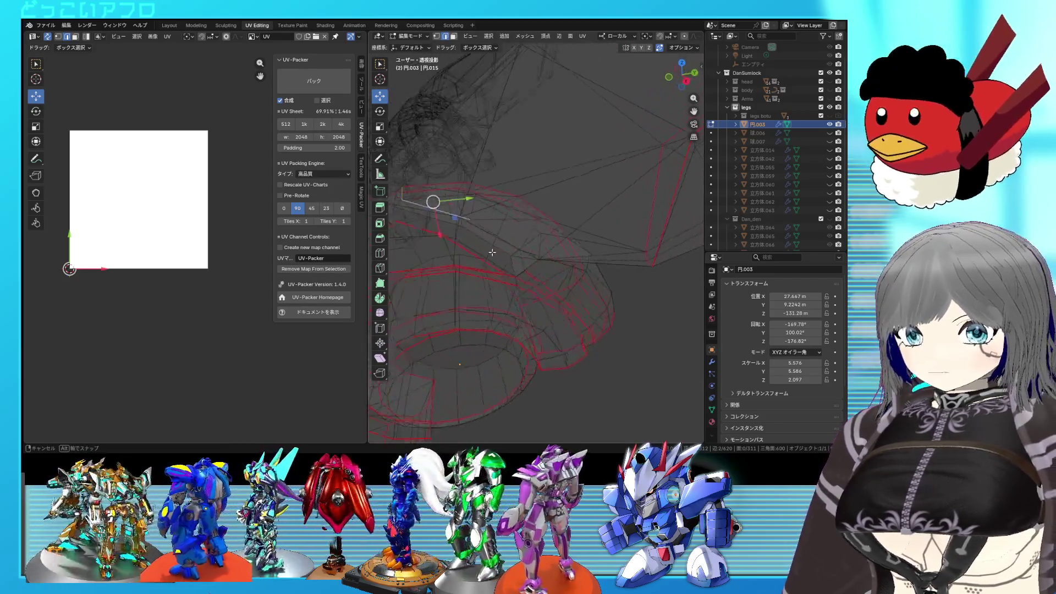
mouse_move(485, 263)
middle_down()
mouse_move(468, 213)
mouse_move(536, 283)
mouse_move(596, 288)
middle_up()
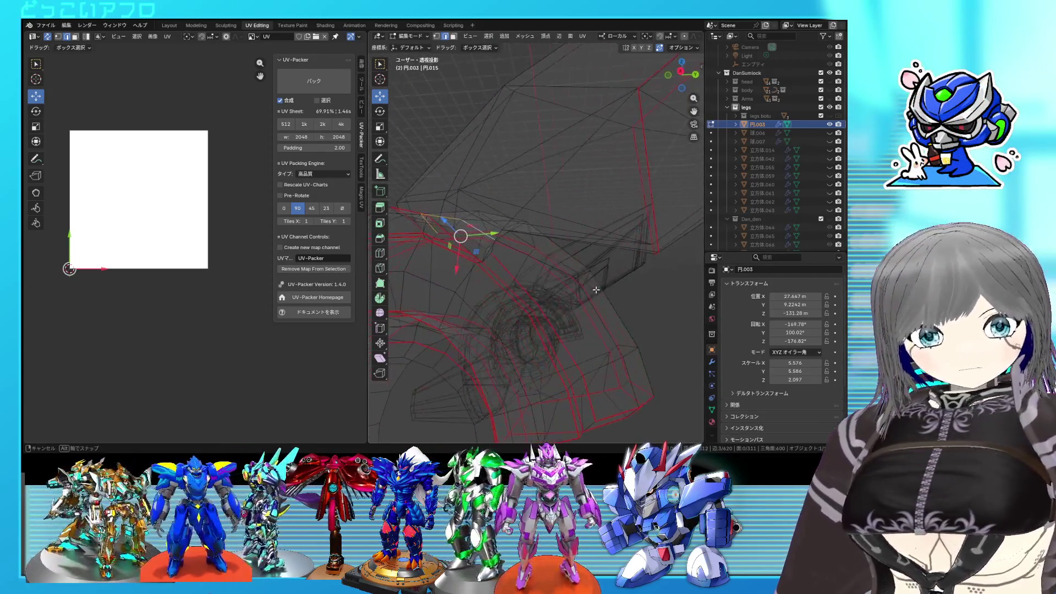
key(shift+z)
mouse_move(516, 285)
middle_down()
mouse_move(483, 266)
mouse_move(527, 277)
middle_up()
key(shift+z)
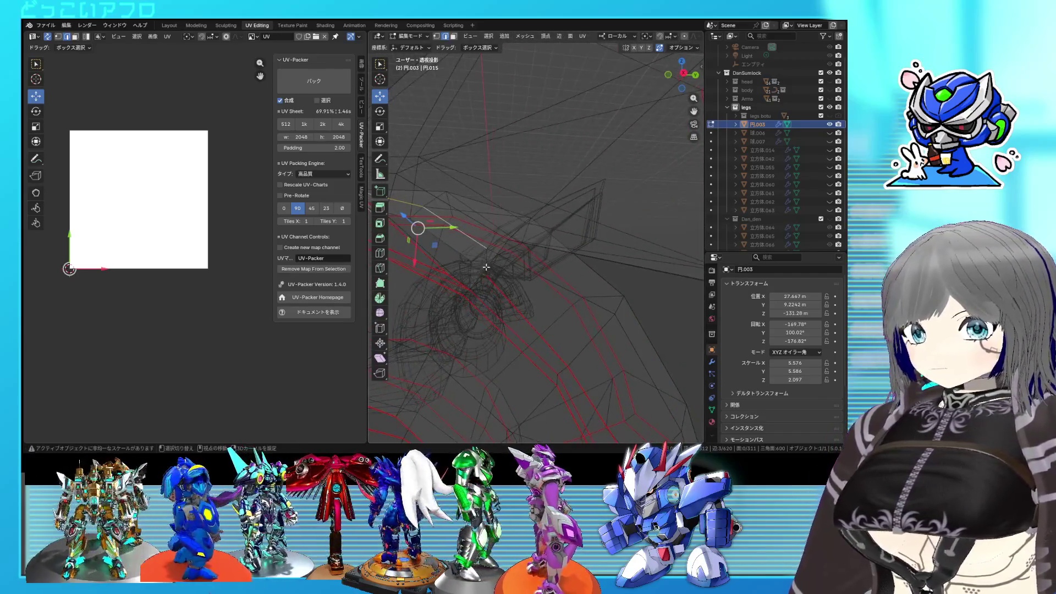
key(shift+z)
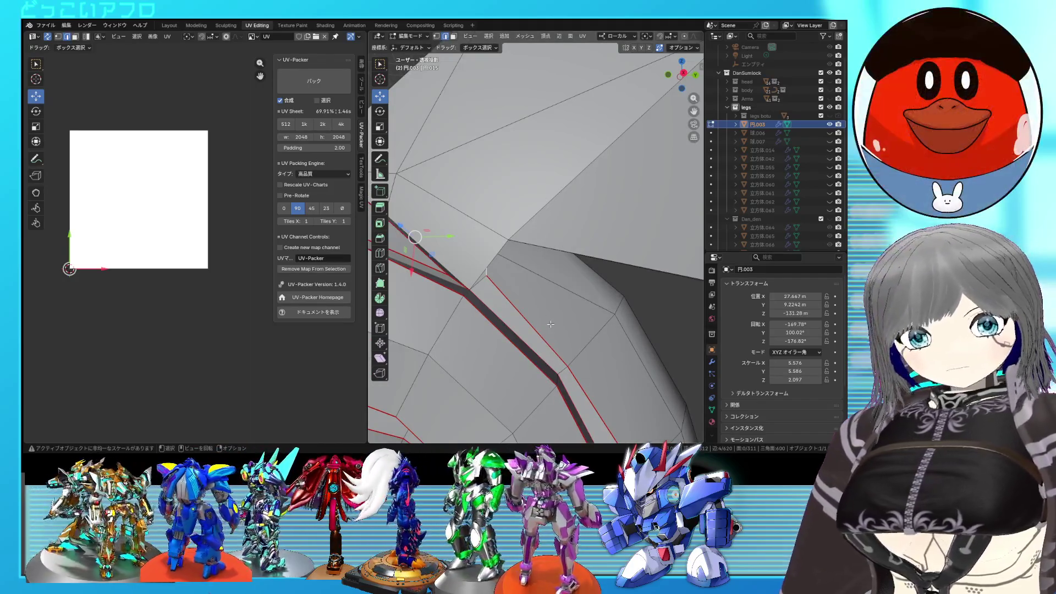
Mark the groove edges as a seam and view the finished part in Object Mode
right_click(551, 324)
click(551, 328)
right_click(551, 328)
key(Escape)
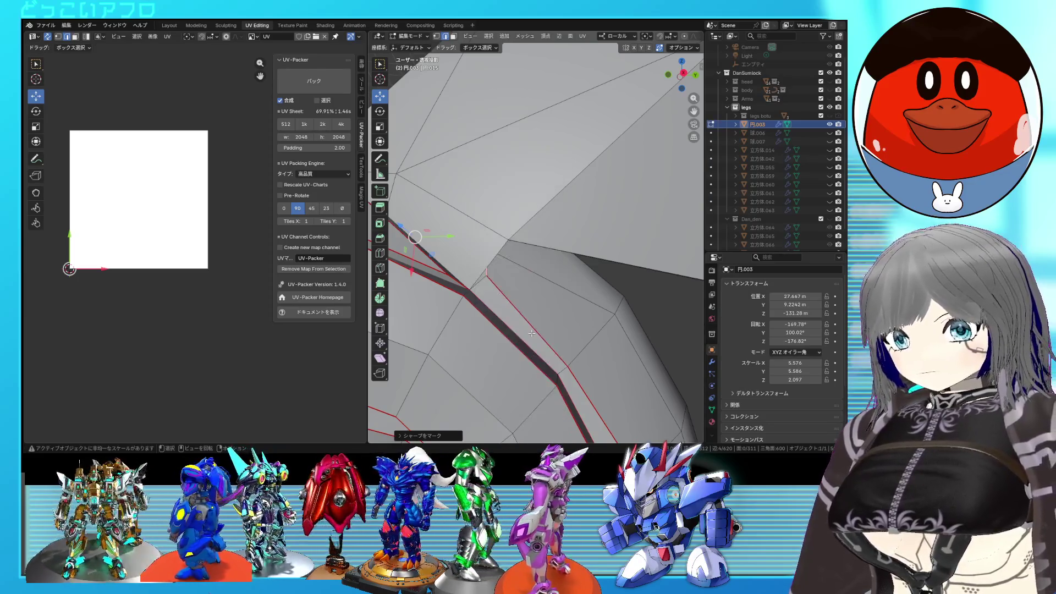
key(Tab)
mouse_move(546, 330)
middle_down()
mouse_move(429, 320)
mouse_move(621, 307)
middle_up()
scroll(670, 335, up, 2)
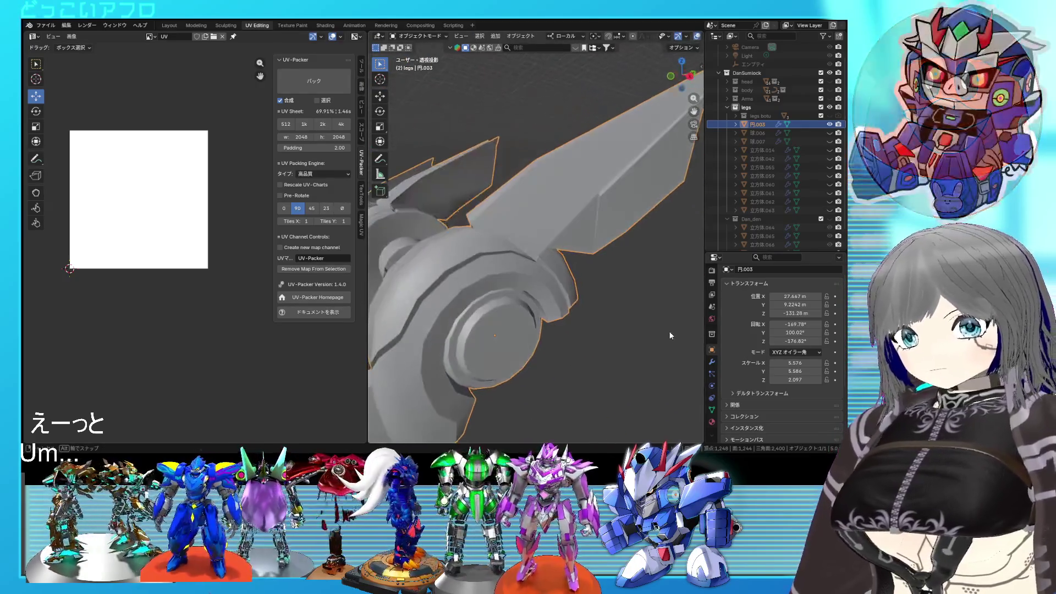
Select the entire mesh and unwrap it into UV islands along the marked seams
key(Tab)
middle_drag(670, 335, 559, 302)
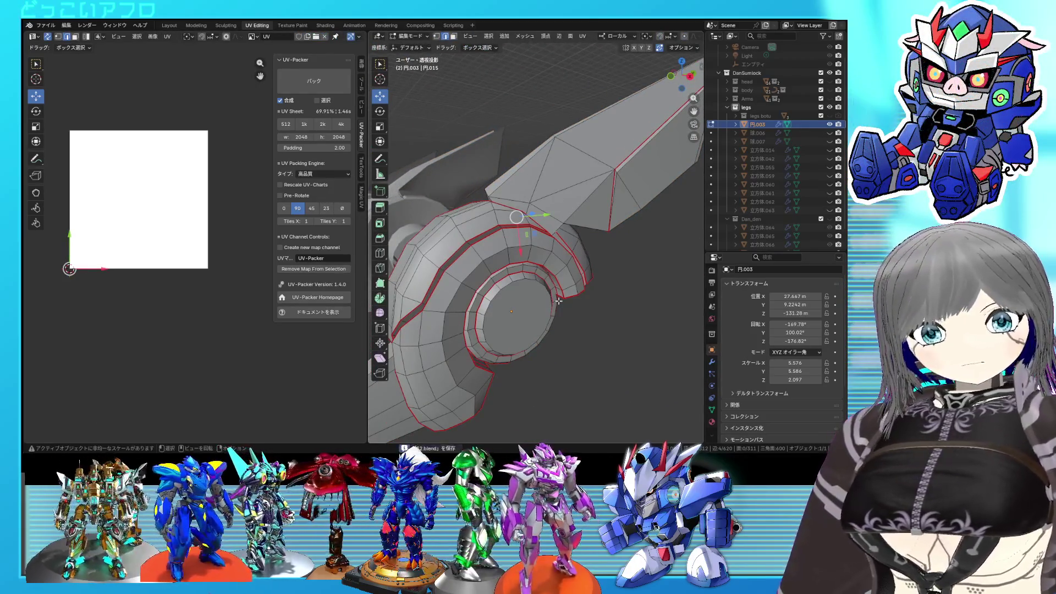
key(a)
right_click(189, 198)
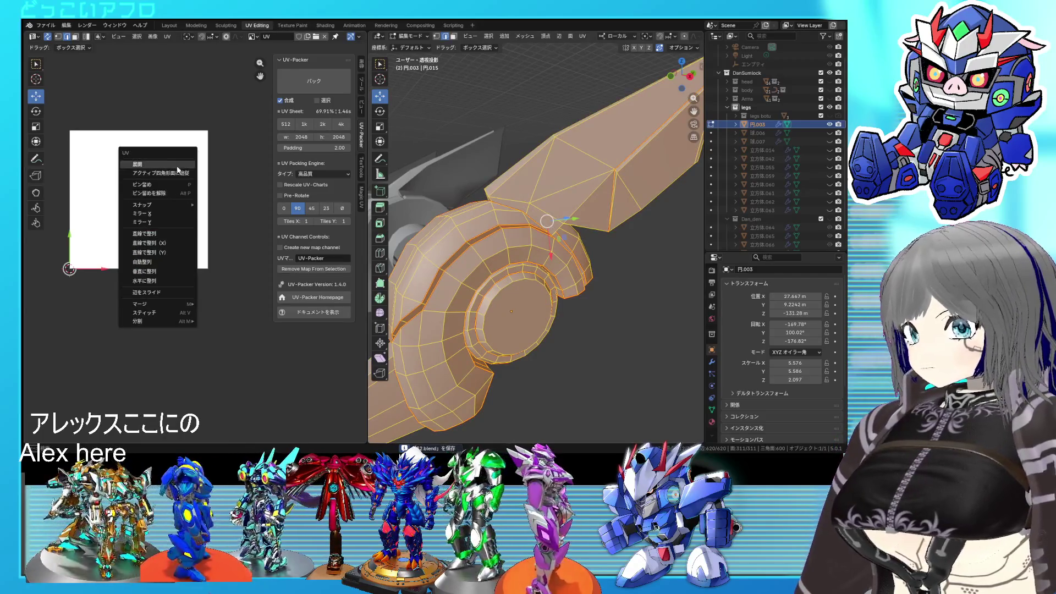
click(177, 169)
scroll(173, 267, up, 1)
key(alt+a)
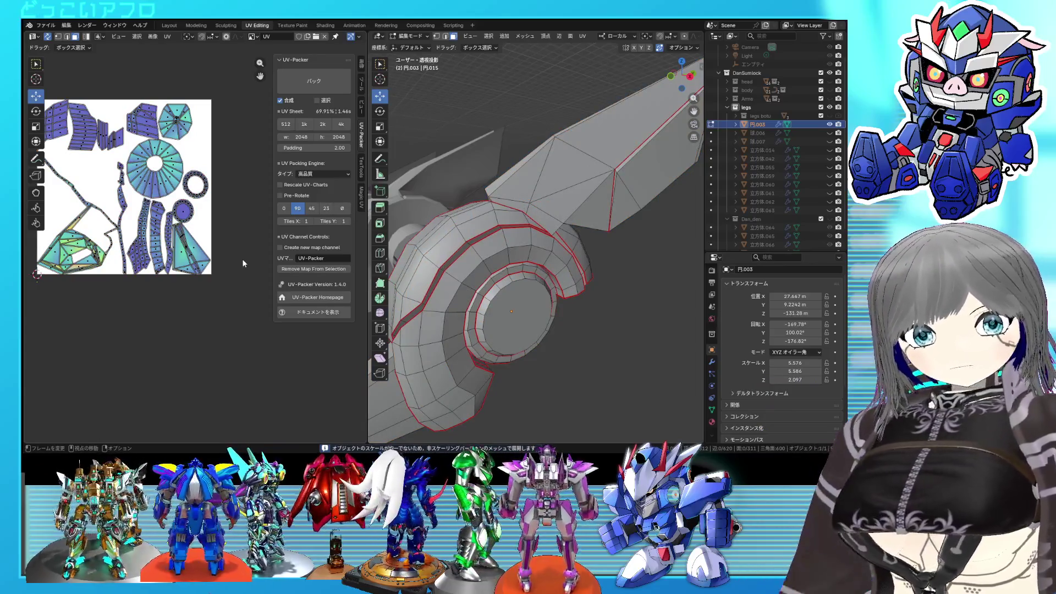
mouse_move(546, 322)
middle_down()
mouse_move(540, 310)
mouse_move(616, 299)
mouse_move(602, 261)
mouse_move(530, 263)
middle_up()
scroll(530, 263, up, 5)
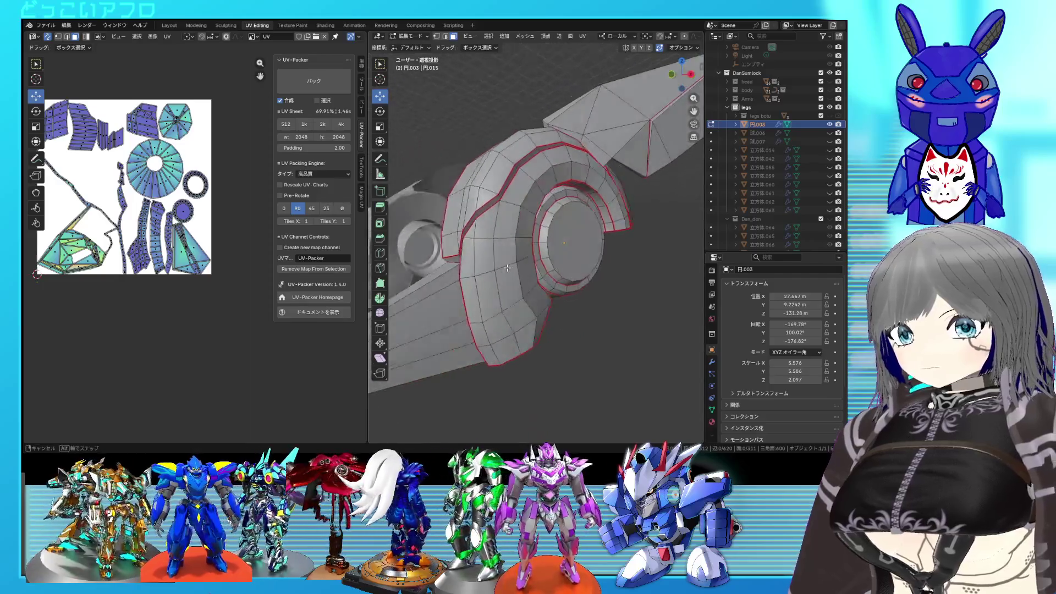
Check the ring seams in wireframe and select an edge loop inside the ring
mouse_move(546, 263)
middle_down()
mouse_move(504, 260)
mouse_move(561, 289)
middle_up()
key(shift+z)
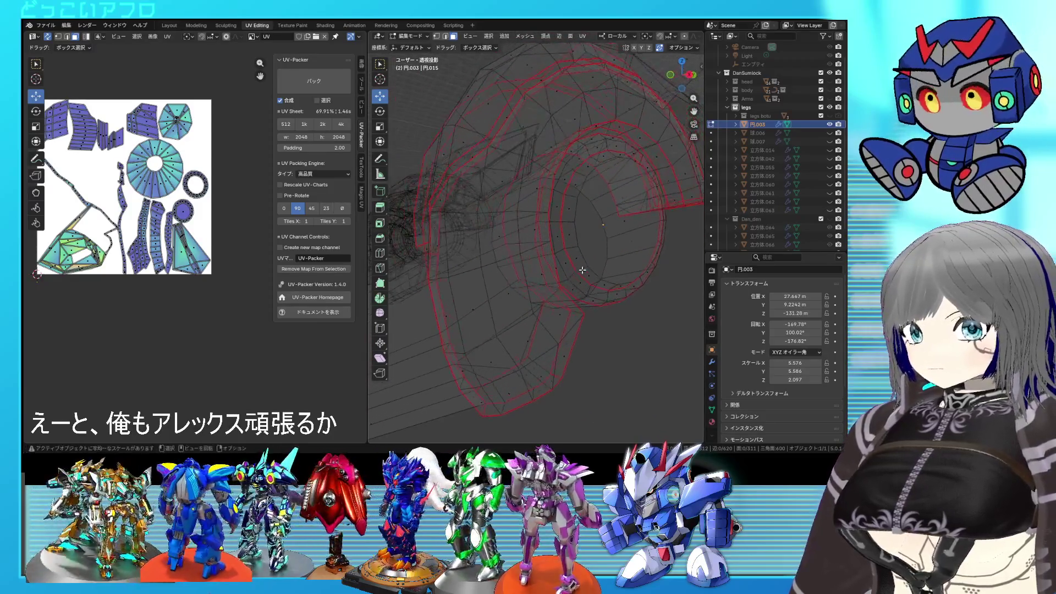
mouse_move(561, 290)
middle_down()
mouse_move(609, 269)
mouse_move(555, 259)
mouse_move(518, 203)
mouse_move(445, 230)
middle_up()
key(shift+z)
alt+click(518, 204)
key(1)
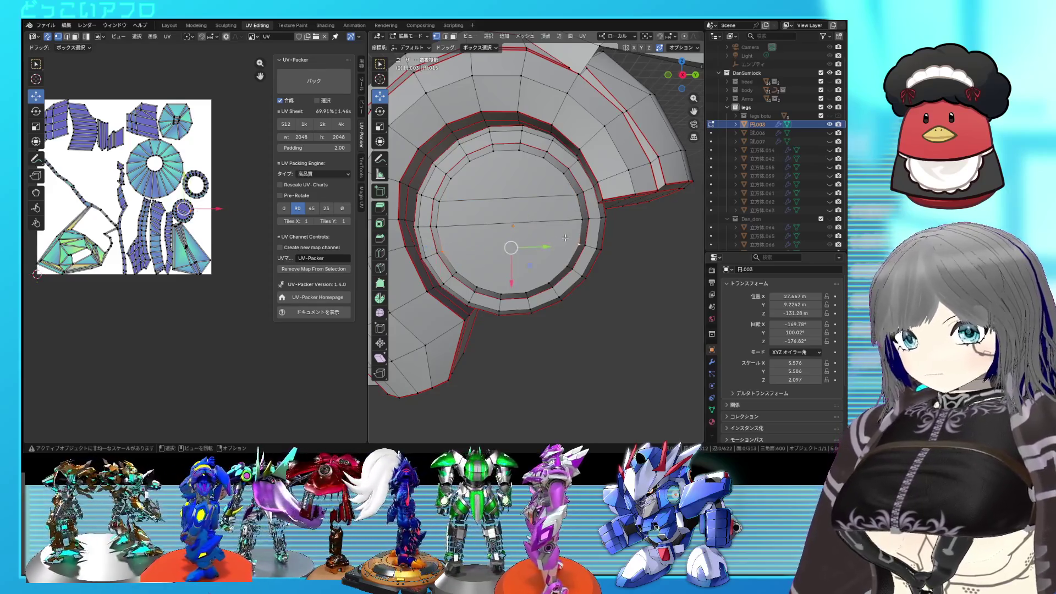
middle_drag(565, 238, 559, 238)
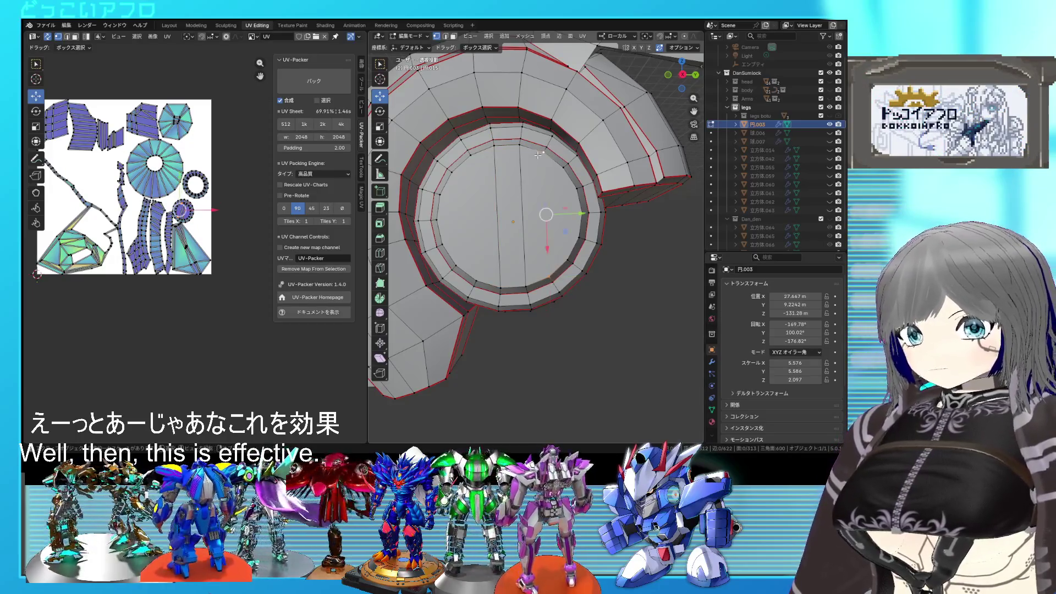
shift+right_click(470, 156)
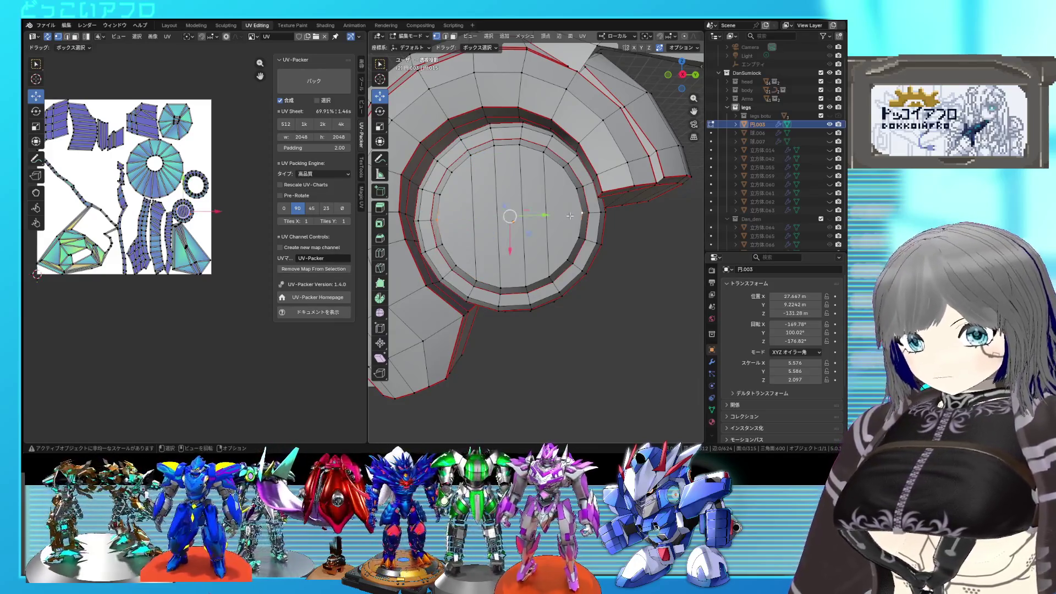
shift+middle_drag(569, 215, 570, 233)
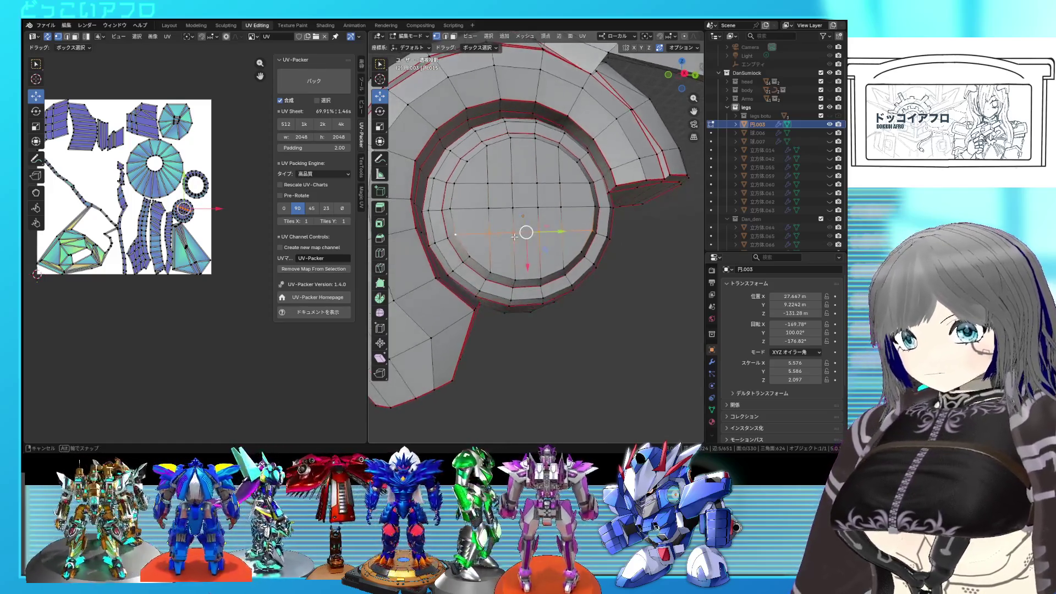
middle_drag(508, 250, 547, 209)
shift+right_click(545, 196)
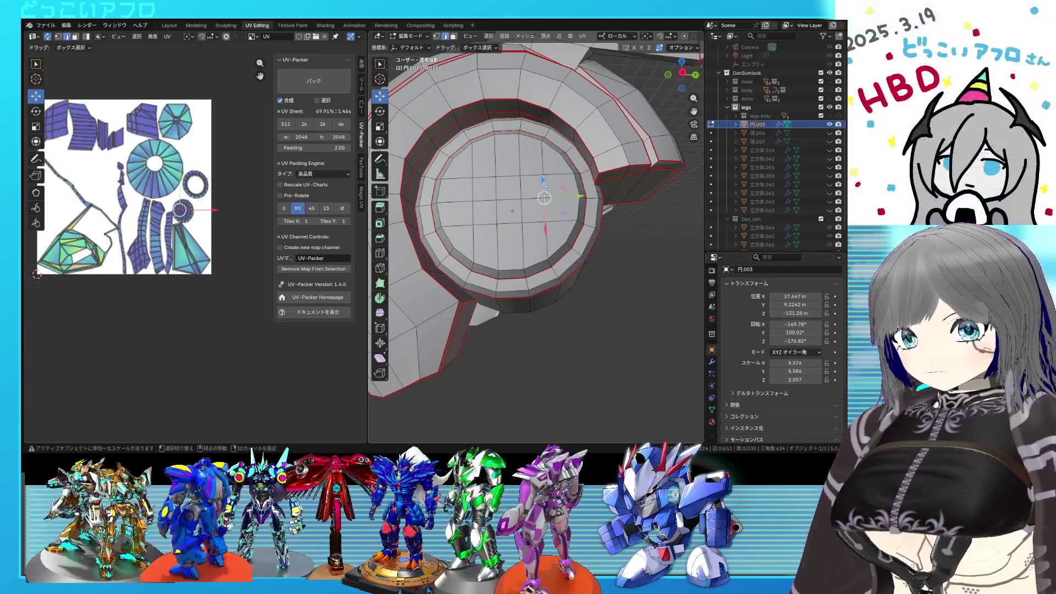
Slide the selected ring edge loop inward and view it in wireframe
key(g)
click(496, 198)
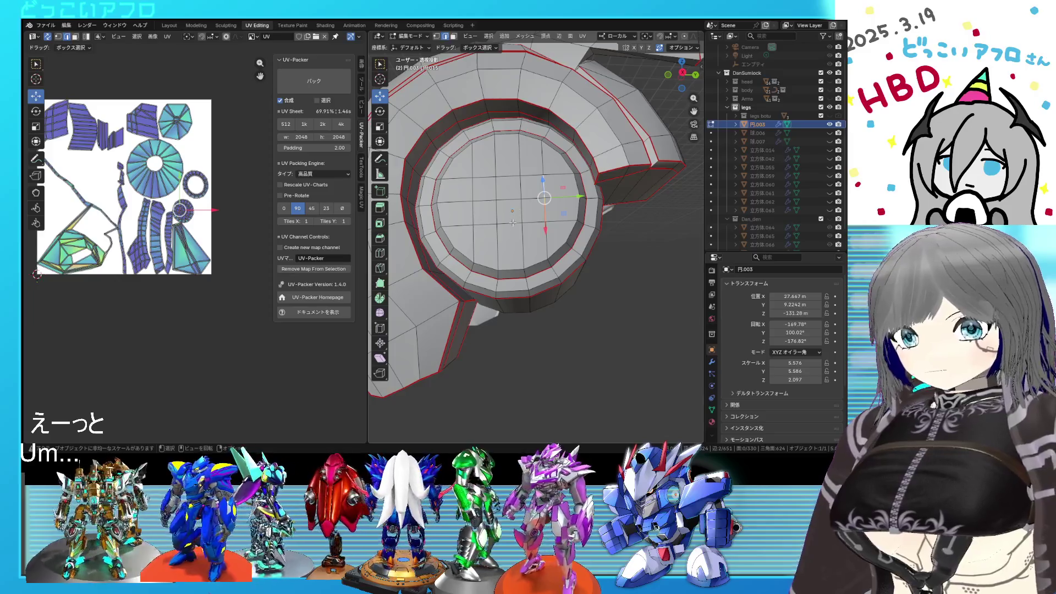
key(g)
key(g)
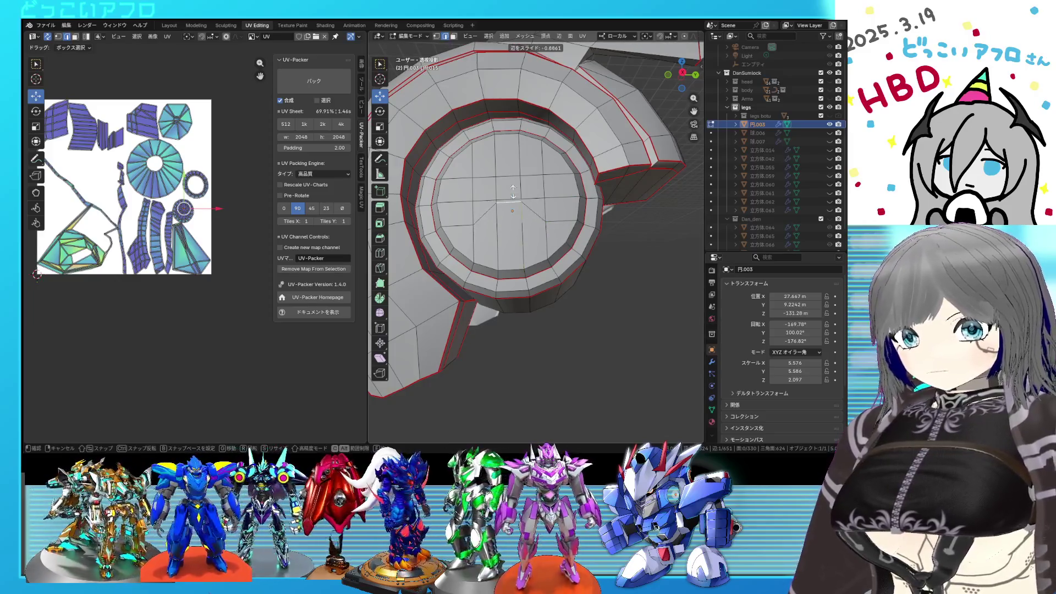
click(512, 191)
middle_drag(541, 226, 573, 261)
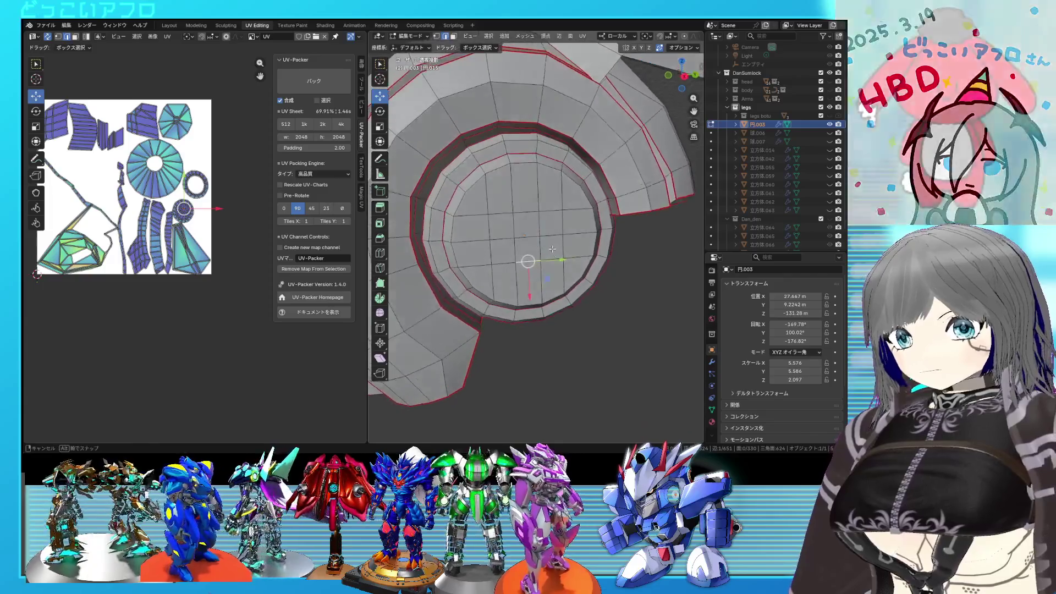
key(shift+z)
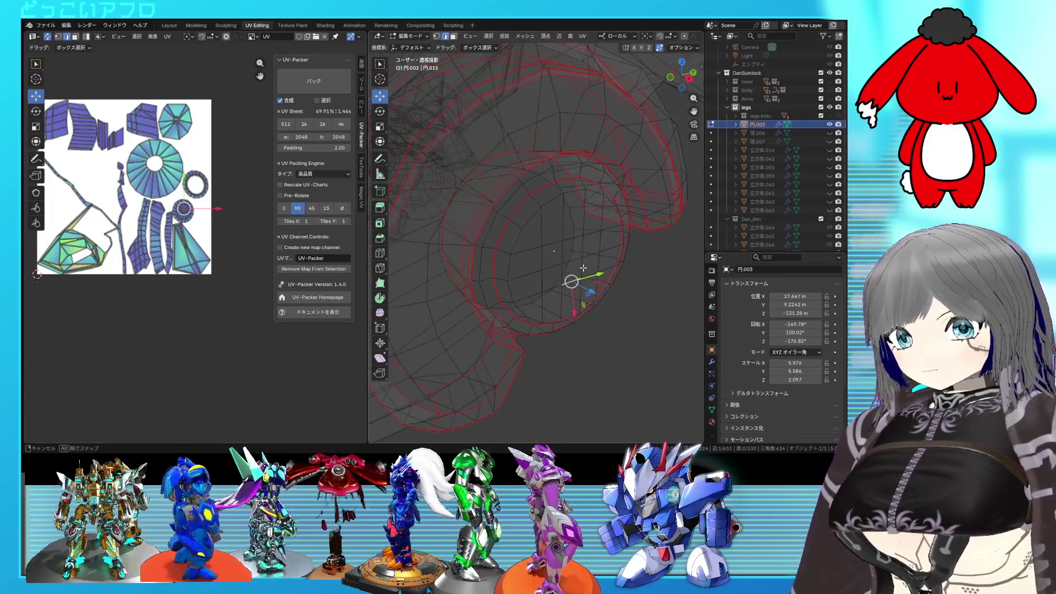
Select the lower blade's left edge loop, mark it as a seam, and save the file
key(shift+z)
middle_drag(573, 261, 479, 239)
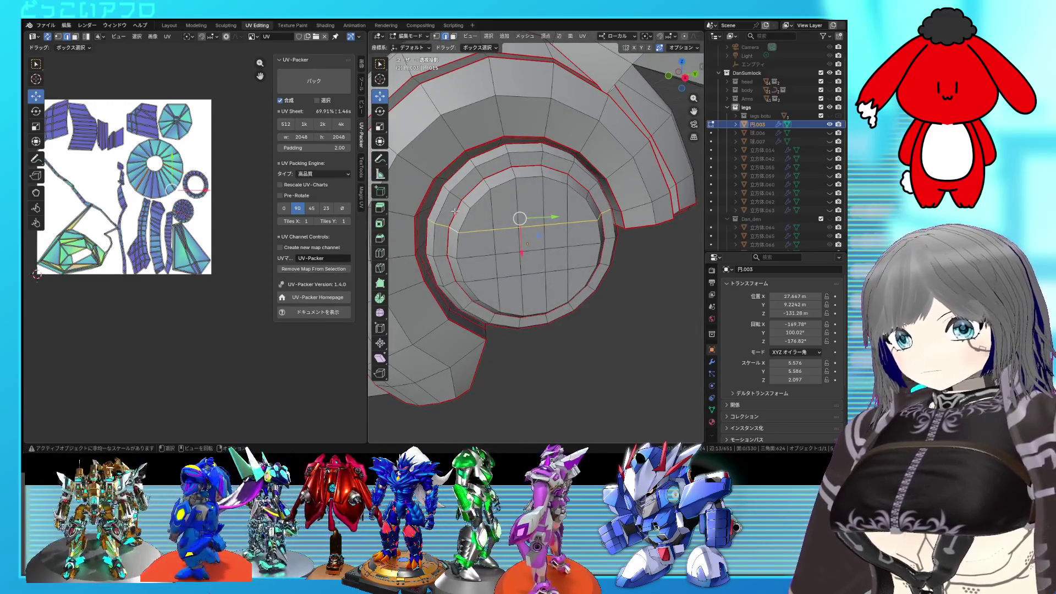
middle_drag(480, 238, 546, 245)
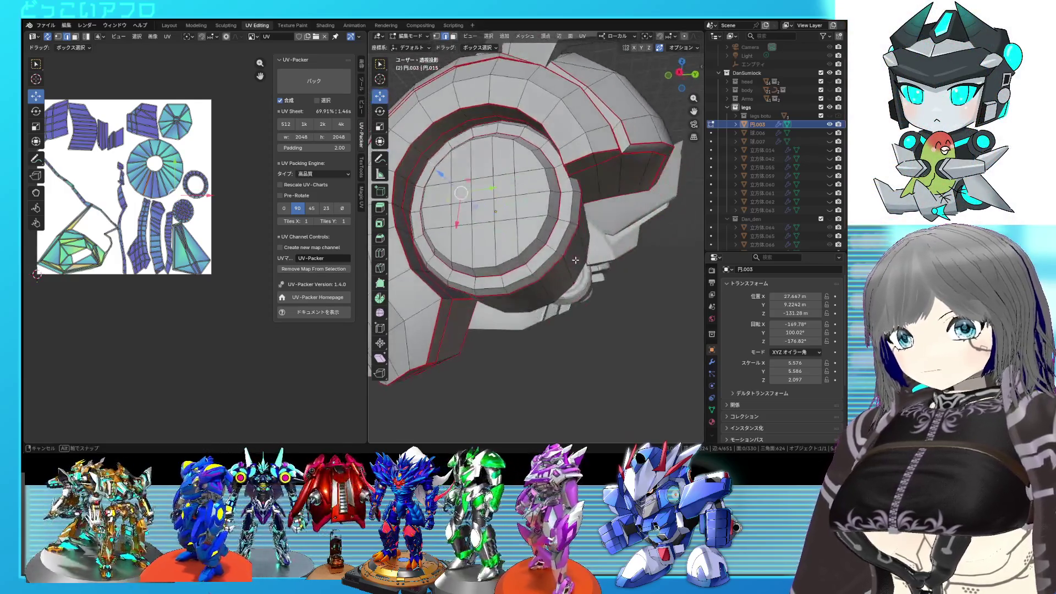
right_click(546, 245)
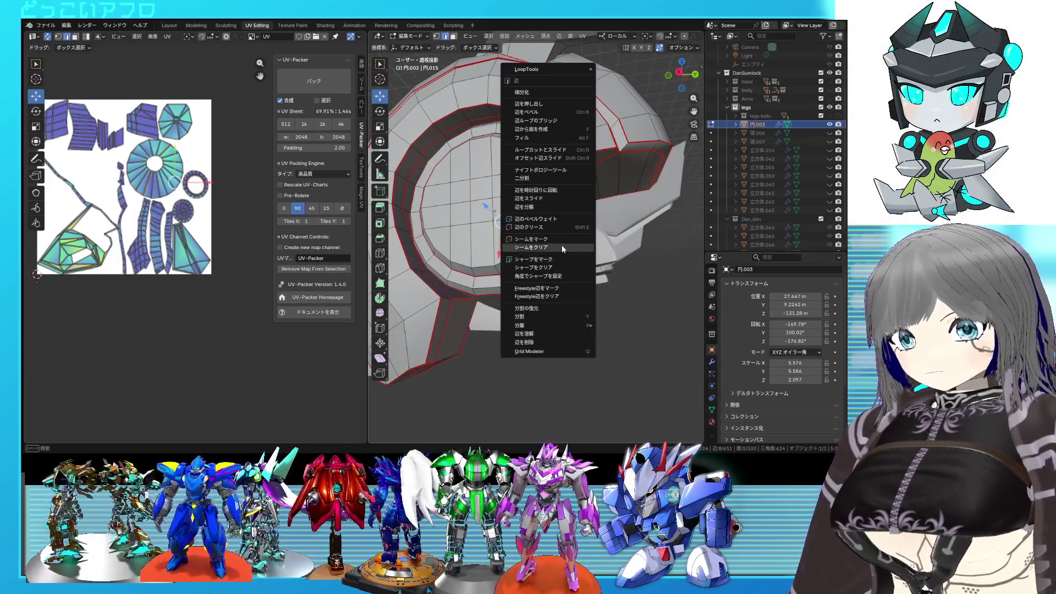
middle_drag(577, 258, 605, 252)
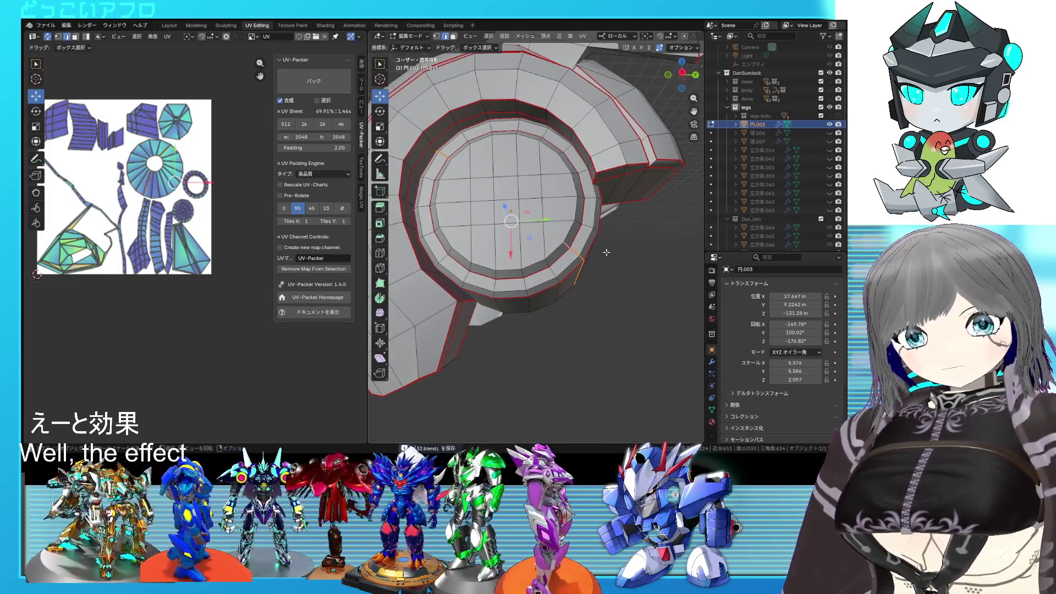
mouse_move(605, 252)
middle_down()
mouse_move(592, 267)
mouse_move(625, 287)
middle_up()
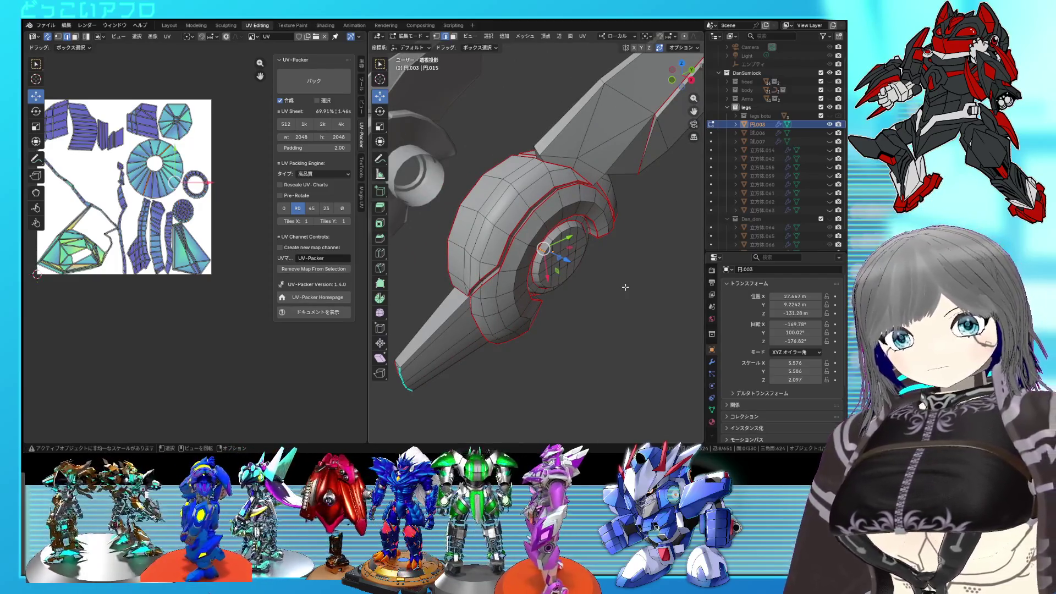
middle_drag(568, 265, 576, 229)
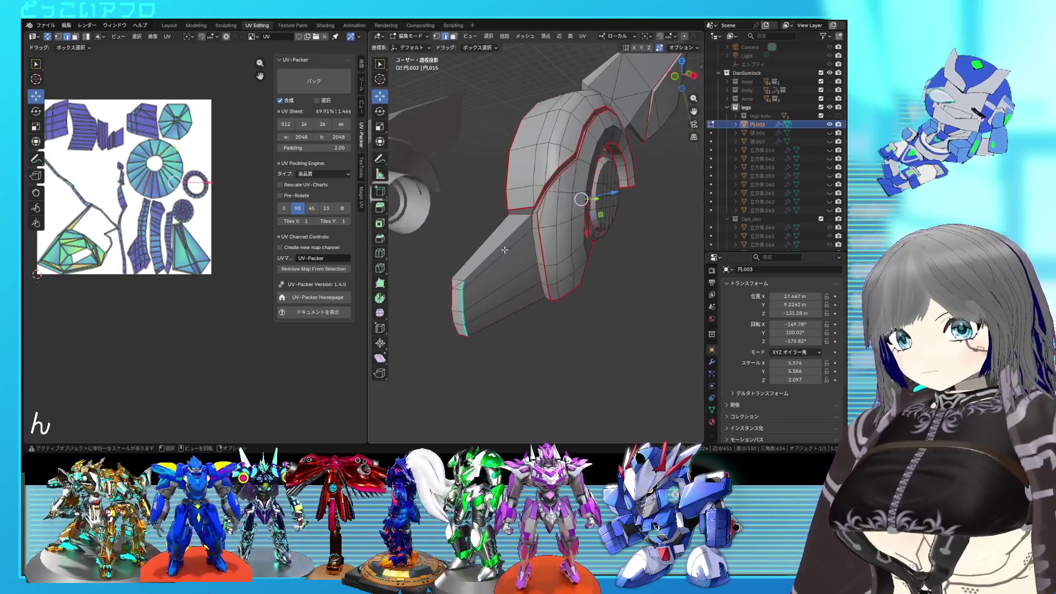
click(502, 254)
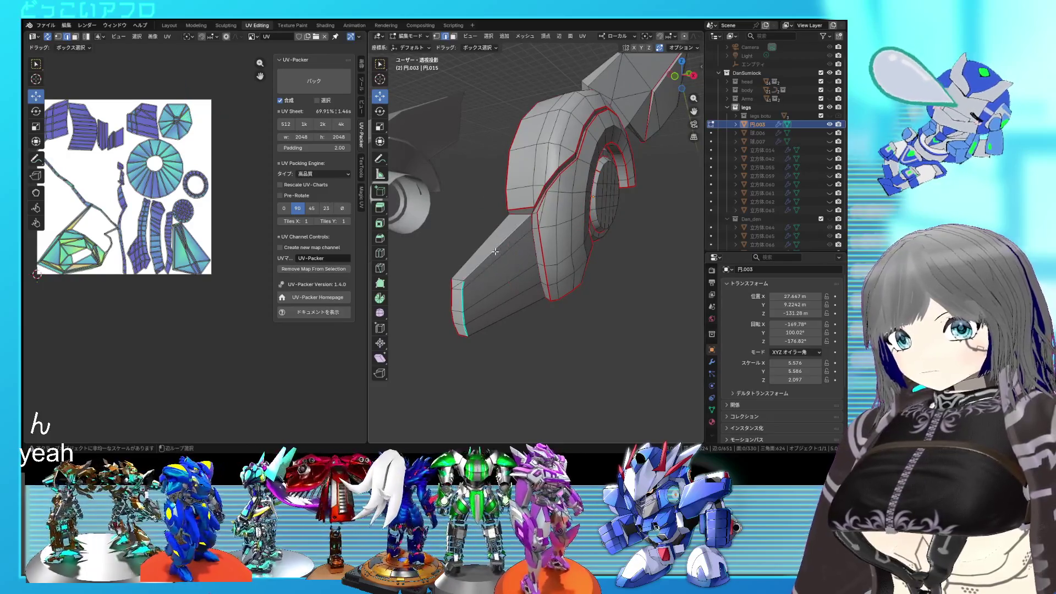
alt+click(463, 285)
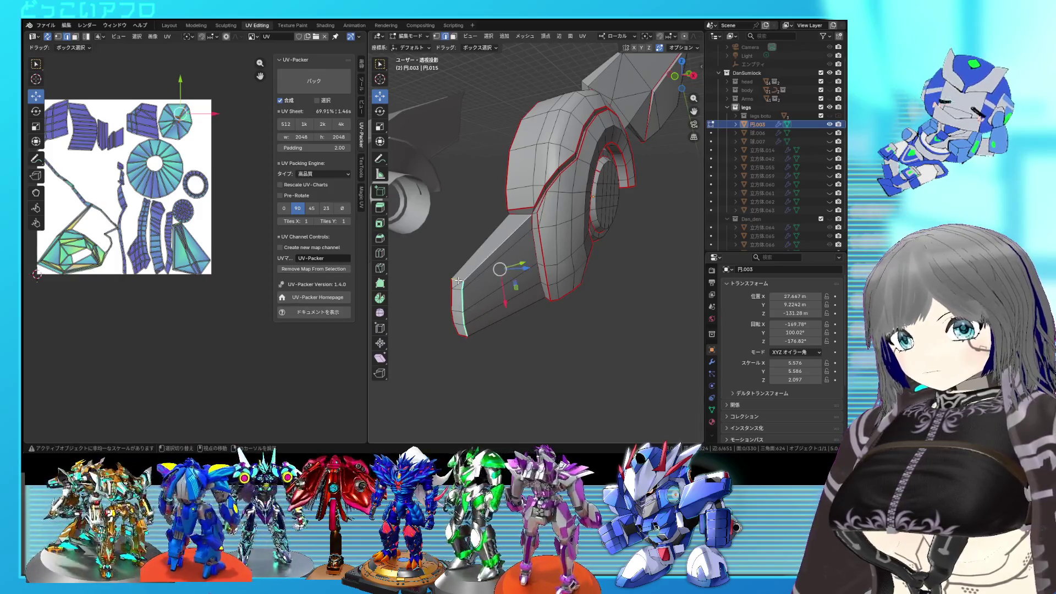
middle_drag(481, 265, 521, 237)
right_click(522, 238)
key(Escape)
key(ctrl+s)
Select the whole mesh and unwrap it again into new UV islands
mouse_move(521, 237)
middle_down()
mouse_move(561, 246)
mouse_move(521, 327)
middle_up()
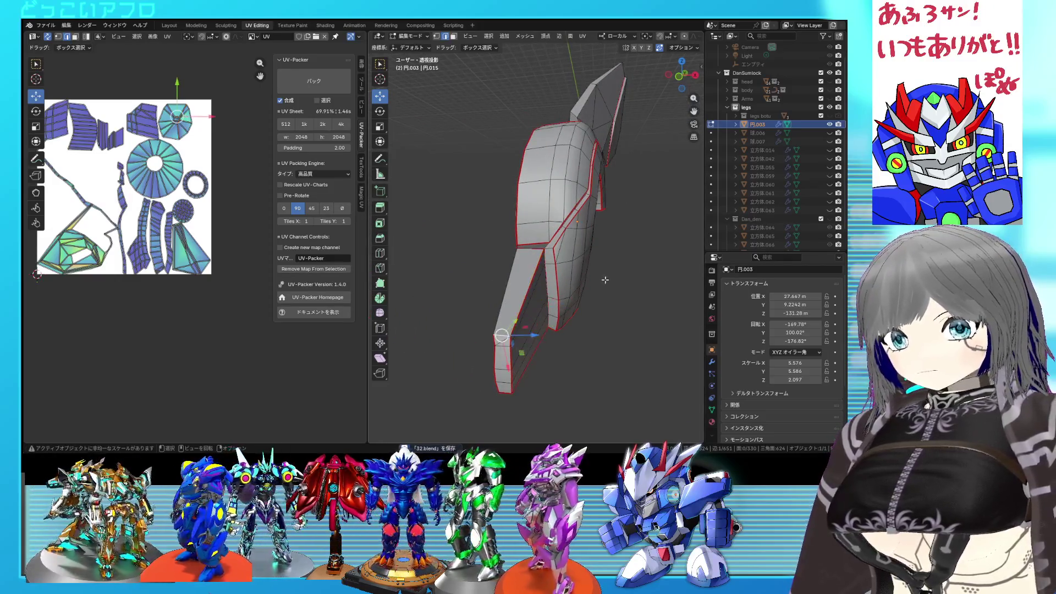
key(a)
middle_drag(605, 279, 578, 264)
key(u)
click(239, 197)
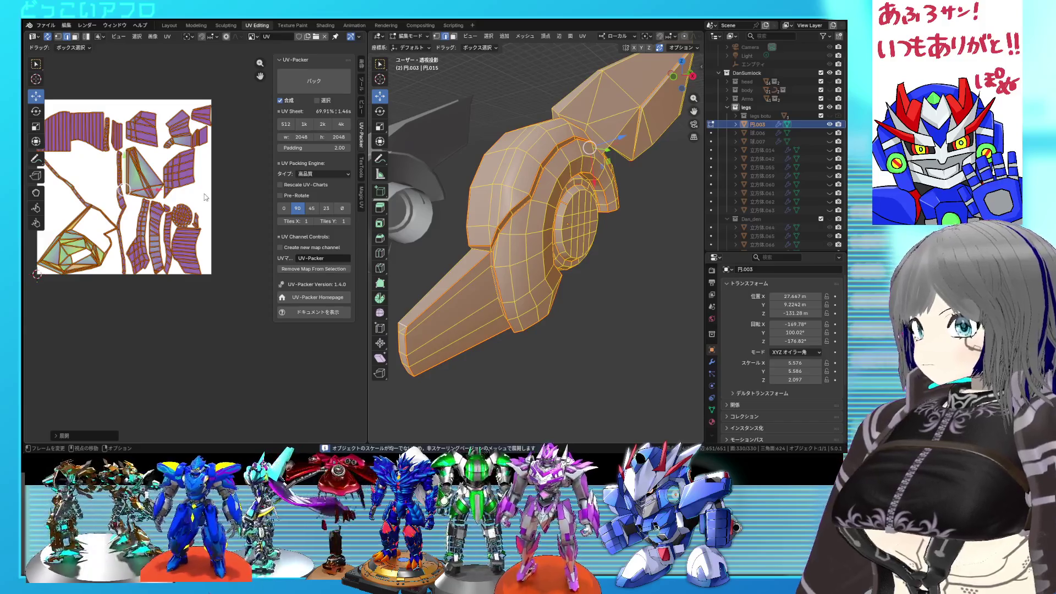
Select the upper fin piece, pick an edge in X-ray, and bring up its edge options
click(584, 253)
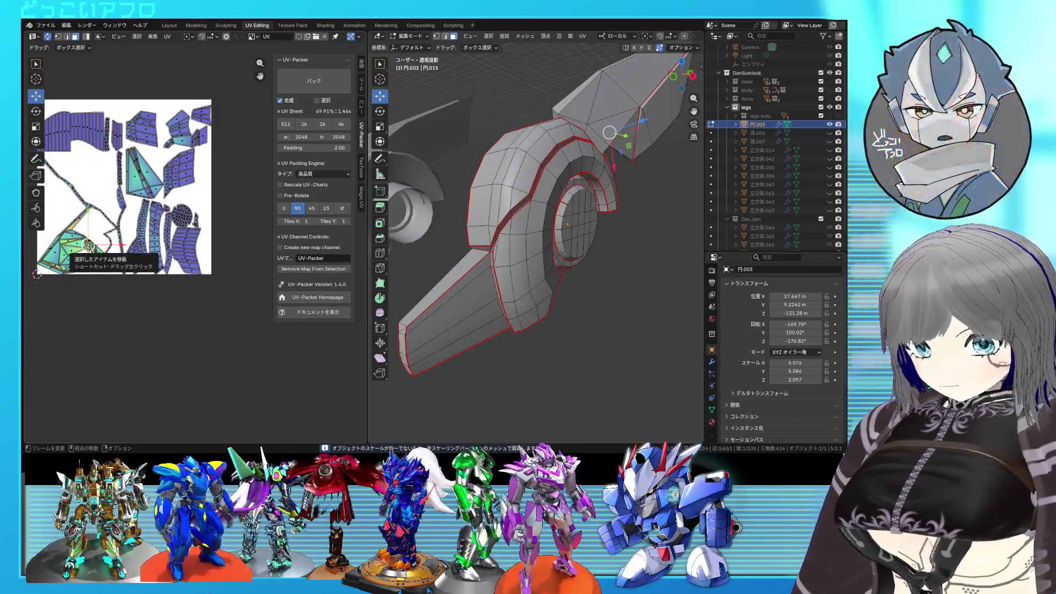
key(l)
mouse_move(528, 165)
middle_down()
mouse_move(497, 177)
mouse_move(485, 201)
mouse_move(597, 221)
mouse_move(534, 261)
mouse_move(609, 235)
mouse_move(555, 209)
mouse_move(437, 179)
middle_up()
scroll(496, 178, up, 3)
click(485, 182)
scroll(485, 182, up, 3)
key(alt+z)
key(alt+z)
key(alt+z)
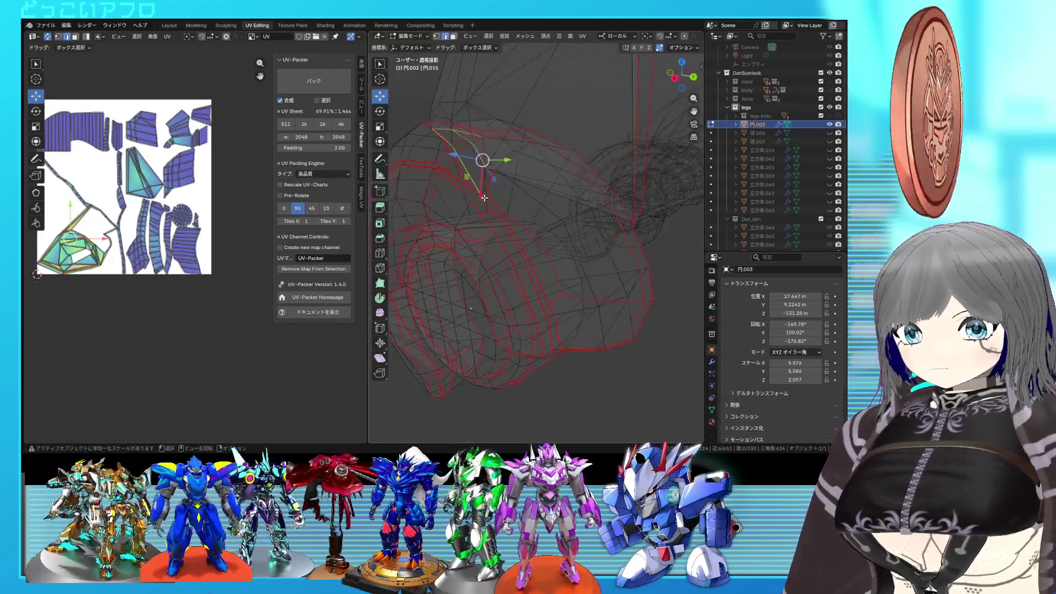
middle_drag(437, 179, 516, 209)
right_click(516, 208)
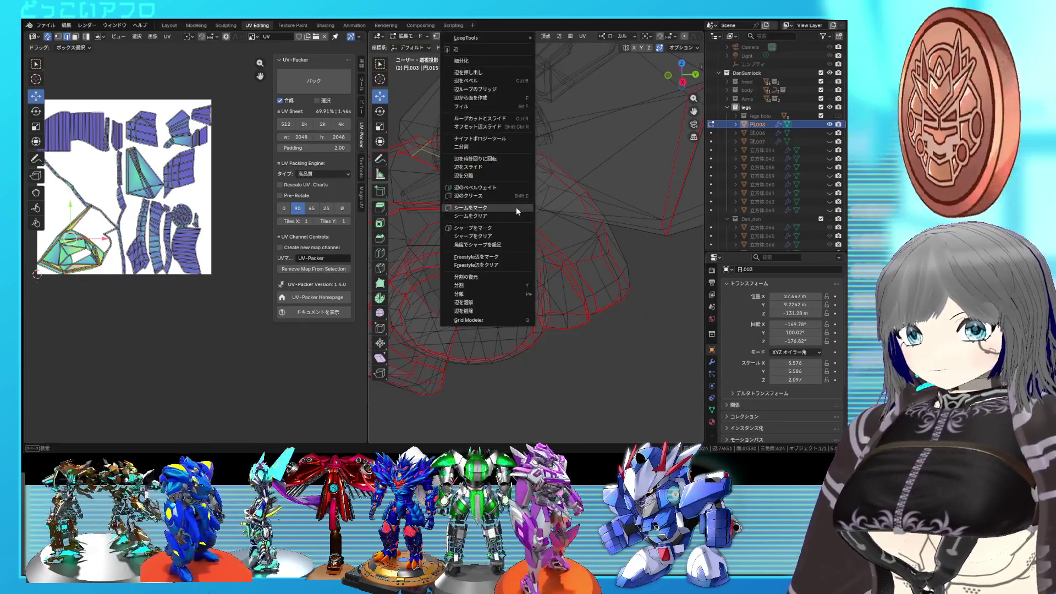
Mark the chosen upper-fin edges as seams and unwrap the whole 円.003 mesh again
key(Escape)
key(shift+z)
key(a)
right_click(214, 178)
click(215, 178)
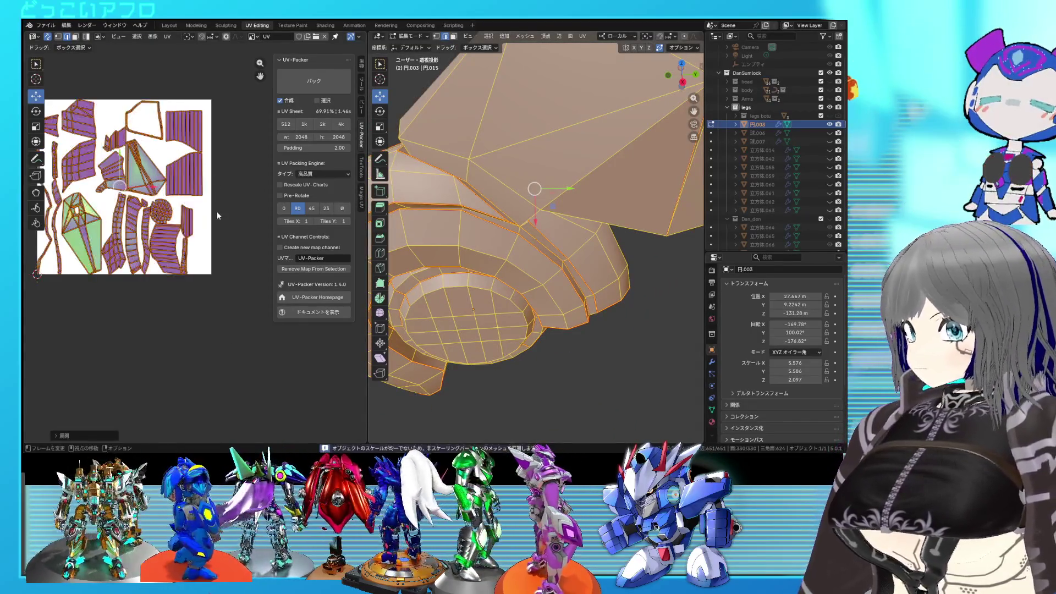
mouse_move(462, 240)
middle_down()
mouse_move(532, 252)
mouse_move(522, 235)
mouse_move(543, 235)
mouse_move(536, 251)
mouse_move(534, 216)
mouse_move(572, 235)
mouse_move(478, 186)
middle_up()
key(alt+a)
Inspect the fin's base from several angles and bring up the edge options for it
middle_drag(430, 148, 533, 185)
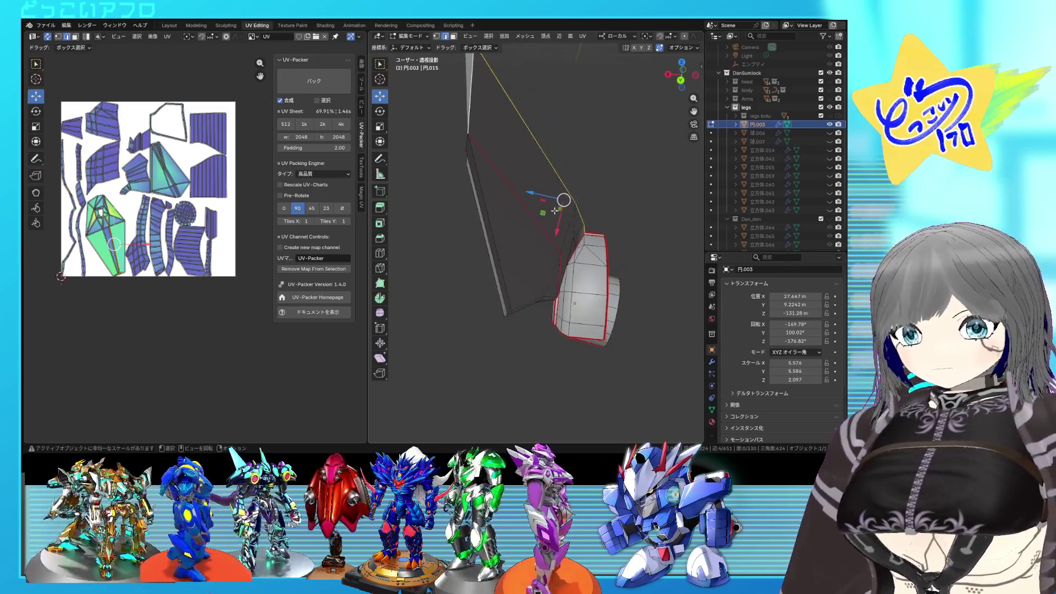
scroll(555, 210, up, 5)
middle_drag(556, 211, 594, 258)
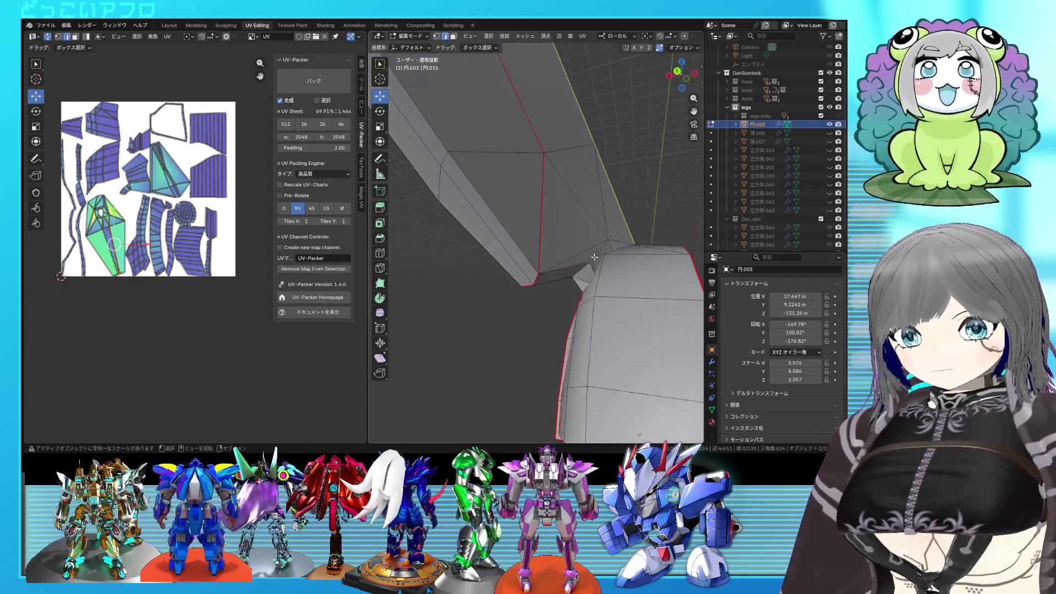
middle_drag(580, 266, 584, 261)
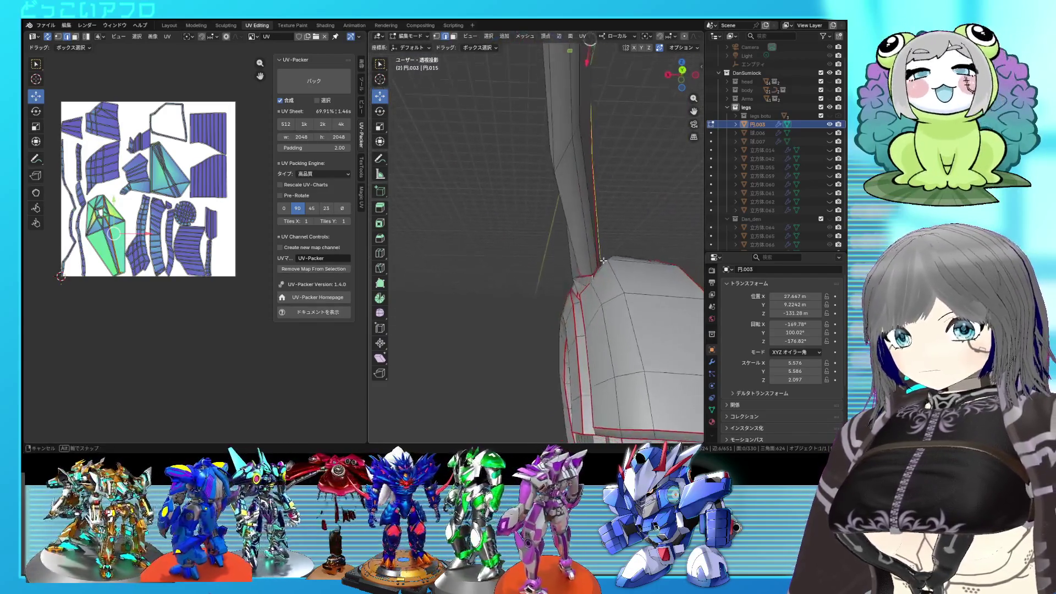
right_click(584, 262)
Unwrap the whole leg part into new UV islands and save the file
key(Escape)
key(a)
scroll(572, 257, down, 3)
key(u)
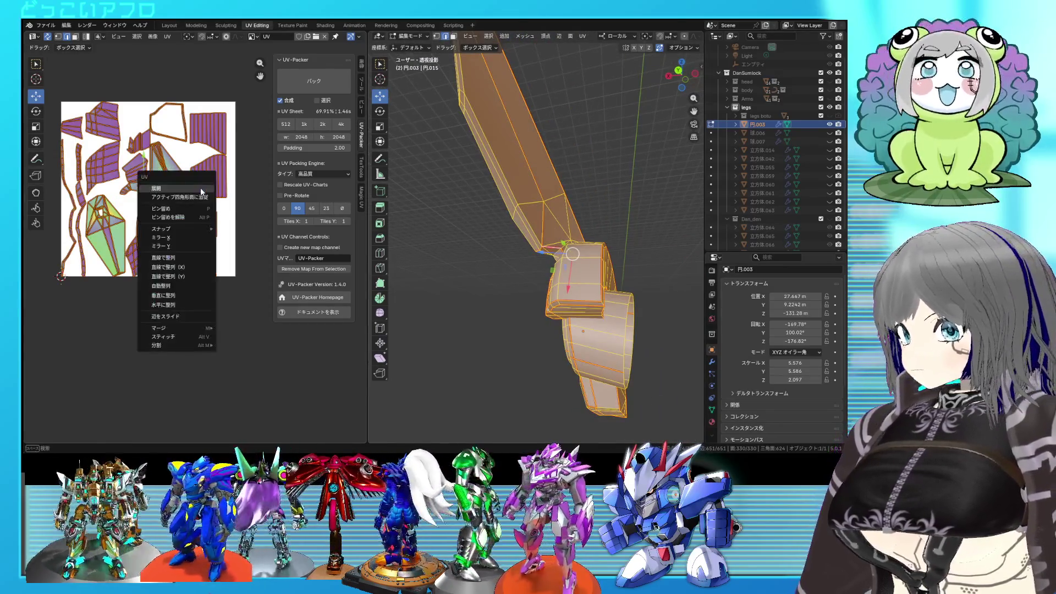
click(182, 188)
key(alt+a)
key(ctrl+s)
Examine the upper fin as a linked piece and ready the edge operations for its base edges
click(549, 249)
key(ctrl+l)
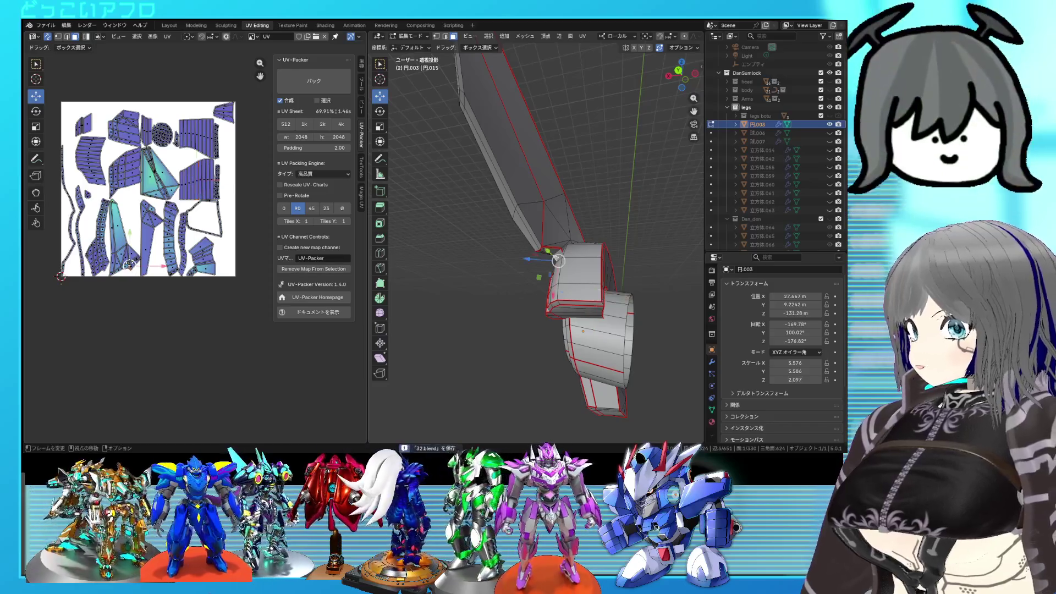
mouse_move(371, 265)
middle_down()
mouse_move(548, 259)
mouse_move(511, 281)
mouse_move(537, 239)
middle_up()
key(alt+a)
middle_drag(536, 157, 533, 168)
middle_drag(587, 130, 597, 142)
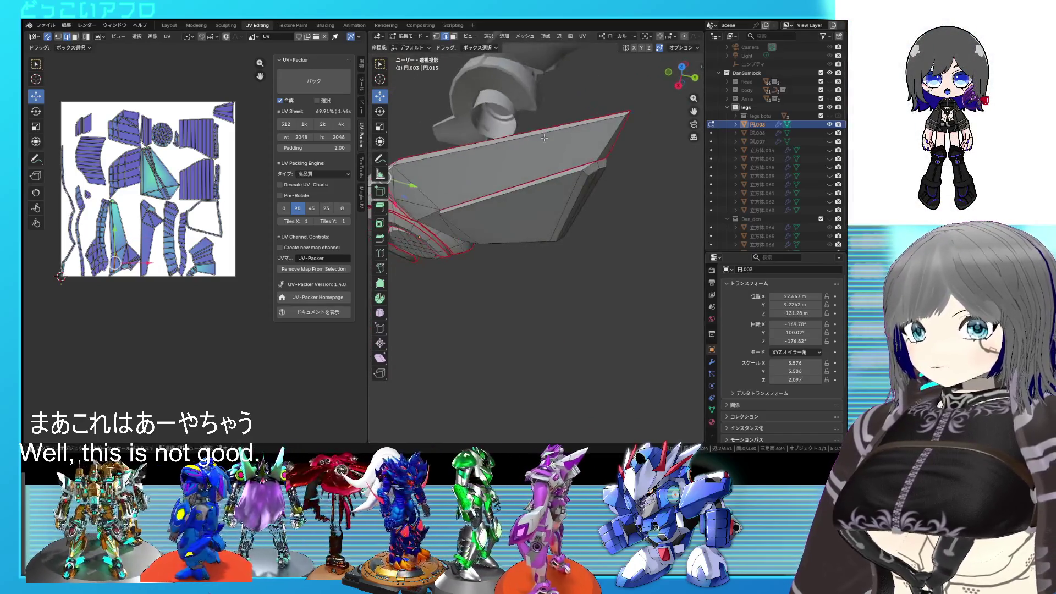
middle_drag(527, 202, 611, 214)
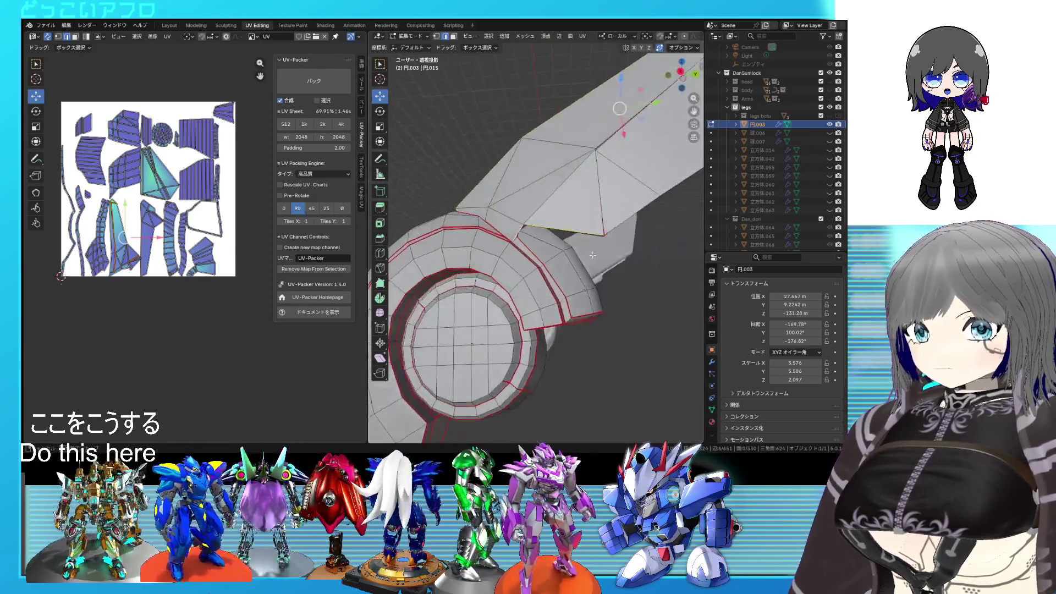
key(ctrl+e)
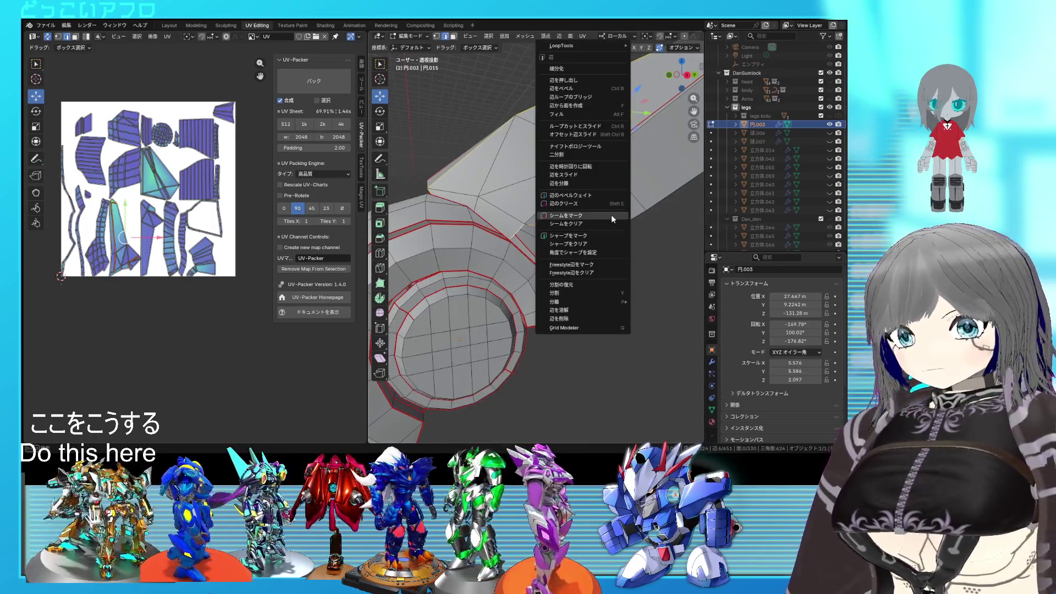
Mark the fin-to-ring edges as a seam and unwrap the whole mesh into updated islands
click(612, 214)
key(a)
key(u)
key(Return)
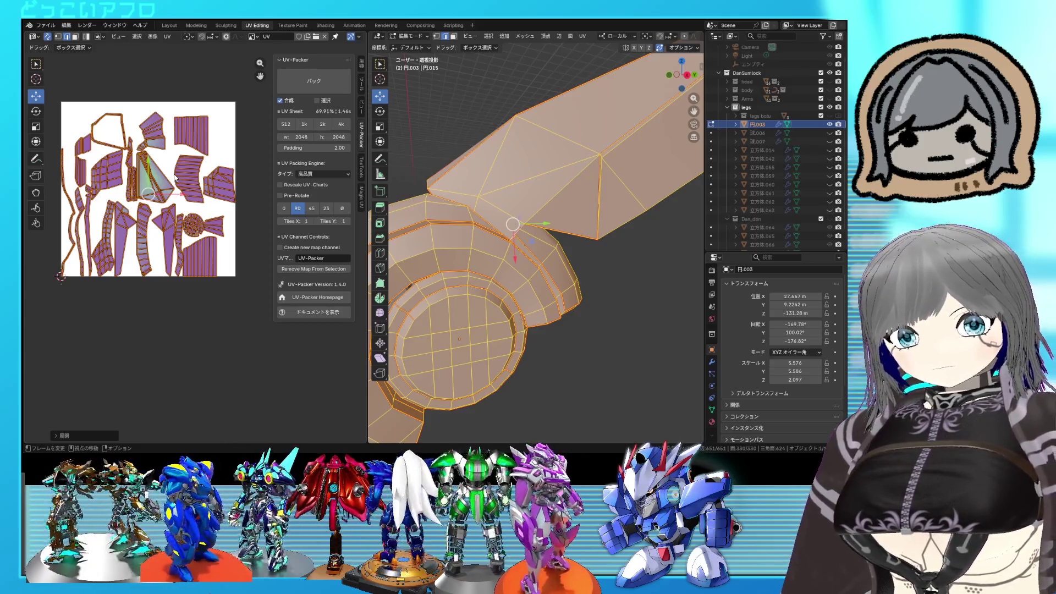
key(alt+a)
Check the triangular island as a linked piece, then select the blade's outer edge loop
mouse_move(578, 248)
middle_down()
mouse_move(615, 234)
mouse_move(622, 205)
mouse_move(542, 144)
mouse_move(440, 179)
middle_up()
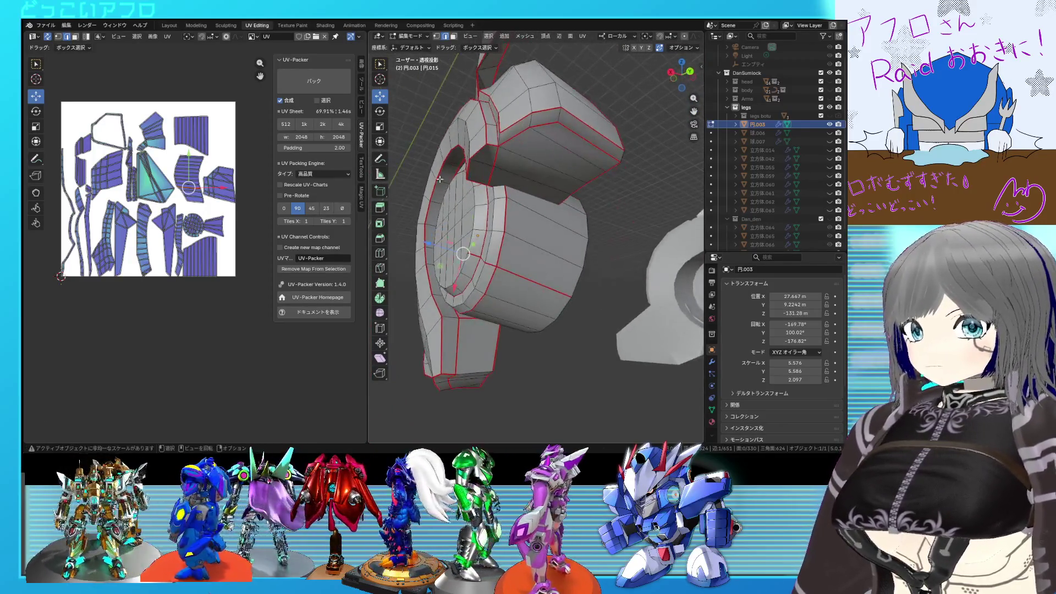
key(l)
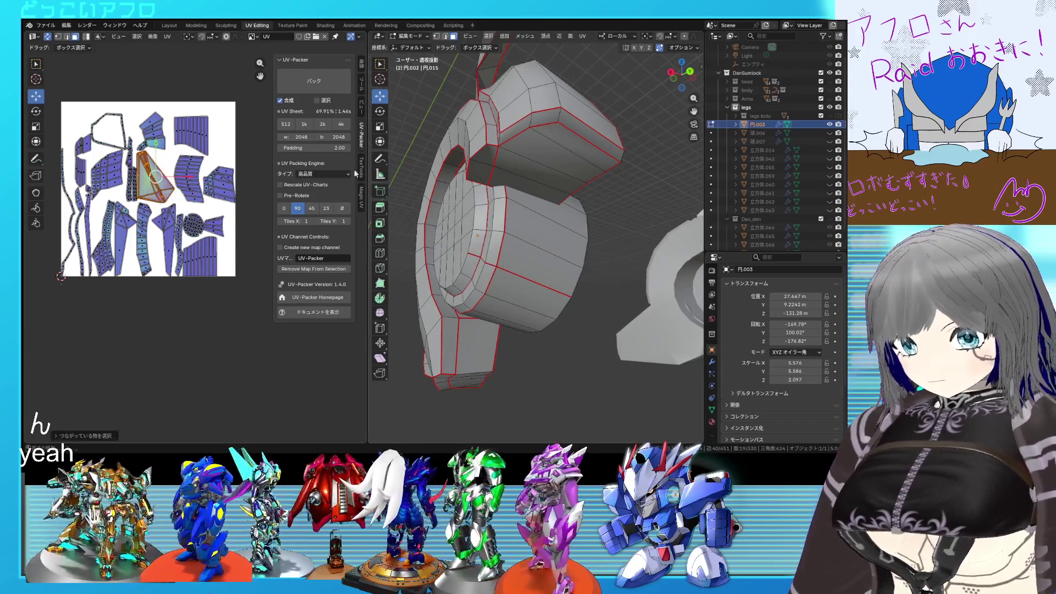
mouse_move(462, 215)
middle_down()
mouse_move(481, 241)
mouse_move(576, 224)
mouse_move(600, 238)
middle_up()
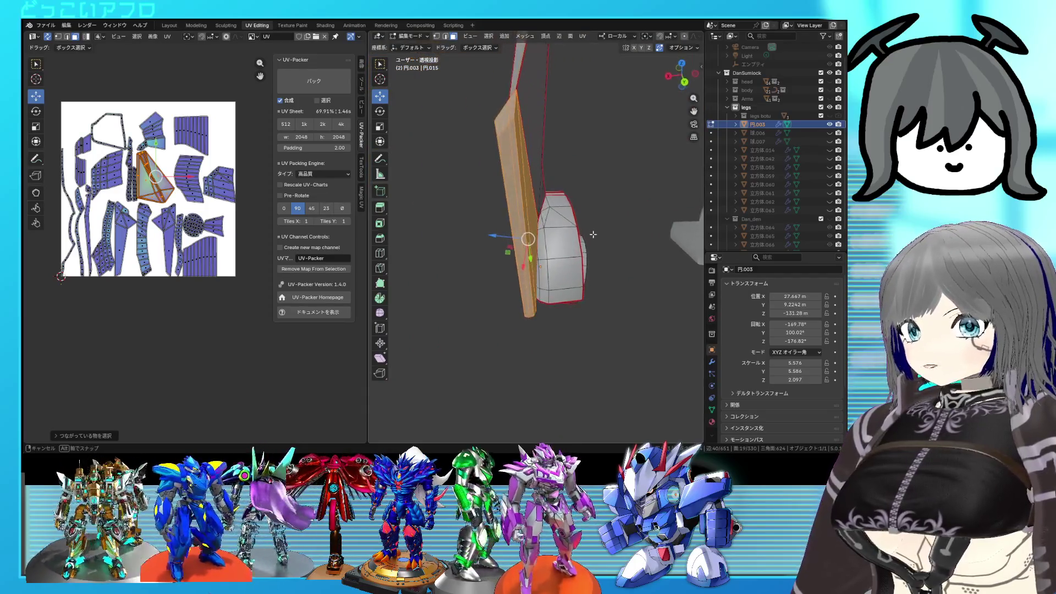
key(alt+a)
mouse_move(622, 190)
middle_down()
mouse_move(625, 225)
mouse_move(548, 191)
middle_up()
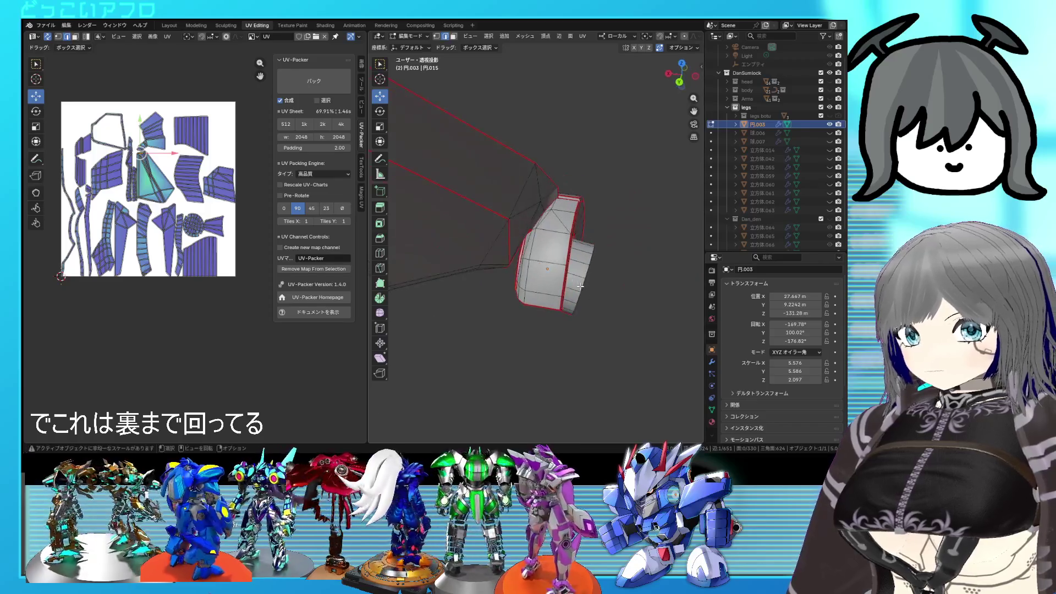
middle_drag(578, 182, 603, 188)
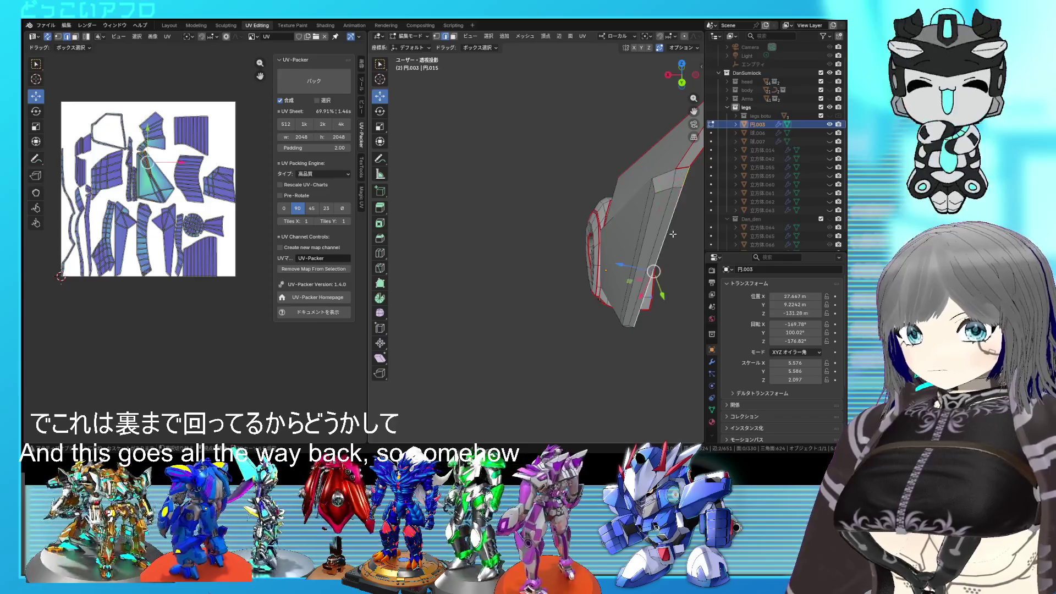
scroll(673, 234, up, 3)
middle_drag(673, 234, 566, 223)
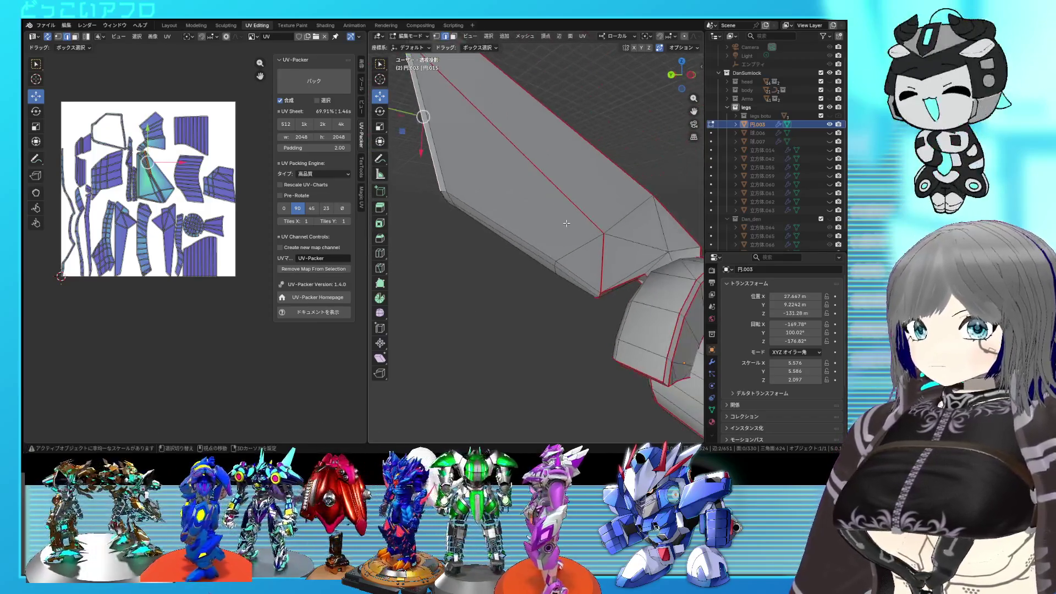
alt+click(521, 222)
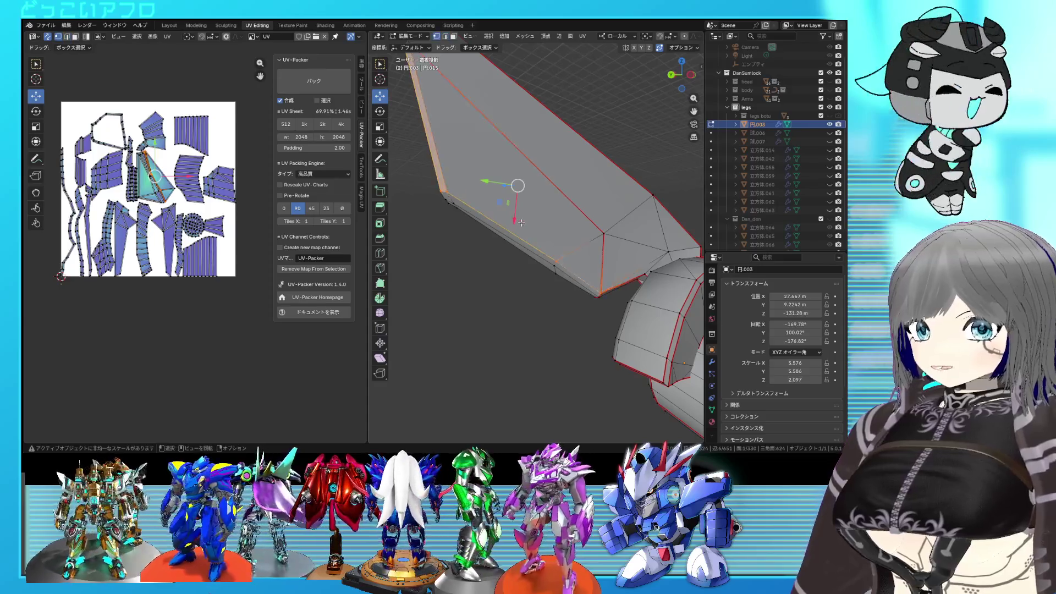
Review edge options on the blade's side edges and look over the whole blade mesh
right_click(520, 222)
alt+click(449, 155)
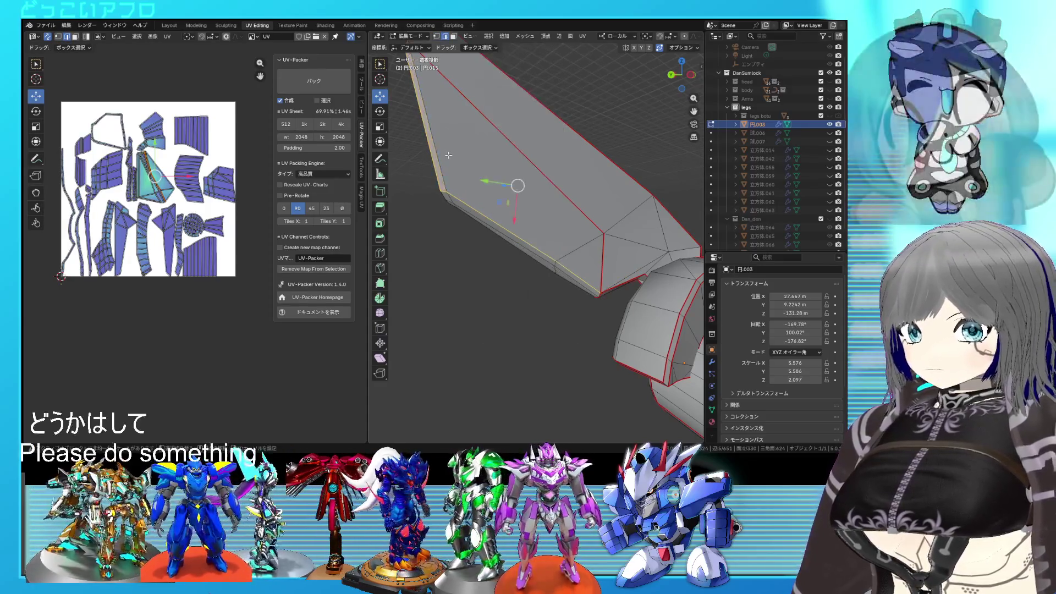
right_click(449, 154)
click(488, 189)
key(a)
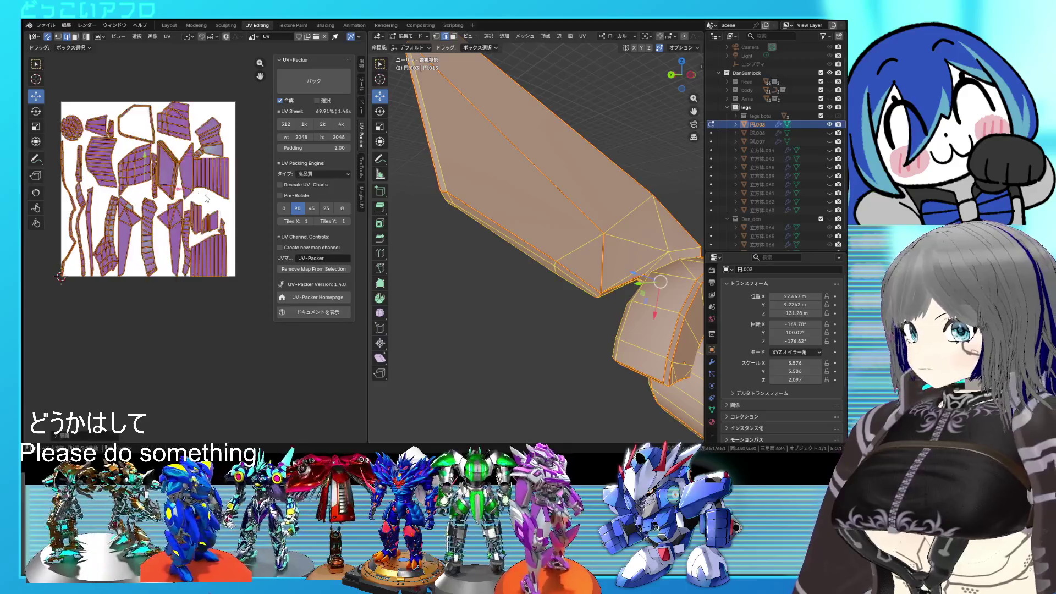
key(alt+a)
mouse_move(459, 227)
middle_down()
mouse_move(523, 192)
mouse_move(515, 238)
middle_up()
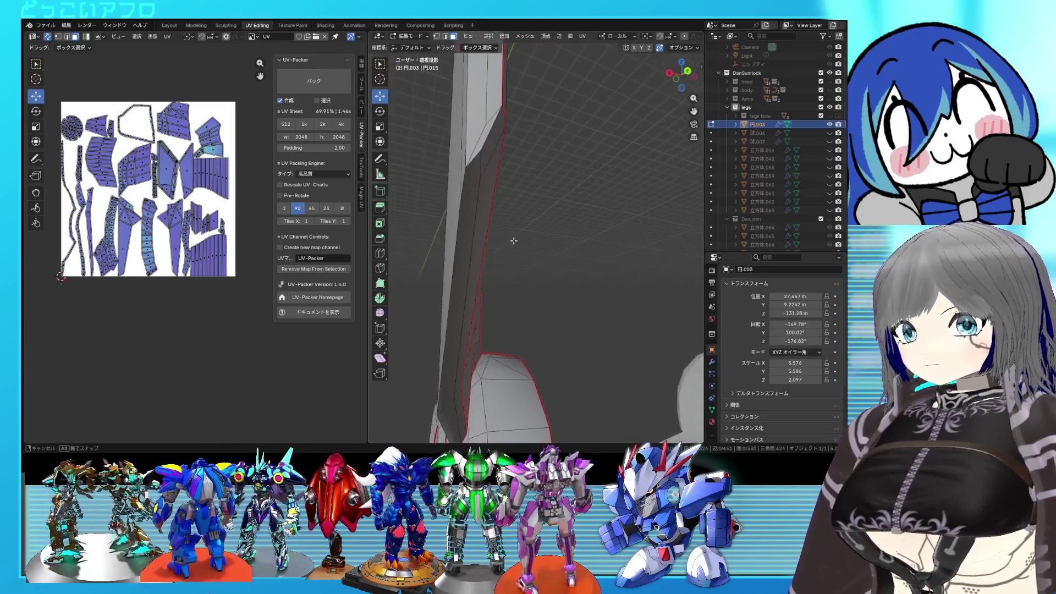
Pick edges near the blade top, then unwrap the whole mesh into fresh UV islands and save
click(491, 128)
shift+click(475, 163)
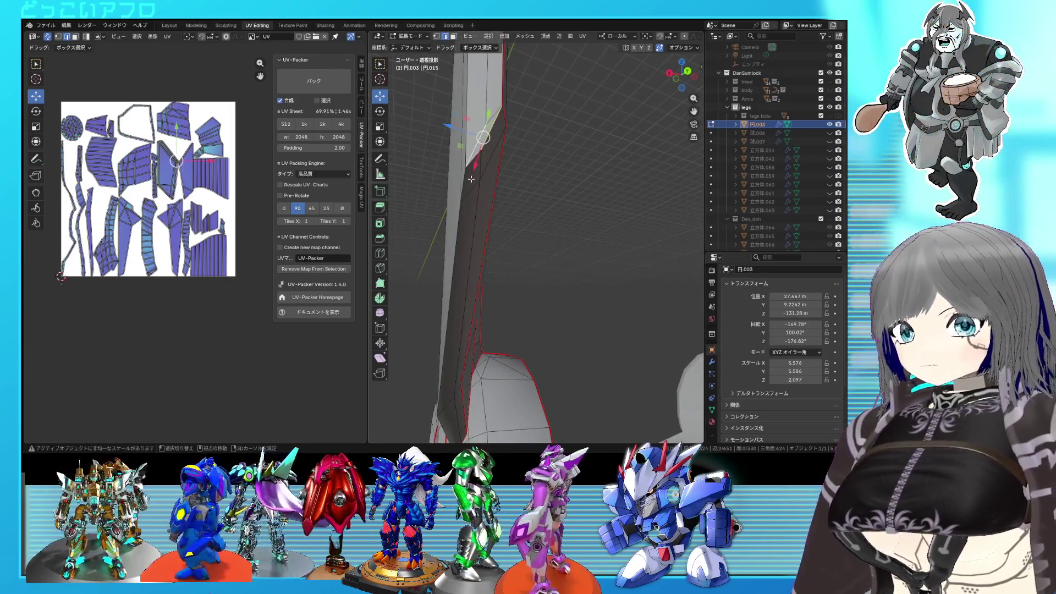
mouse_move(463, 223)
middle_down()
mouse_move(550, 246)
mouse_move(528, 224)
mouse_move(636, 253)
mouse_move(594, 272)
middle_up()
right_click(528, 223)
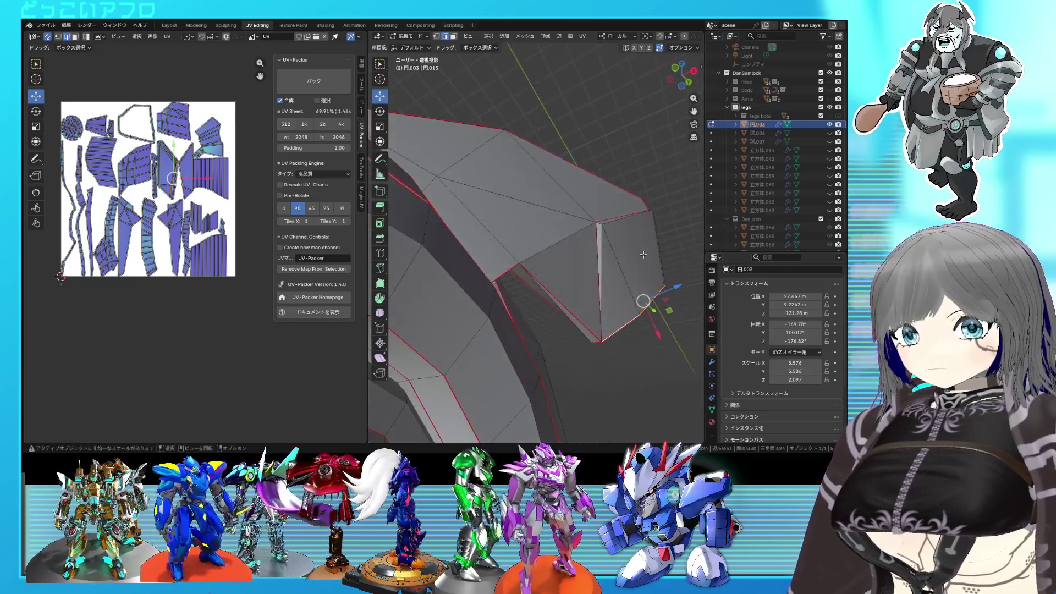
key(a)
key(u)
click(190, 165)
key(ctrl+s)
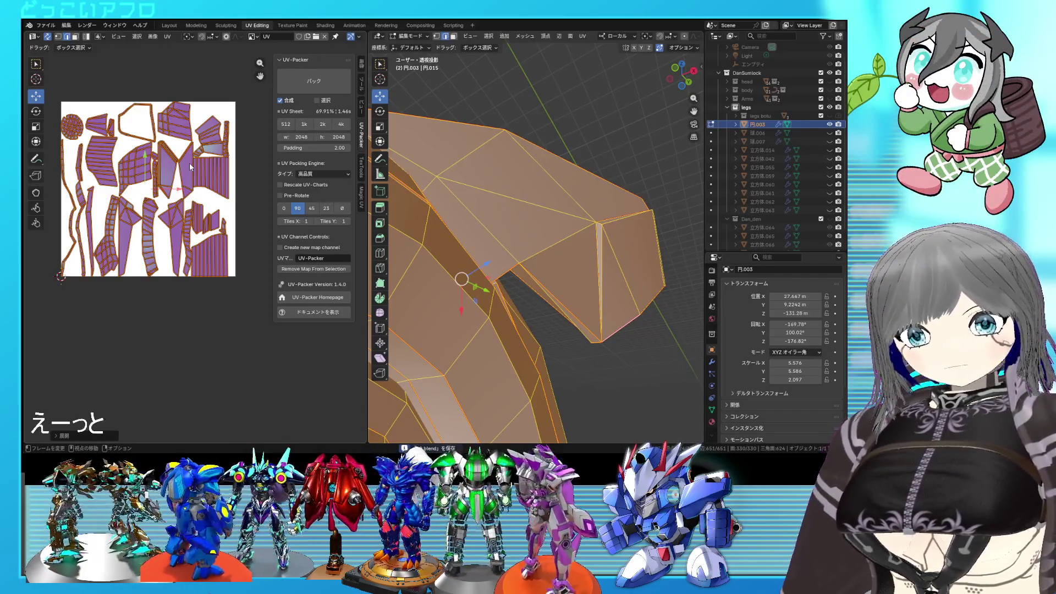
Inspect the hidden inner edge strip with X-ray shading and review its edge options
click(140, 134)
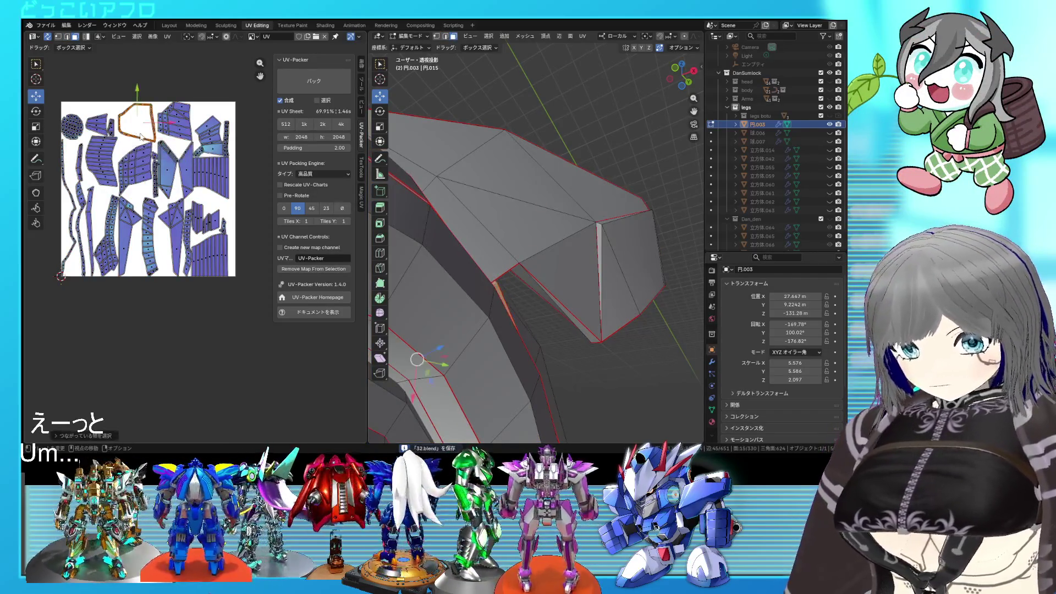
middle_drag(512, 248, 528, 239)
scroll(529, 240, down, 3)
key(alt+z)
scroll(525, 240, up, 3)
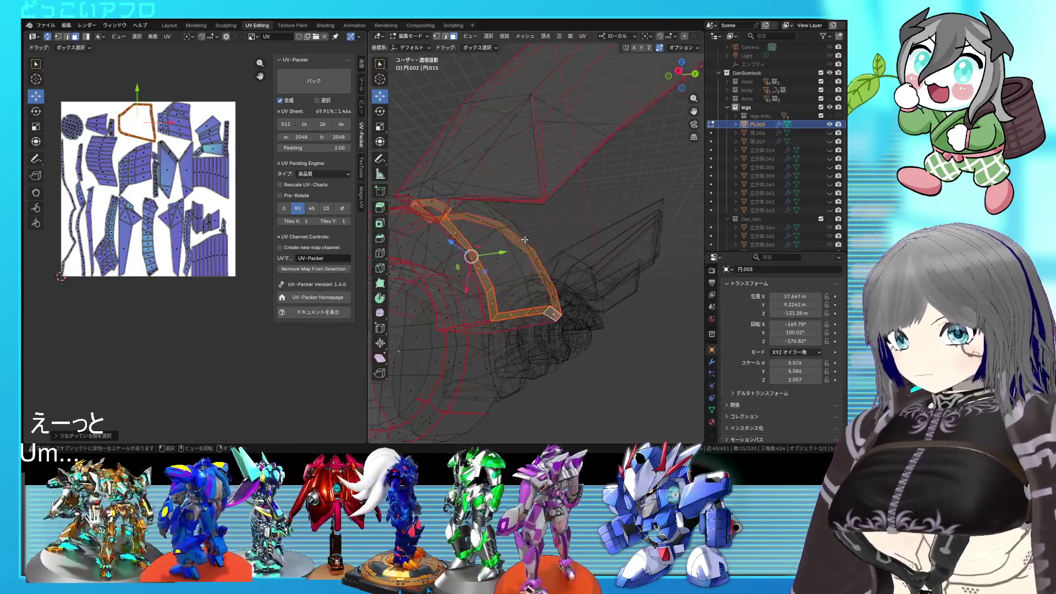
key(alt+z)
middle_drag(523, 239, 493, 189)
scroll(493, 189, down, 2)
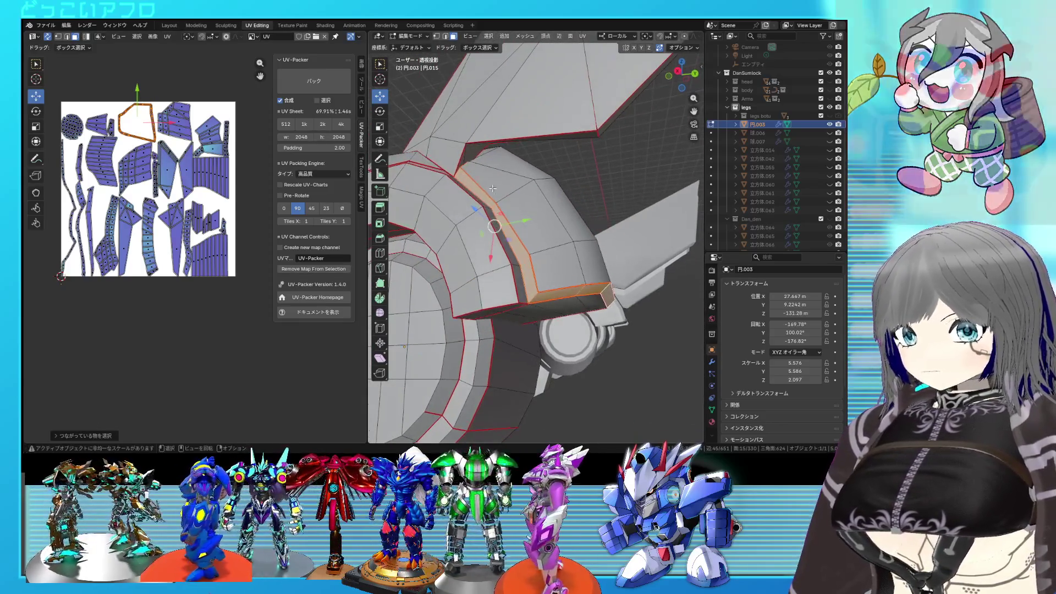
scroll(461, 174, up, 3)
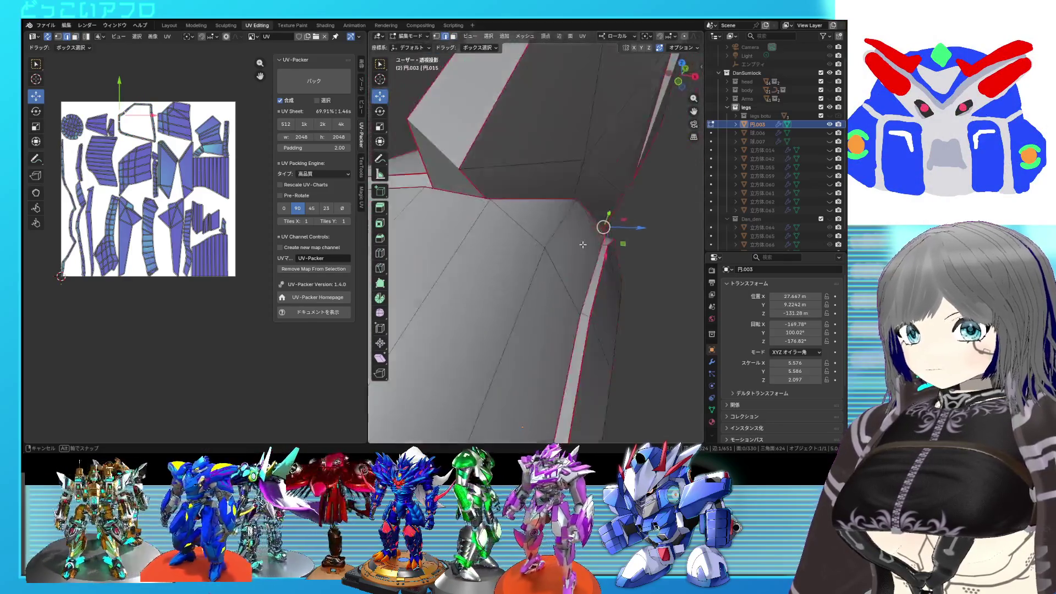
middle_drag(461, 173, 602, 254)
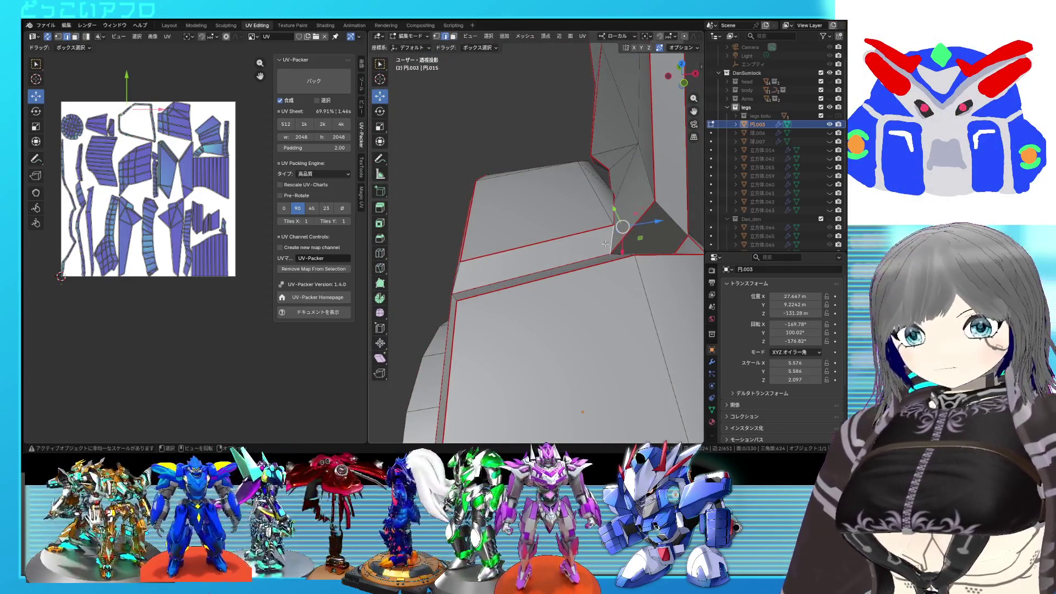
right_click(605, 242)
key(Escape)
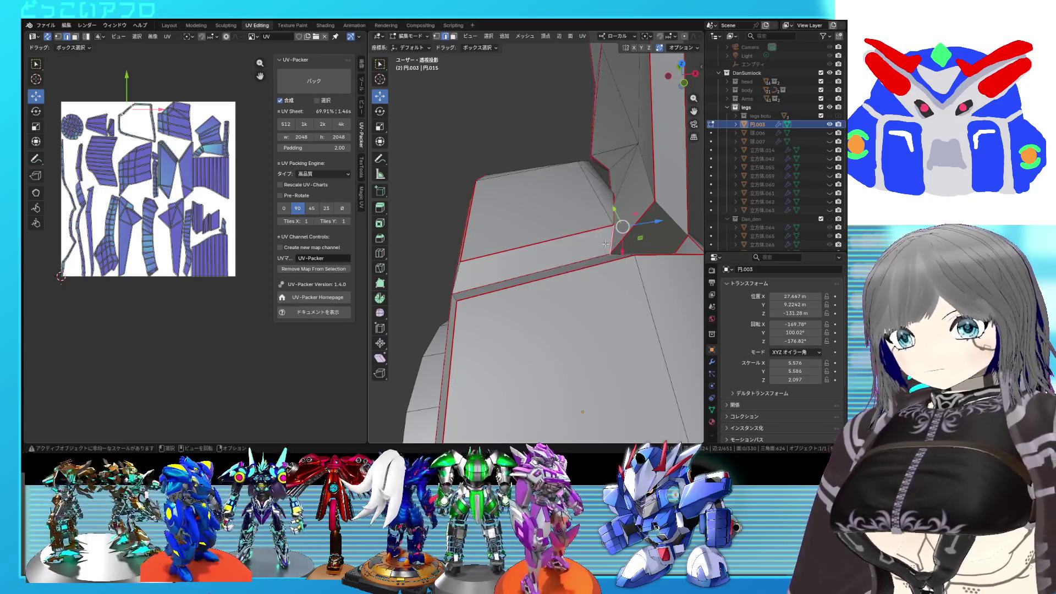
Unwrap the whole part into new islands and pick UV vertices on the thin strip island
key(a)
key(u)
click(227, 176)
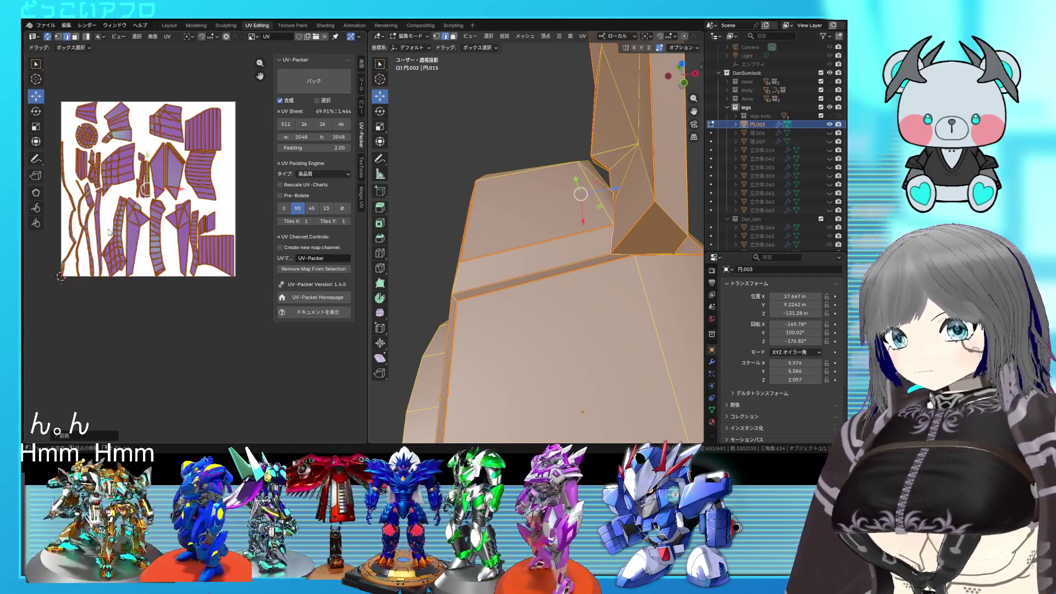
key(alt+a)
scroll(149, 215, up, 2)
scroll(156, 211, up, 2)
scroll(168, 203, up, 2)
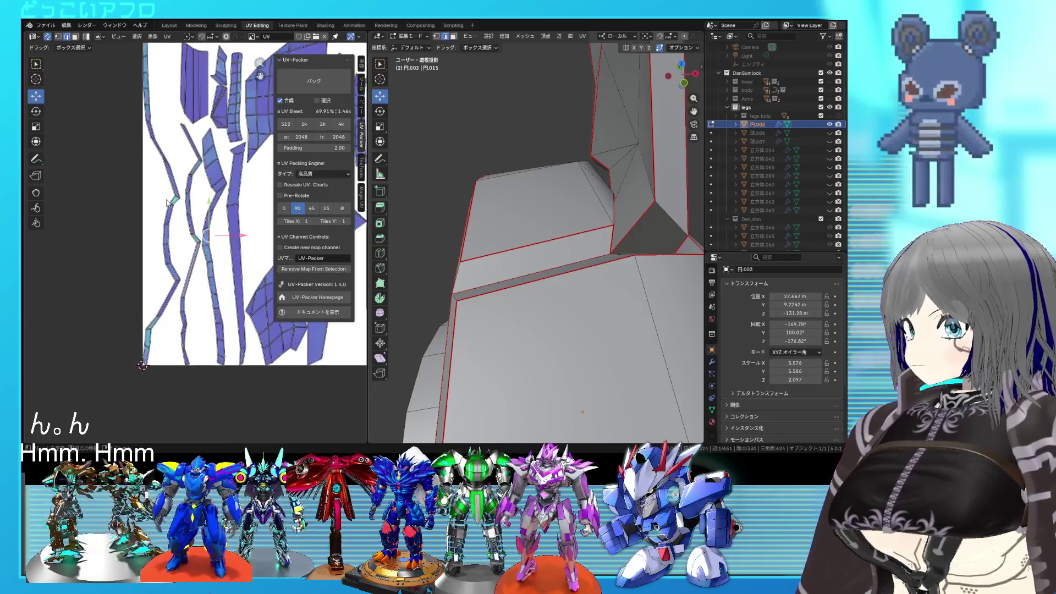
click(175, 199)
shift+click(179, 279)
scroll(199, 260, up, 1)
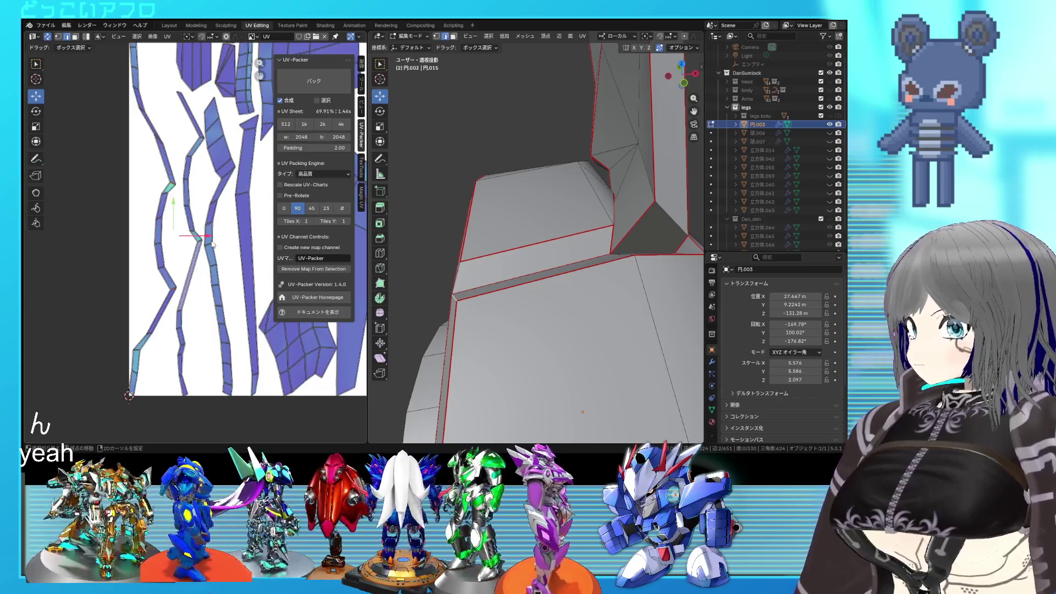
Select the whole mesh from the viewport menu, unwrap it again and check individual UV faces
shift+right_click(566, 371)
right_click(529, 307)
click(559, 311)
right_click(205, 219)
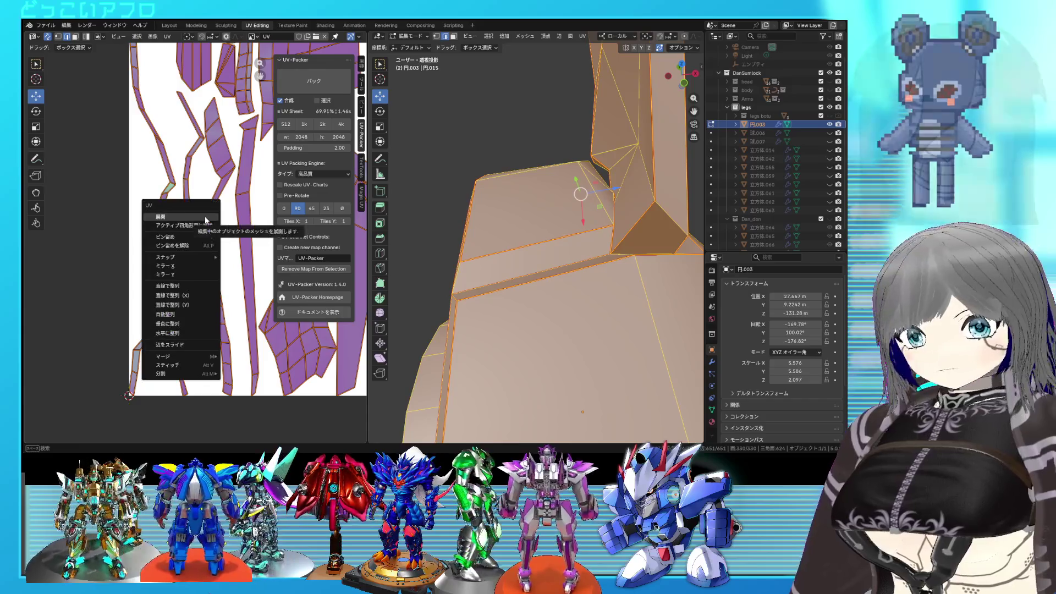
click(205, 218)
scroll(205, 220, down, 4)
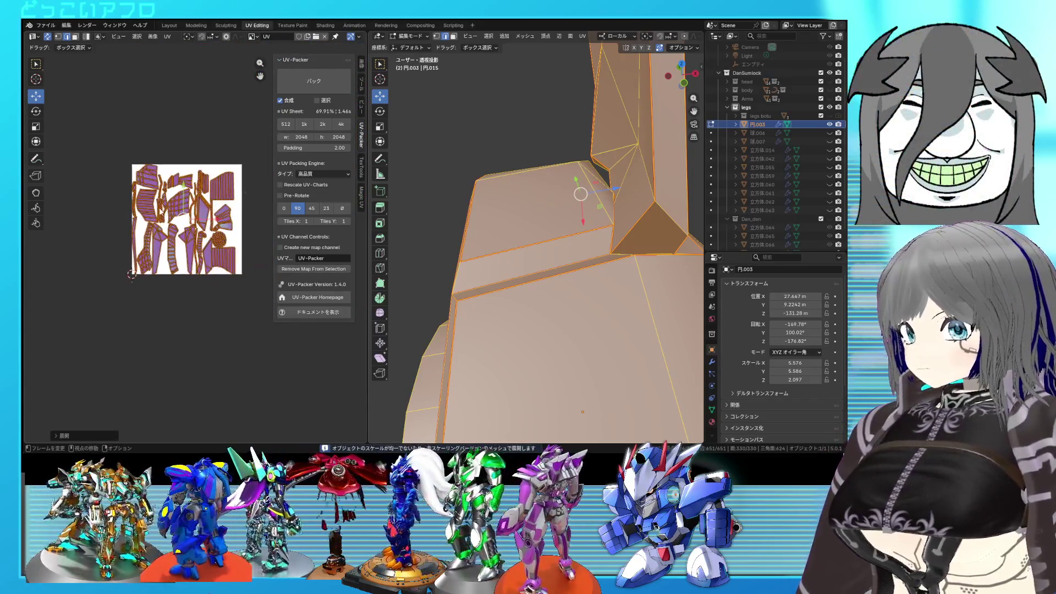
scroll(205, 219, up, 4)
click(198, 221)
scroll(179, 222, up, 2)
scroll(165, 229, up, 2)
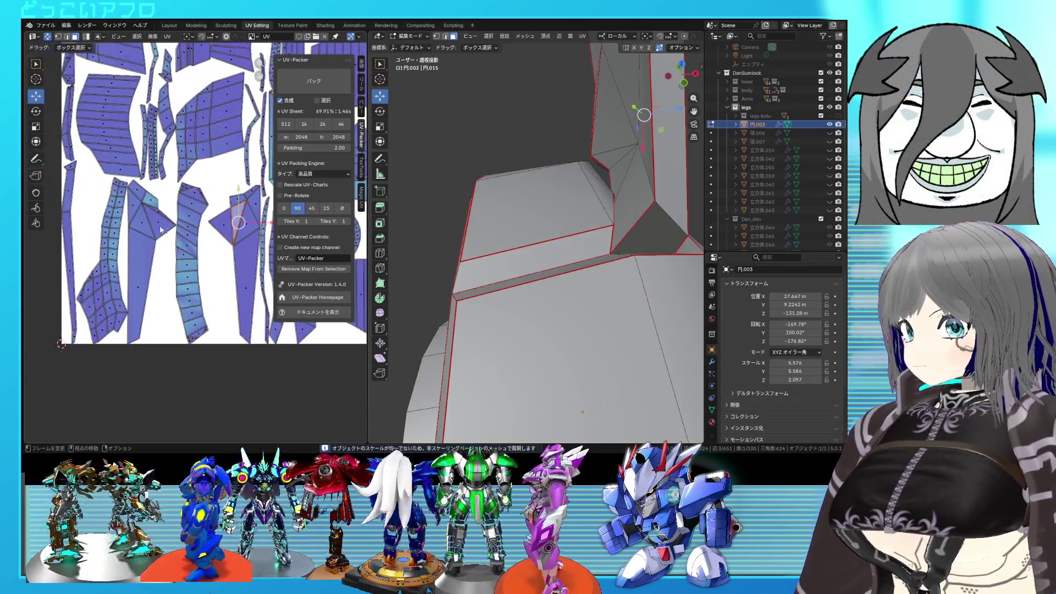
click(154, 223)
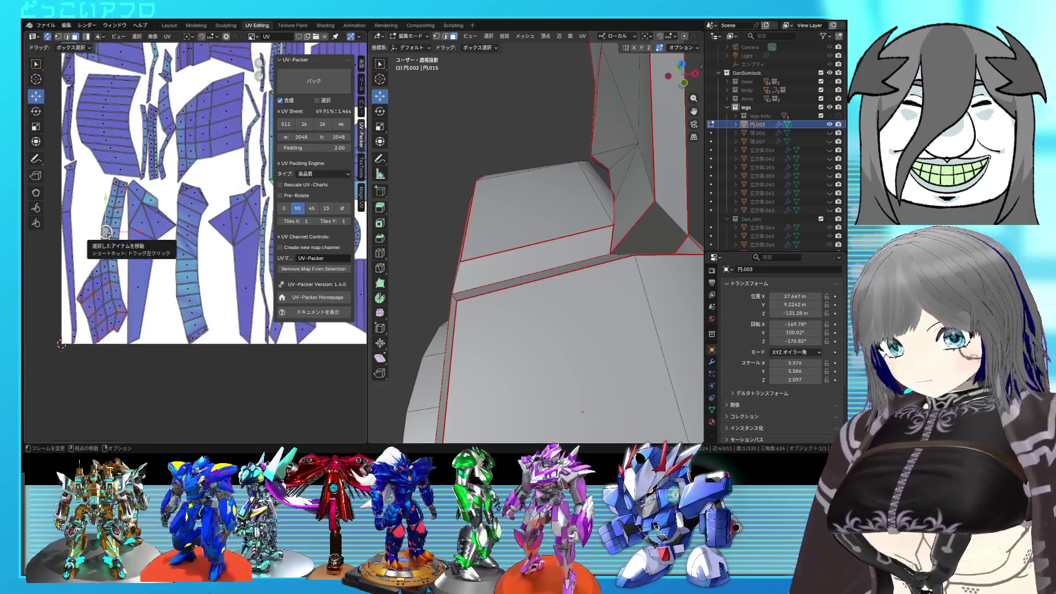
Check the ring and lower fin as linked islands against the mesh, saving the file
key(l)
mouse_move(512, 247)
middle_down()
mouse_move(536, 262)
mouse_move(613, 236)
mouse_move(565, 255)
mouse_move(528, 248)
middle_up()
key(ctrl+s)
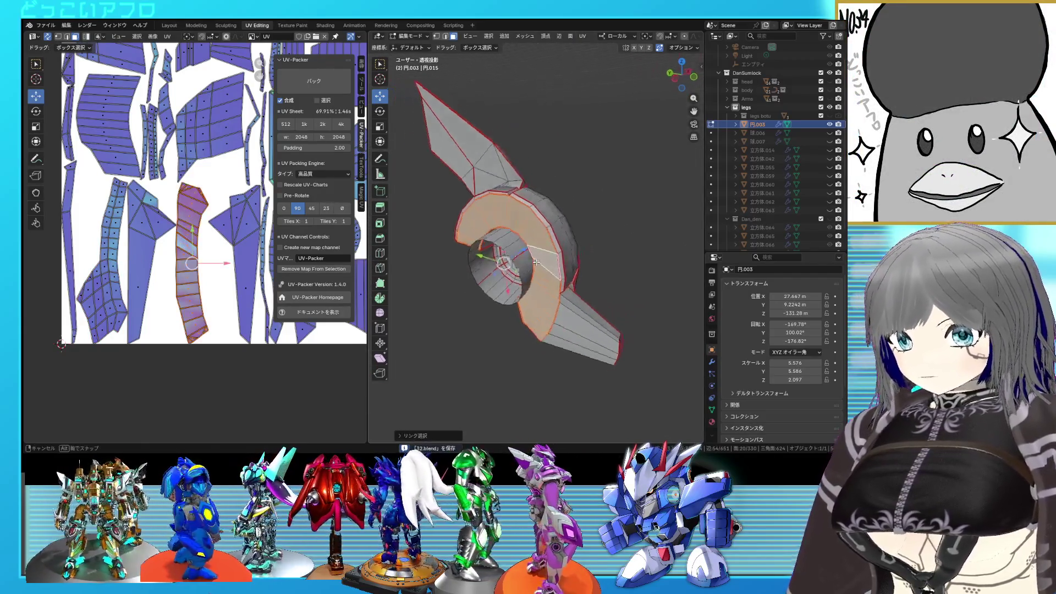
scroll(211, 231, down, 6)
shift+right_click(110, 355)
right_click(128, 324)
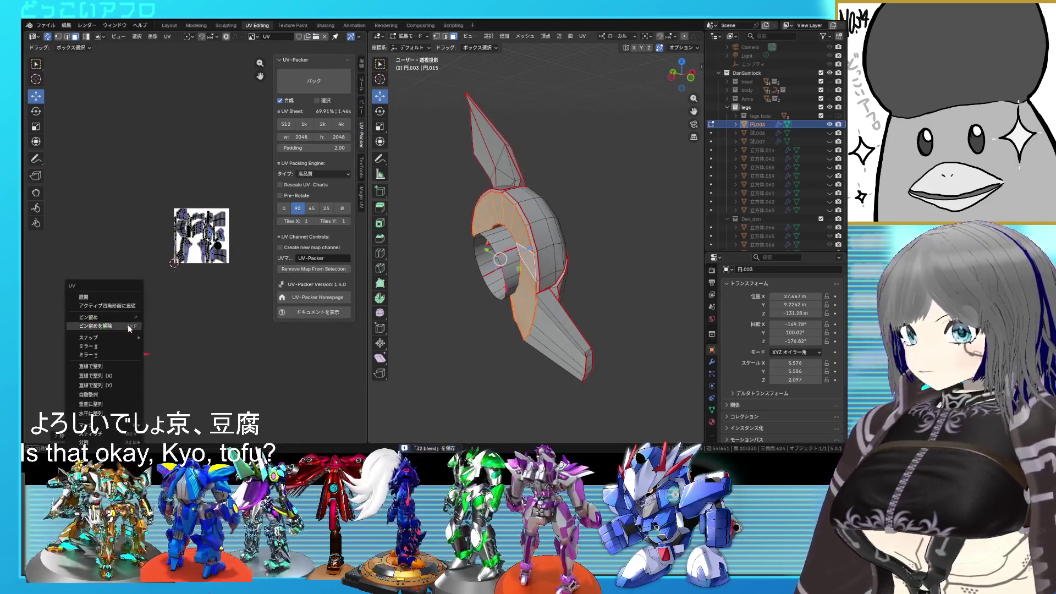
key(alt+a)
key(l)
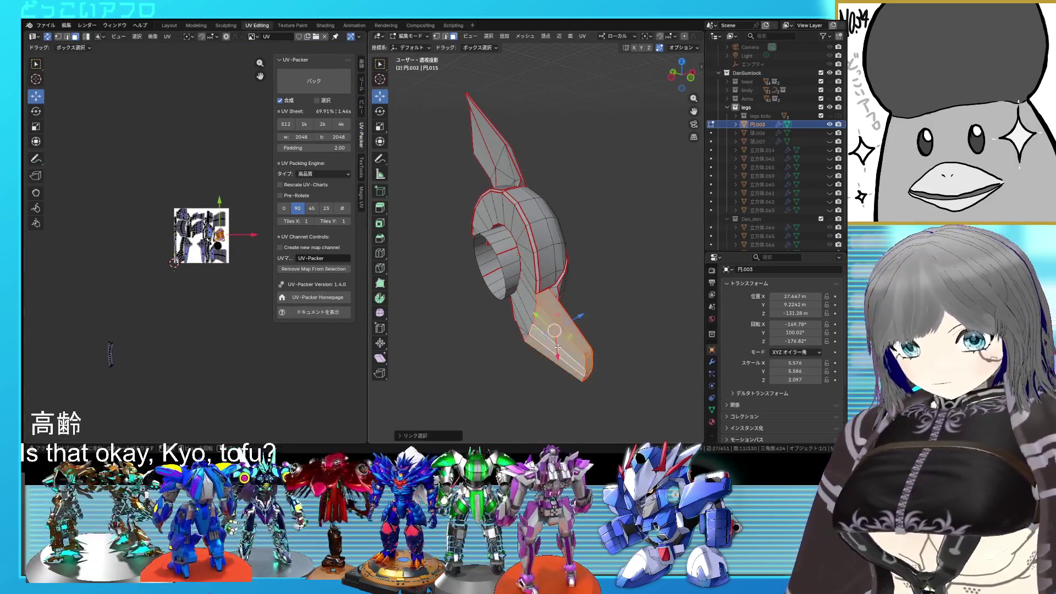
middle_drag(544, 330, 554, 392)
key(alt+a)
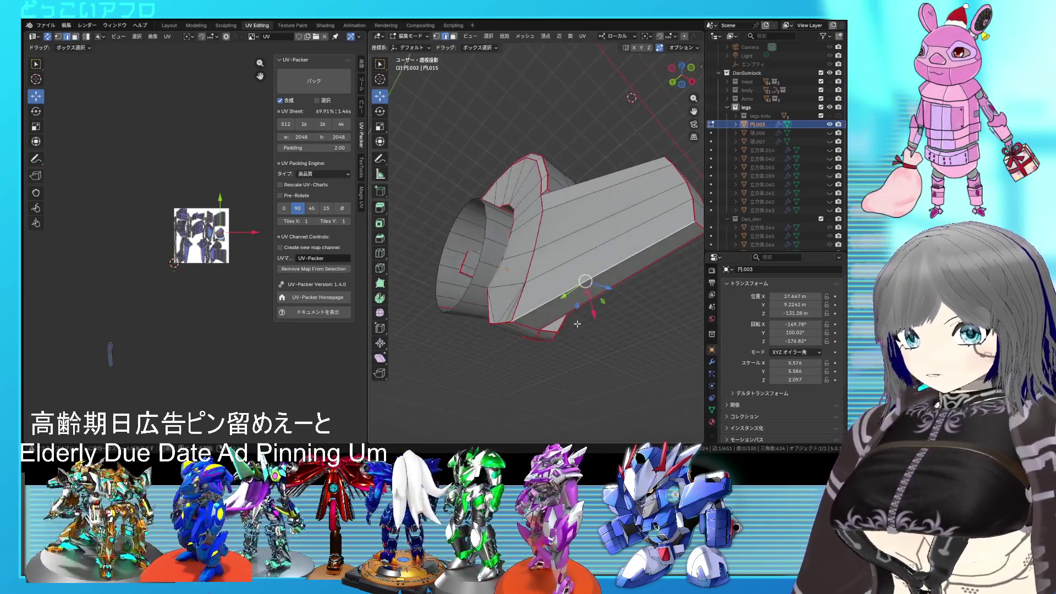
Unwrap the lower fin on its own and set its island beside the UV square
right_click(548, 303)
key(Escape)
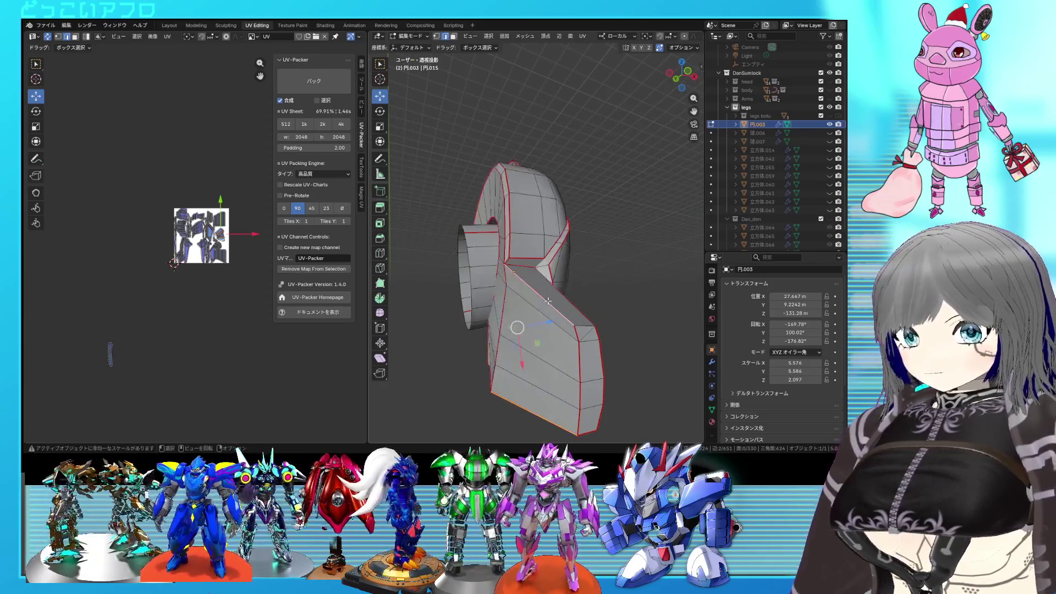
click(542, 321)
key(ctrl+l)
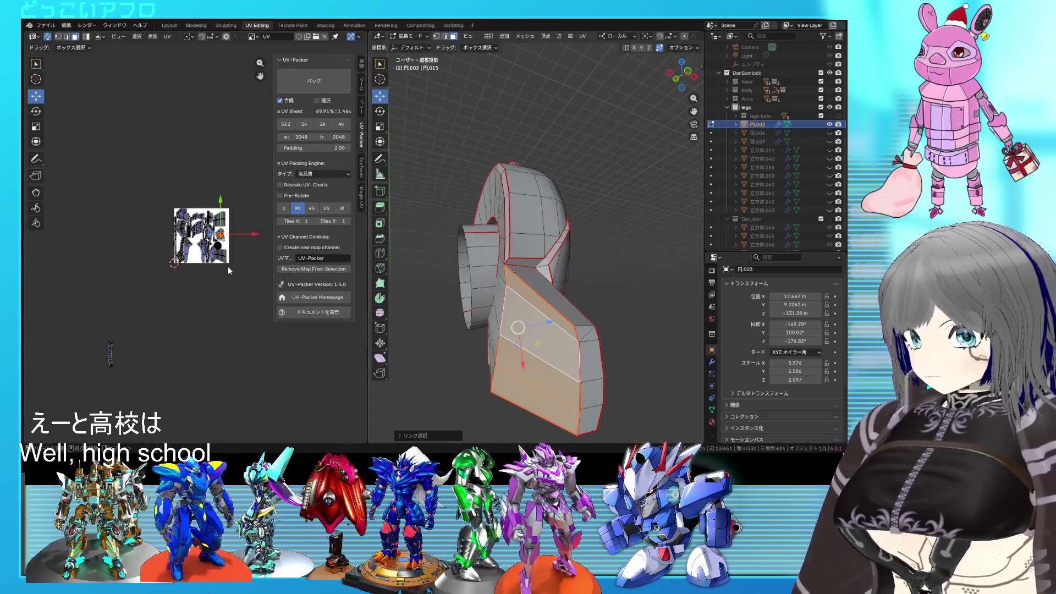
right_click(207, 263)
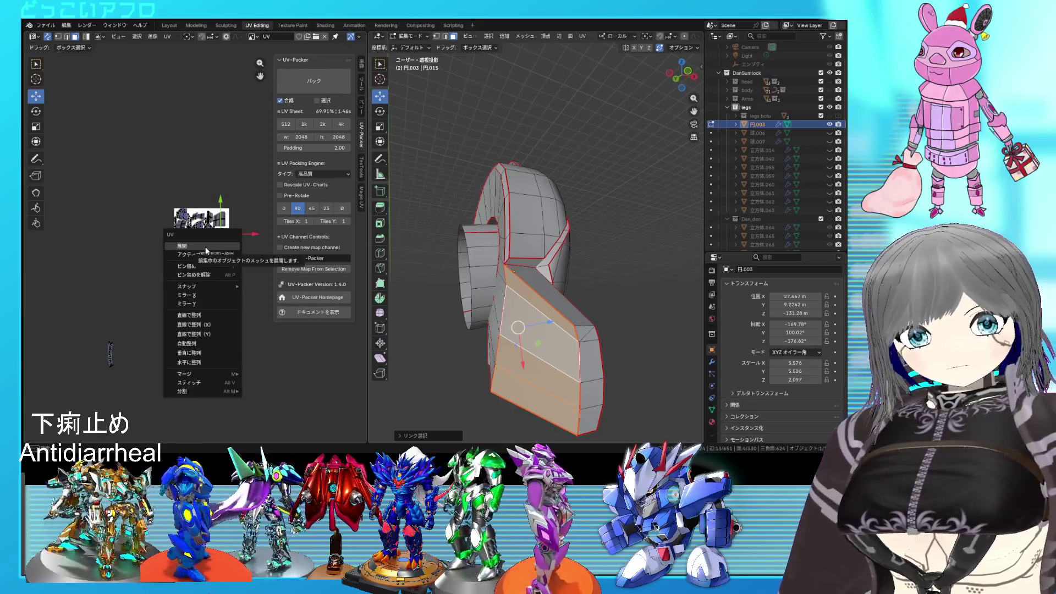
click(206, 249)
key(g)
click(140, 369)
click(159, 382)
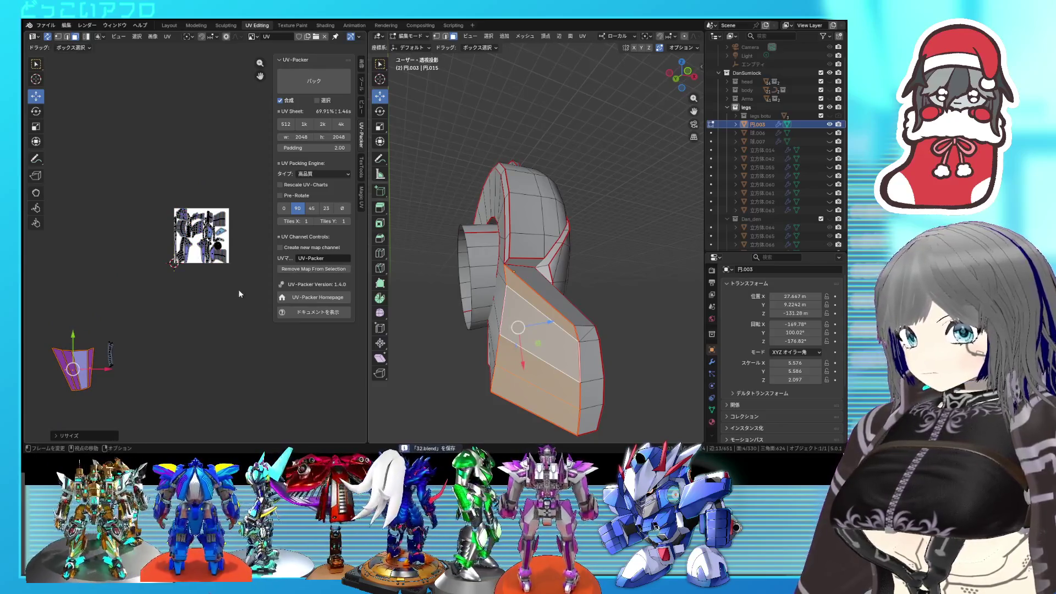
Re-unwrap the whole part, check the front strip as a linked piece and ready another full unwrap
key(a)
right_click(159, 196)
click(159, 195)
middle_drag(476, 330, 505, 331)
click(495, 330)
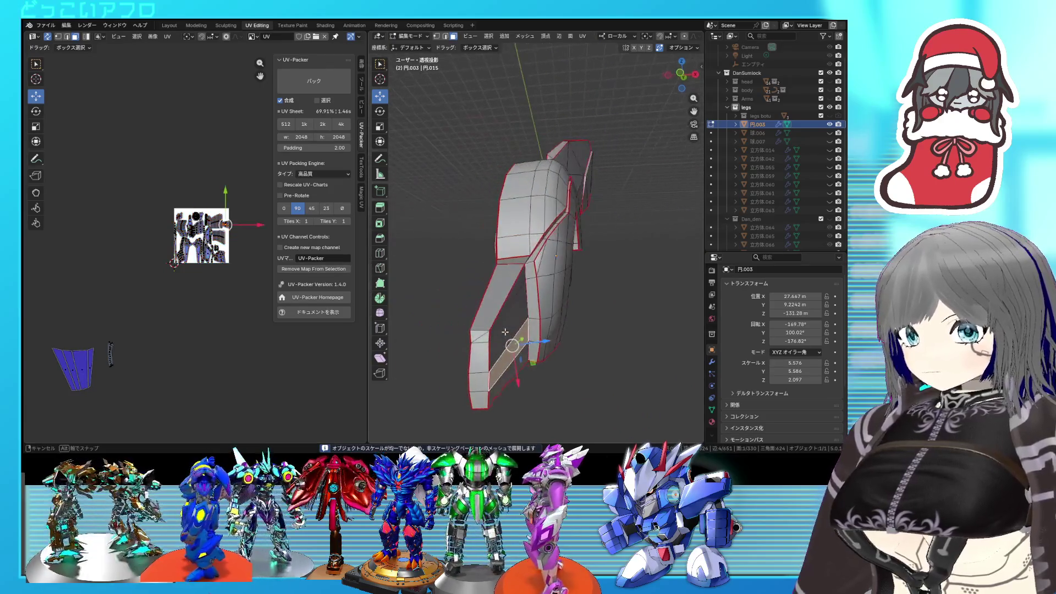
click(484, 317)
key(ctrl+l)
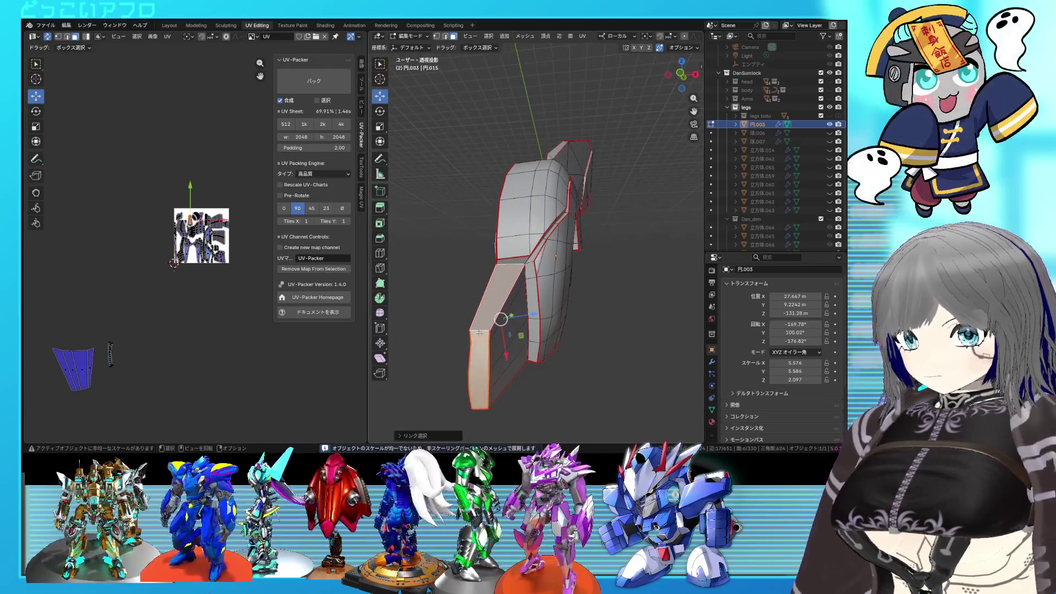
key(alt+a)
middle_drag(480, 333, 529, 273)
key(a)
scroll(529, 272, down, 2)
key(u)
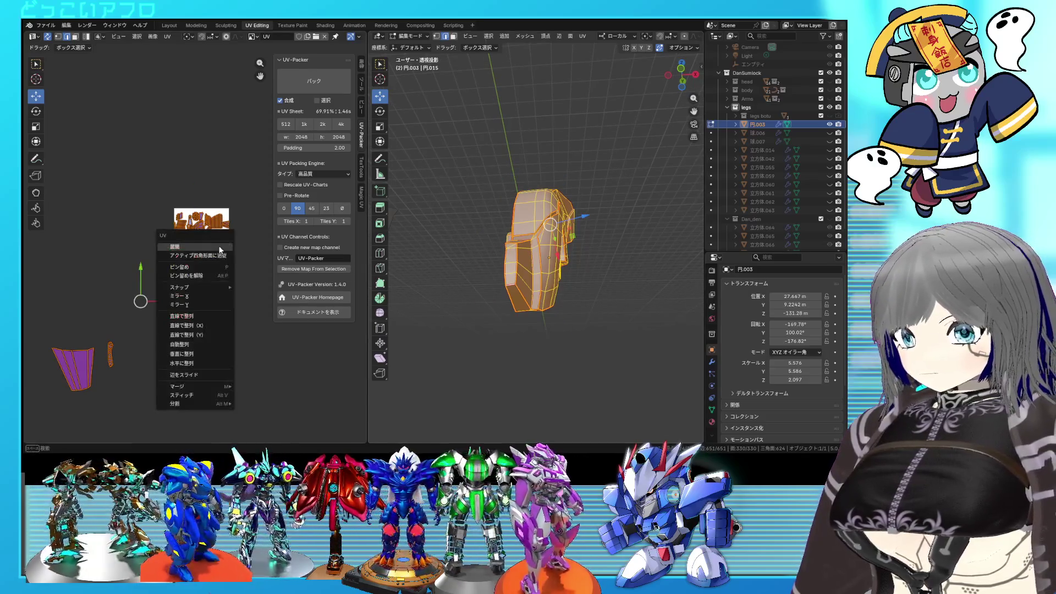
Unwrap everything, then unwrap the linked blade piece alone, place its island and save
click(220, 249)
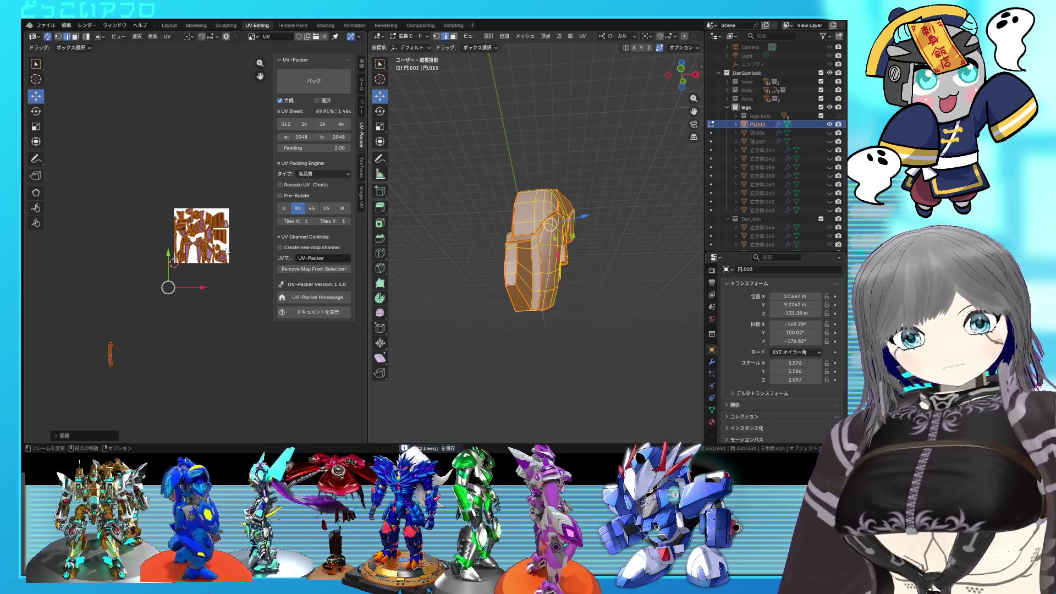
scroll(251, 238, up, 2)
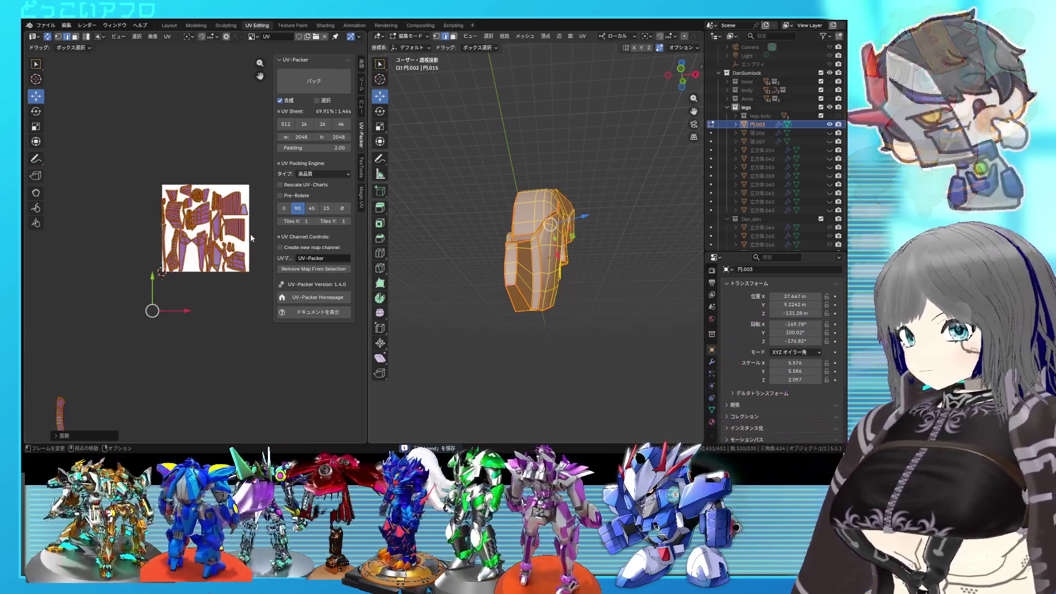
scroll(251, 237, up, 2)
click(198, 254)
scroll(231, 248, up, 1)
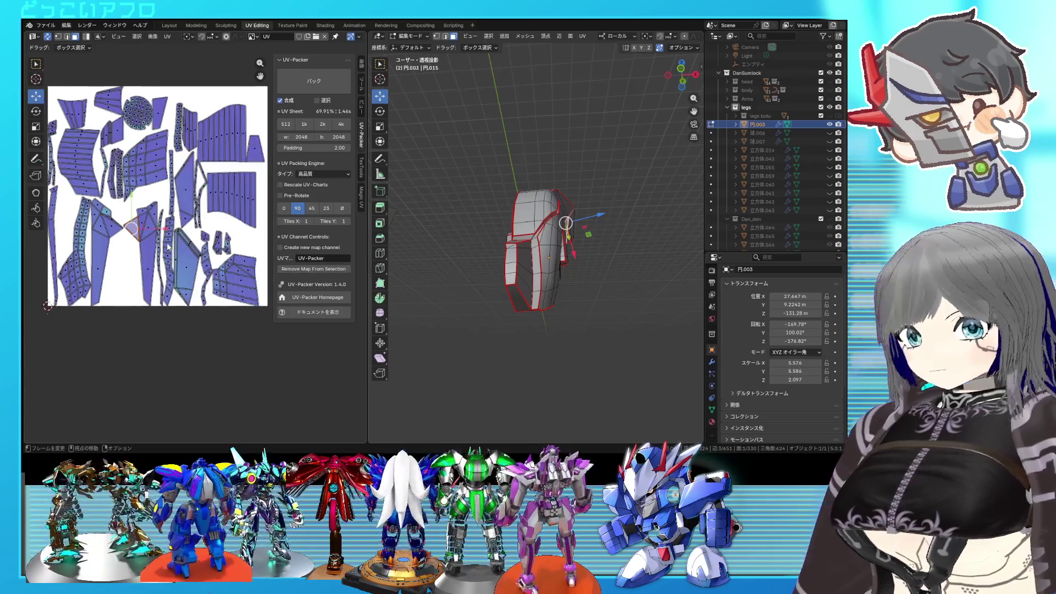
middle_drag(203, 245, 181, 245)
mouse_move(495, 272)
middle_down()
mouse_move(505, 297)
mouse_move(564, 254)
mouse_move(475, 171)
middle_up()
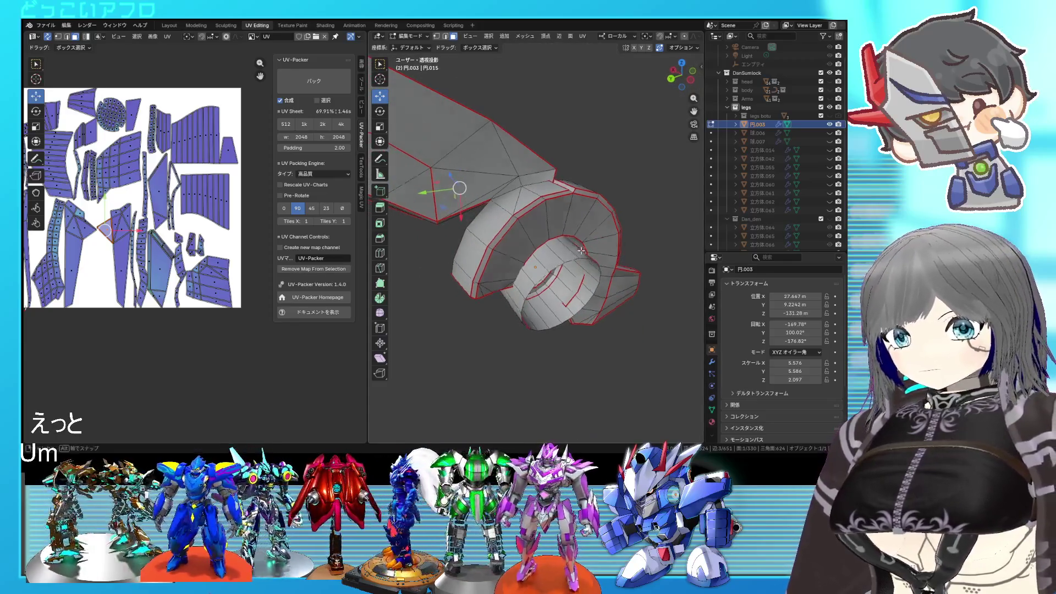
key(ctrl+l)
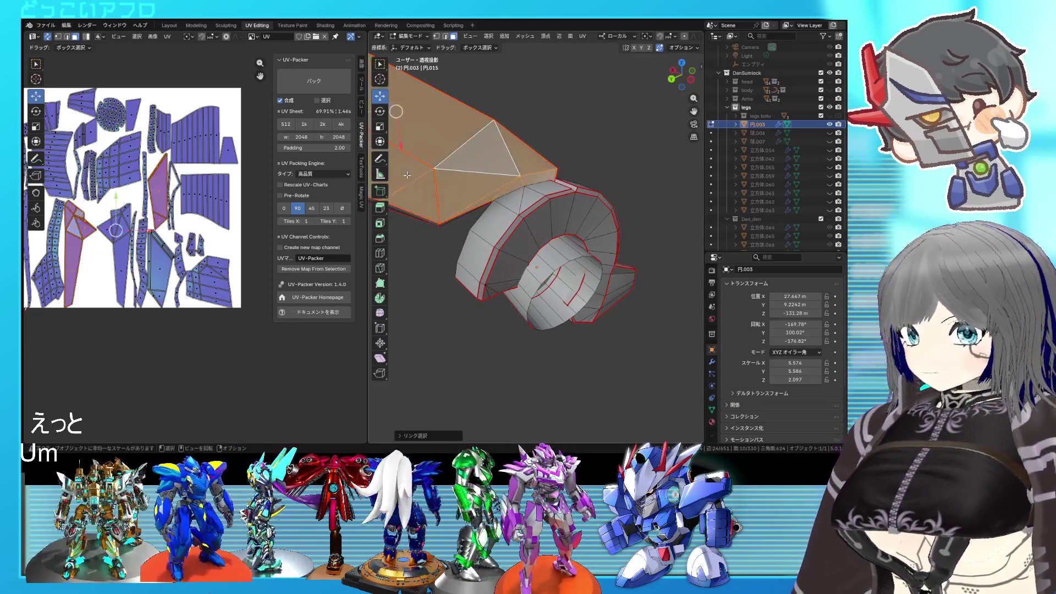
scroll(221, 244, down, 2)
scroll(221, 244, down, 8)
key(u)
click(198, 235)
key(g)
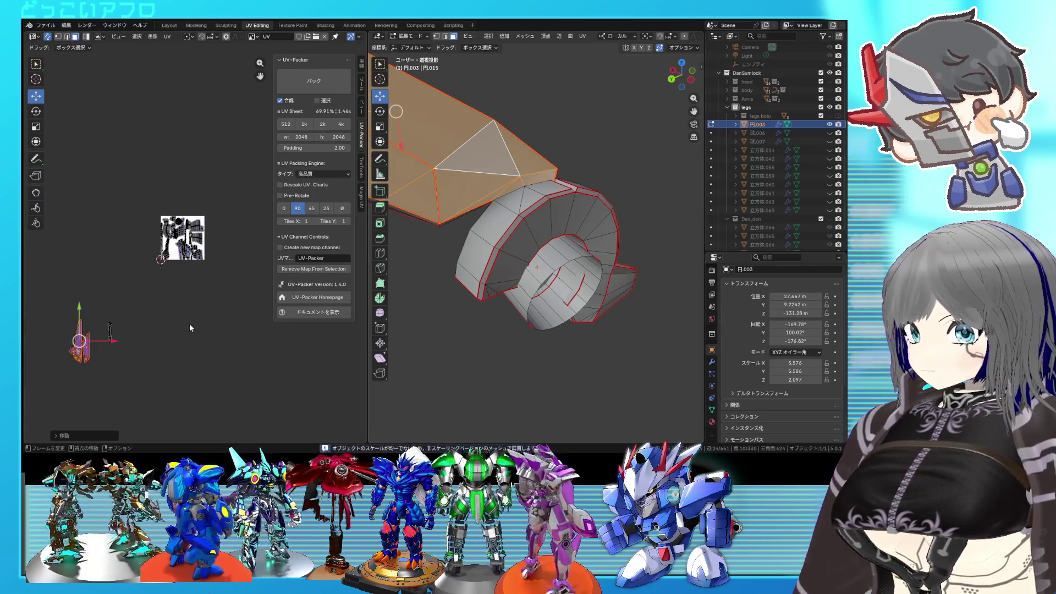
click(76, 302)
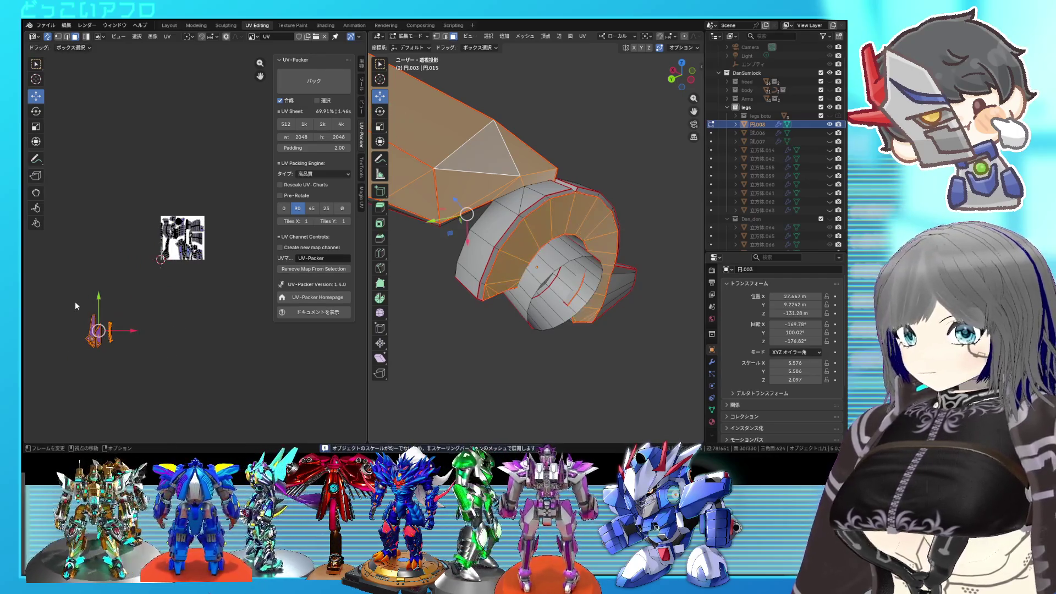
key(ctrl+s)
Pin the blade's UV islands, invert to the curved ring section and unwrap it
right_click(76, 301)
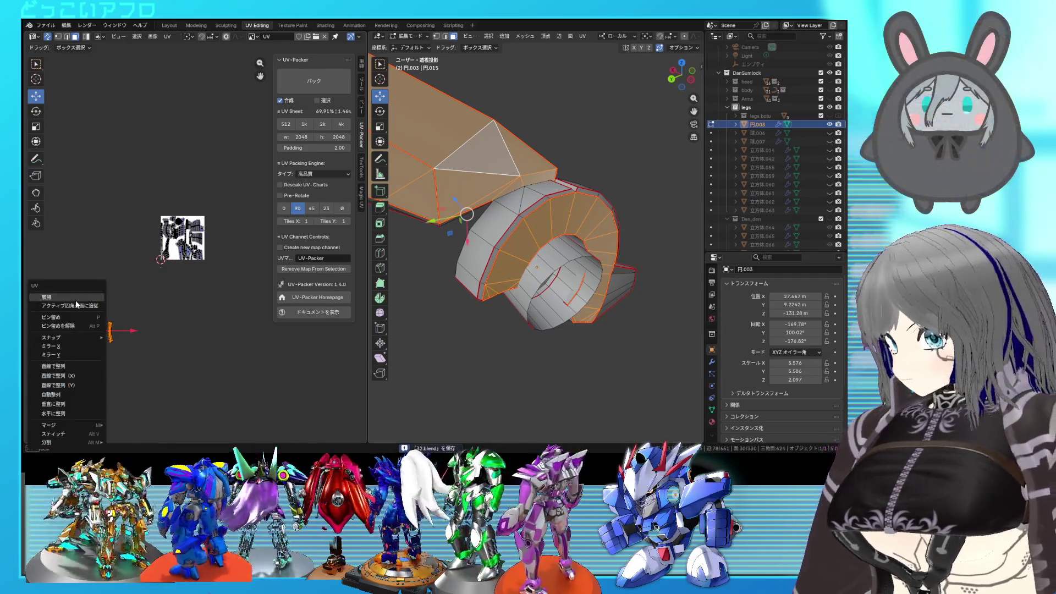
click(58, 327)
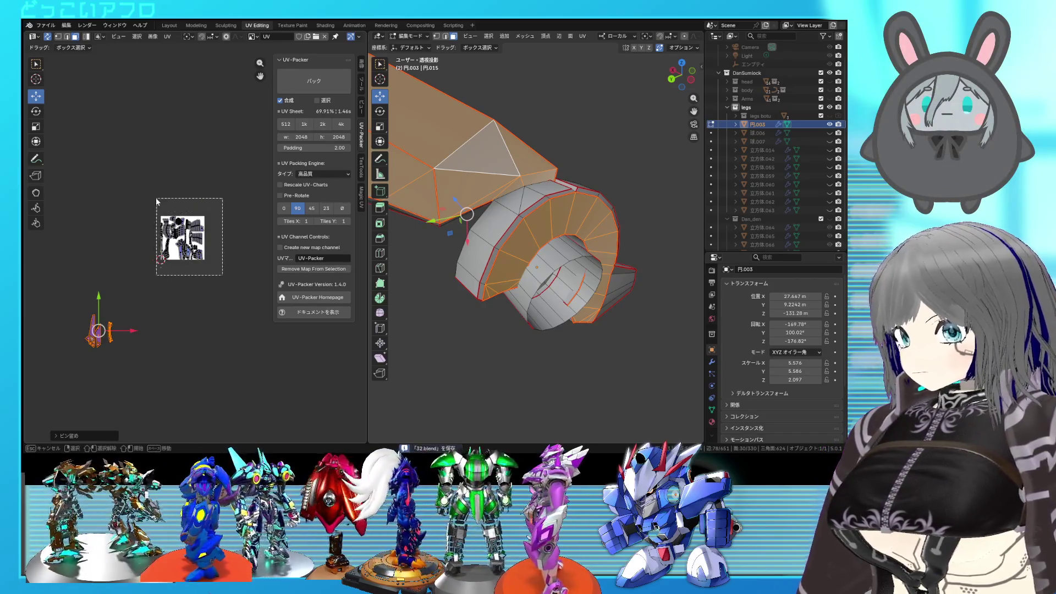
key(ctrl+i)
key(u)
click(142, 178)
scroll(211, 242, up, 3)
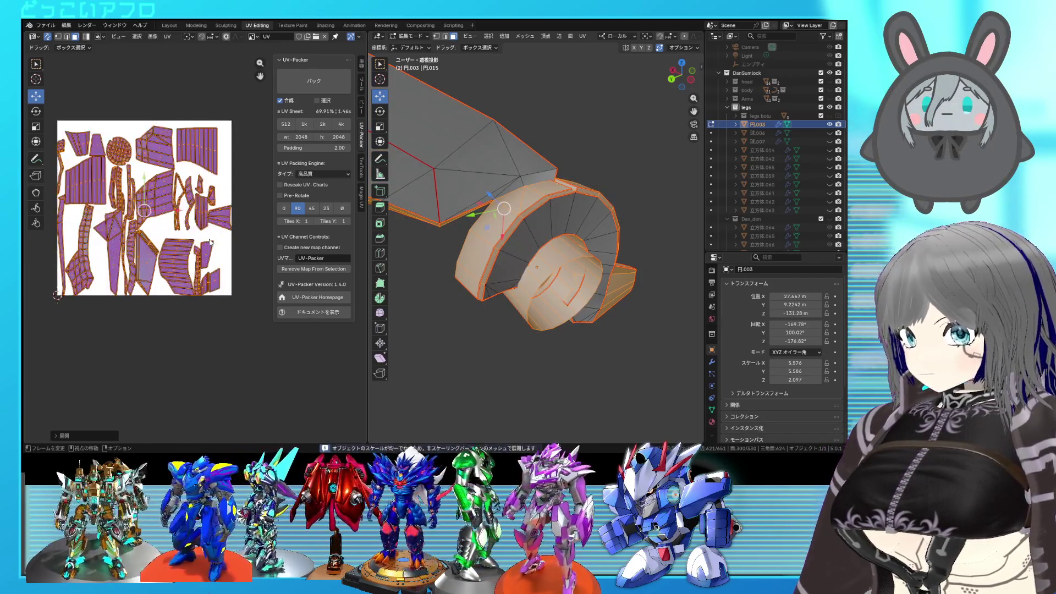
key(ctrl+i)
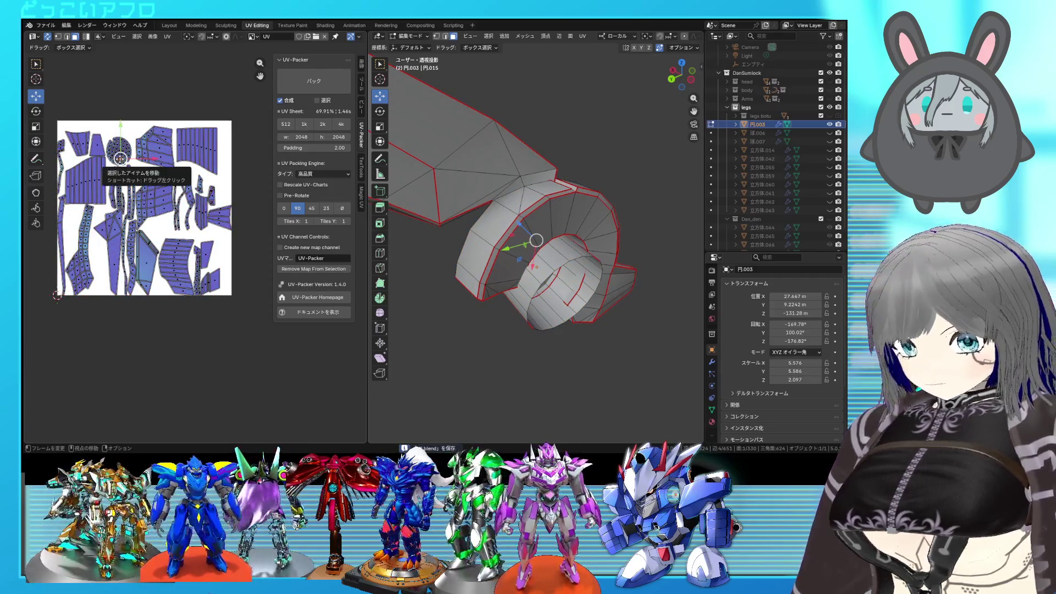
middle_drag(548, 294, 533, 265)
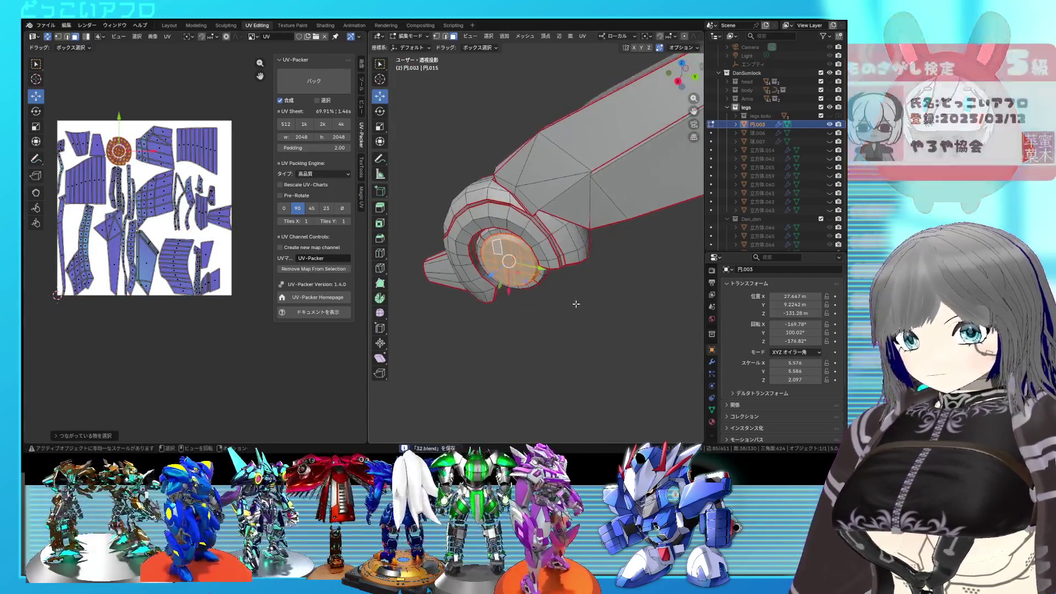
scroll(533, 265, up, 3)
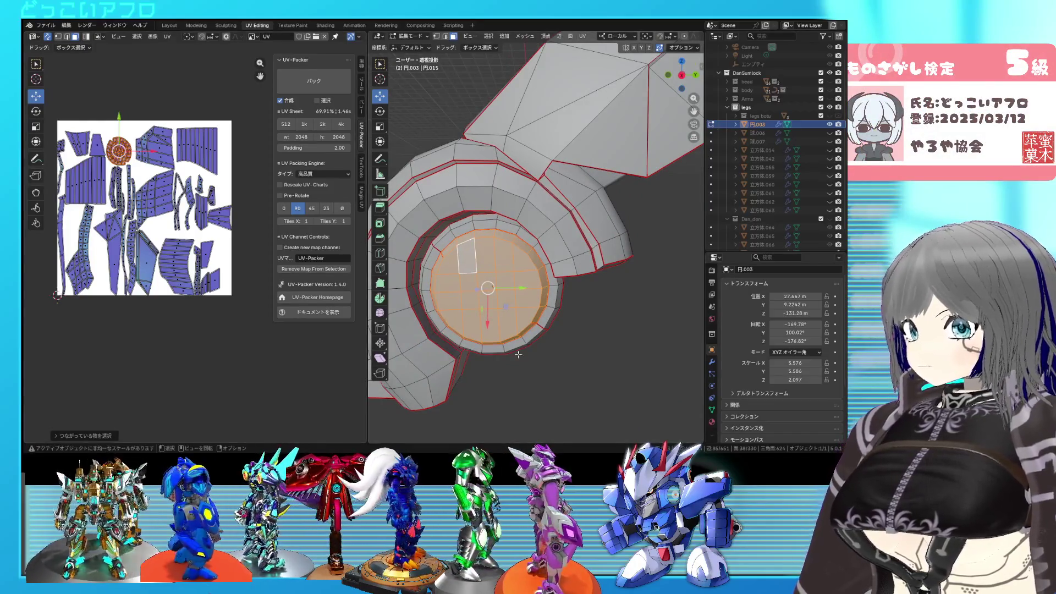
scroll(518, 354, up, 3)
Clear the seam from one edge loop on the inner cylinder ring
click(535, 400)
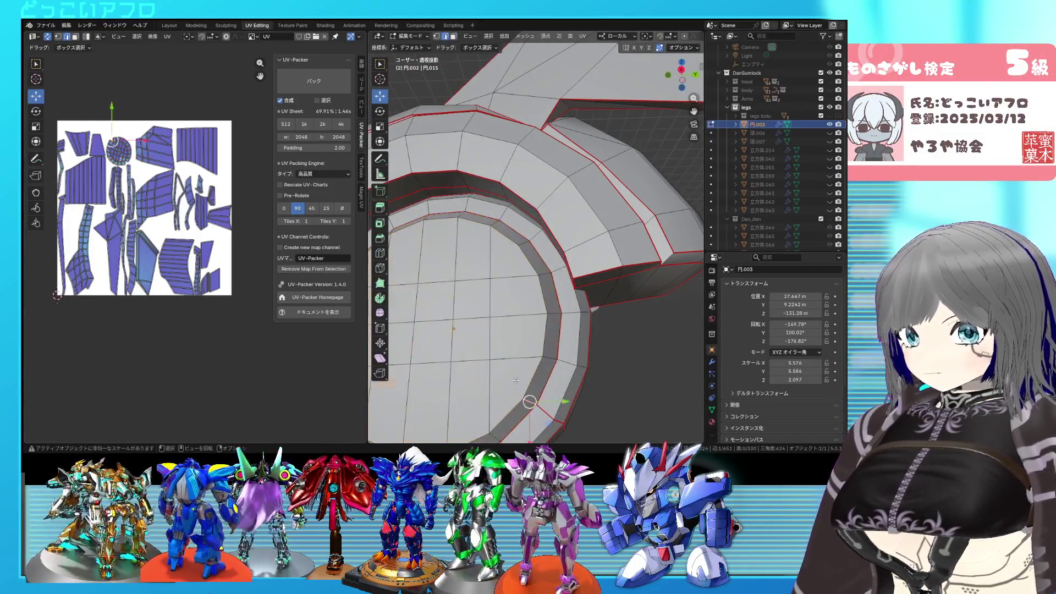
middle_drag(516, 381, 508, 287)
alt+click(519, 274)
key(ctrl+e)
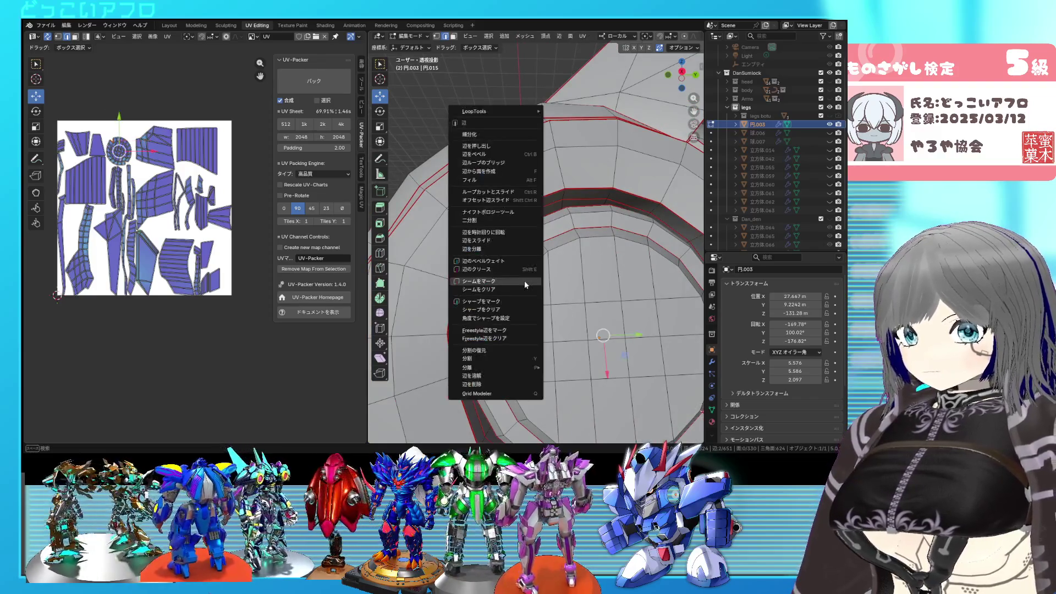
click(513, 288)
scroll(220, 248, down, 3)
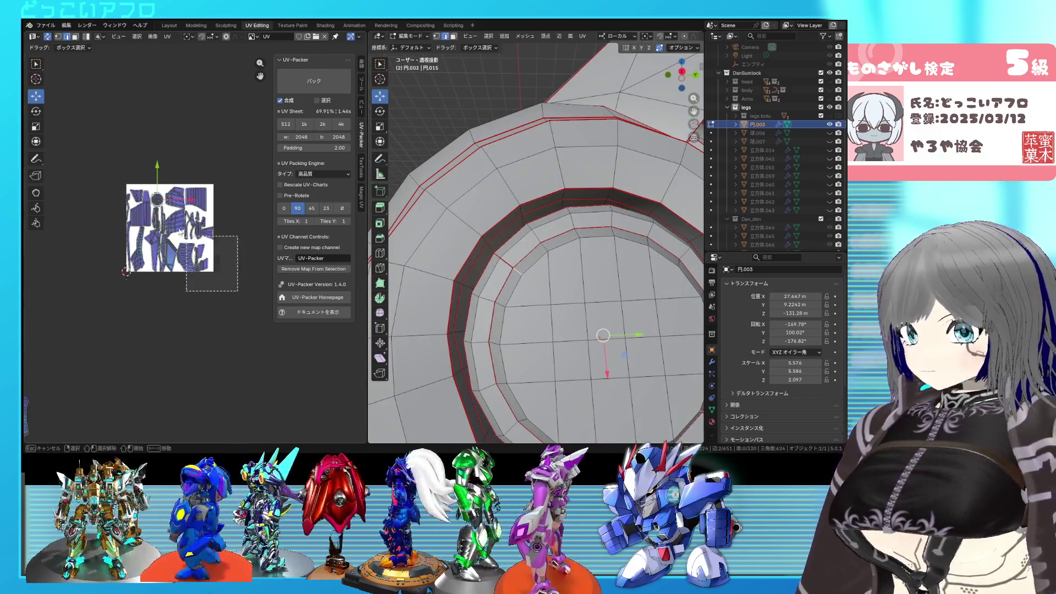
Unwrap the whole leg part again, save the file and clear the selection
key(a)
key(u)
click(122, 165)
key(ctrl+s)
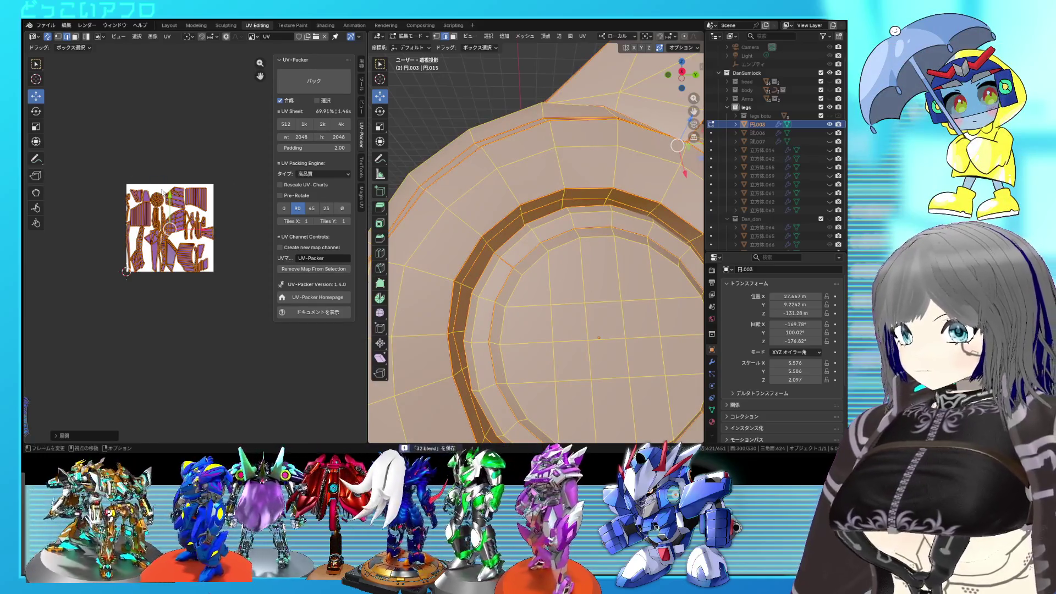
key(alt+a)
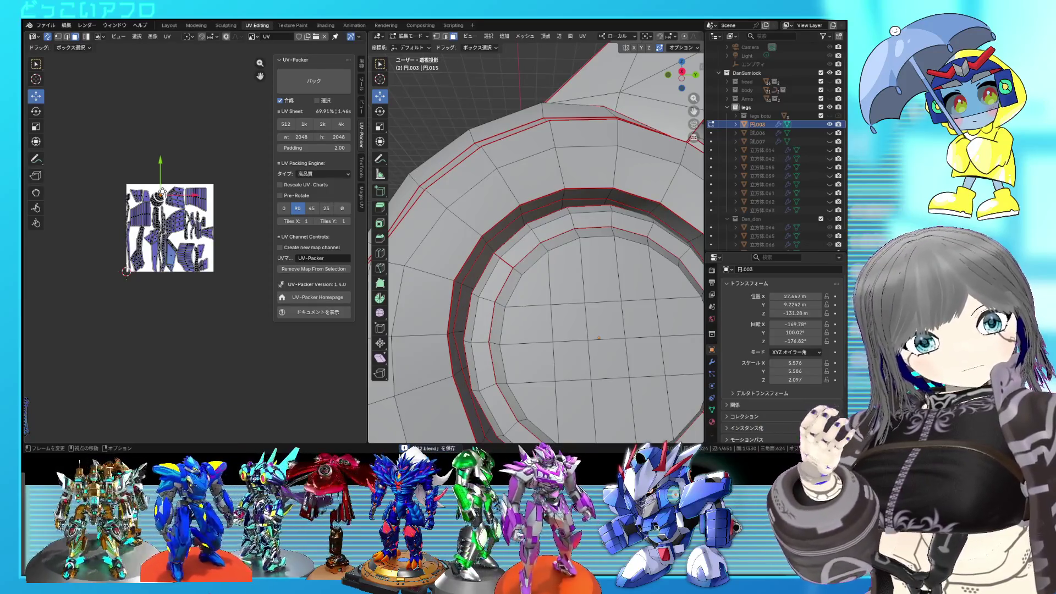
scroll(157, 266, up, 3)
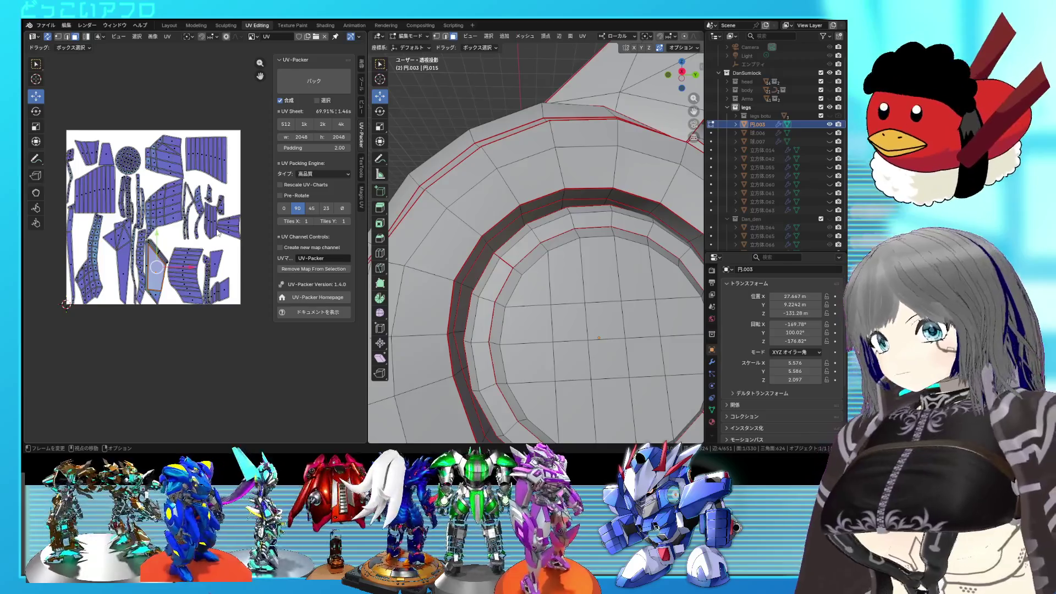
scroll(212, 210, up, 1)
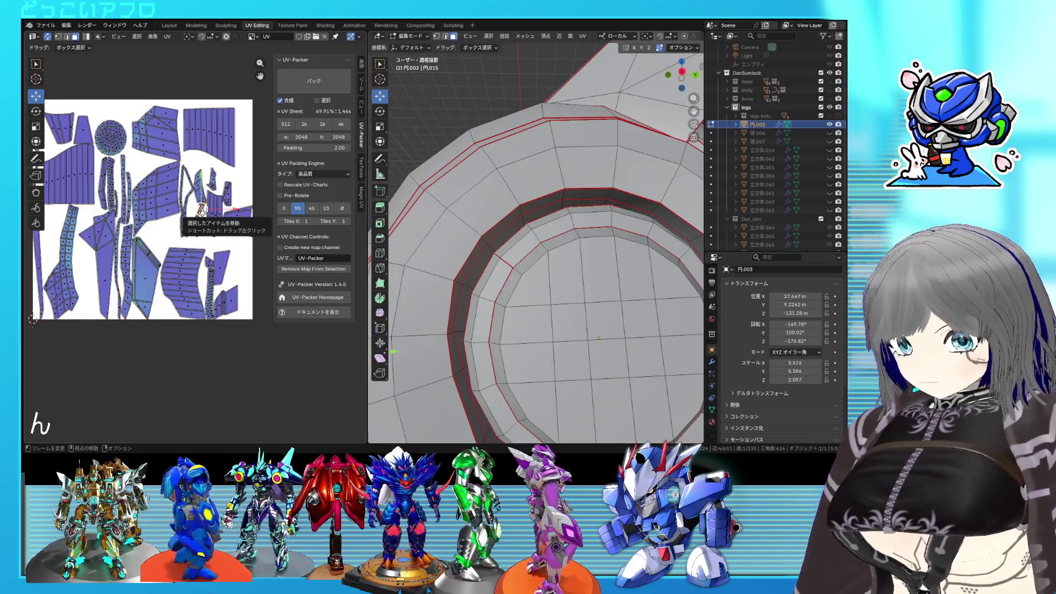
scroll(537, 289, down, 5)
Save, leave edit mode and hide the finished leg part 円.003 in the Outliner
mouse_move(536, 290)
middle_down()
mouse_move(583, 317)
mouse_move(575, 287)
middle_up()
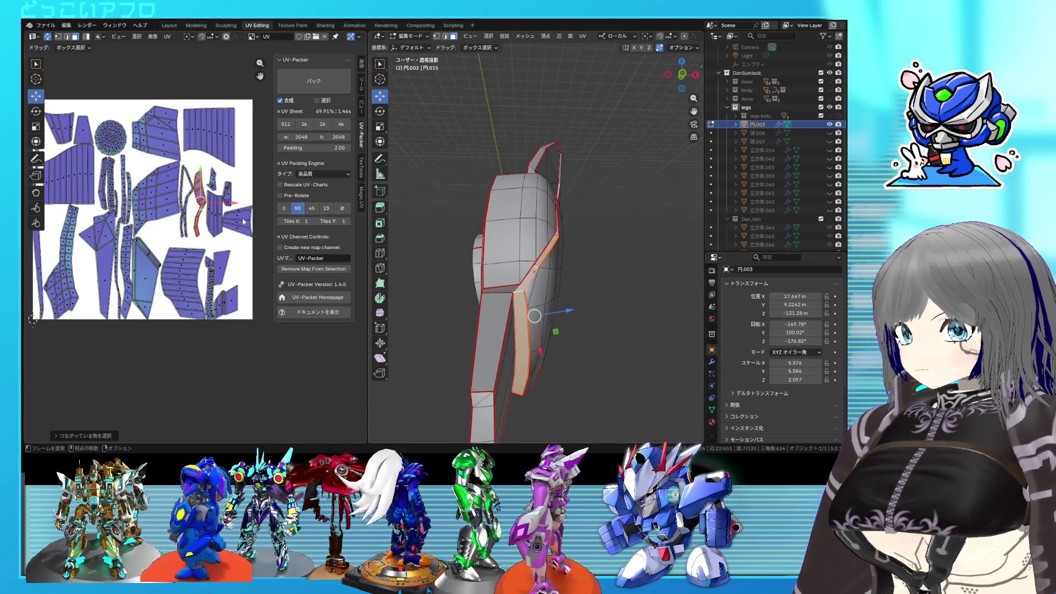
middle_drag(514, 273, 490, 283)
key(ctrl+s)
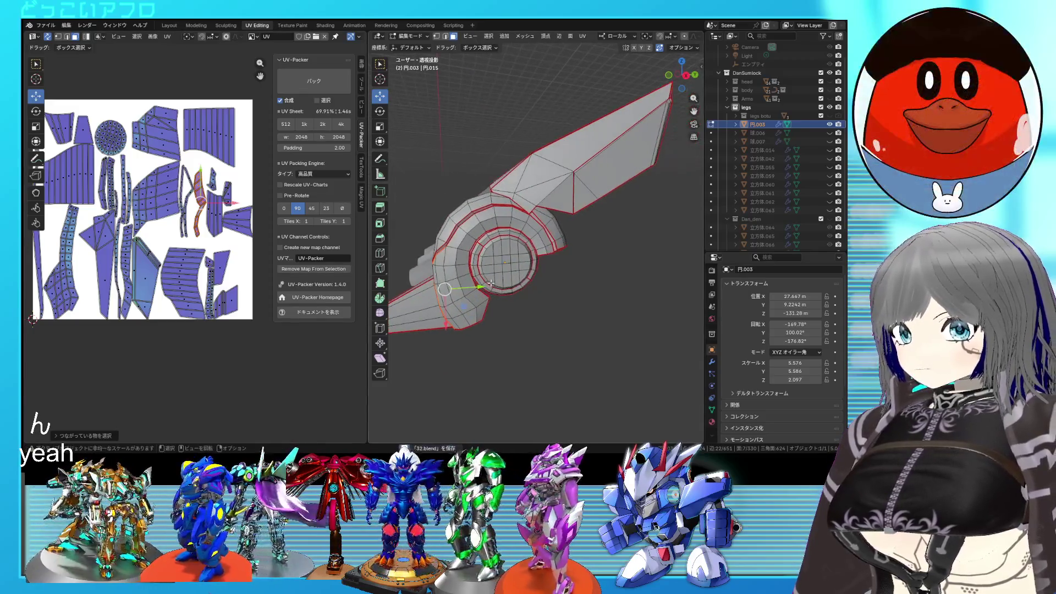
key(a)
scroll(490, 283, down, 2)
key(Tab)
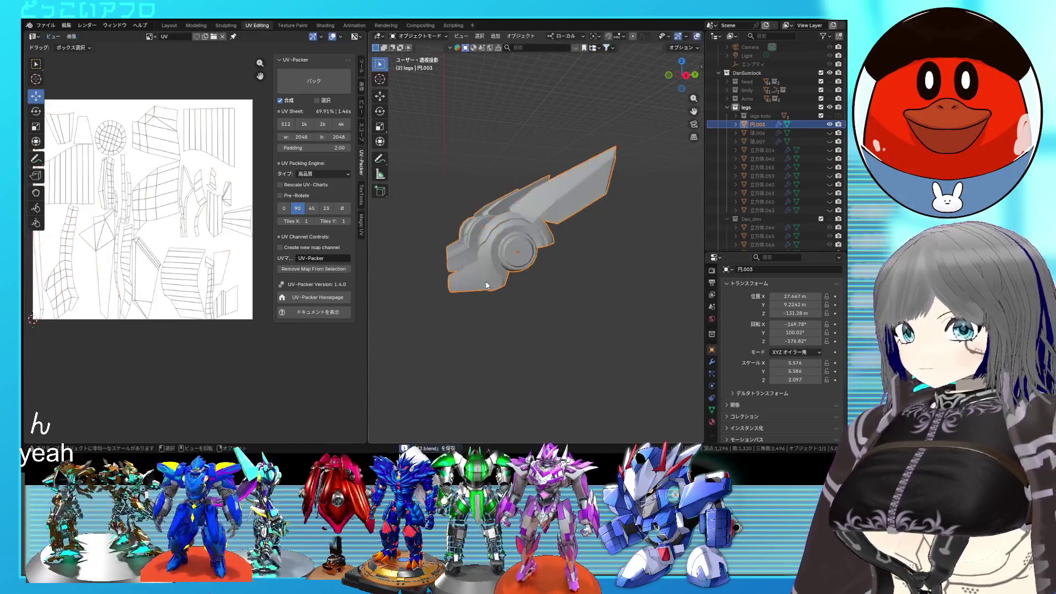
click(831, 124)
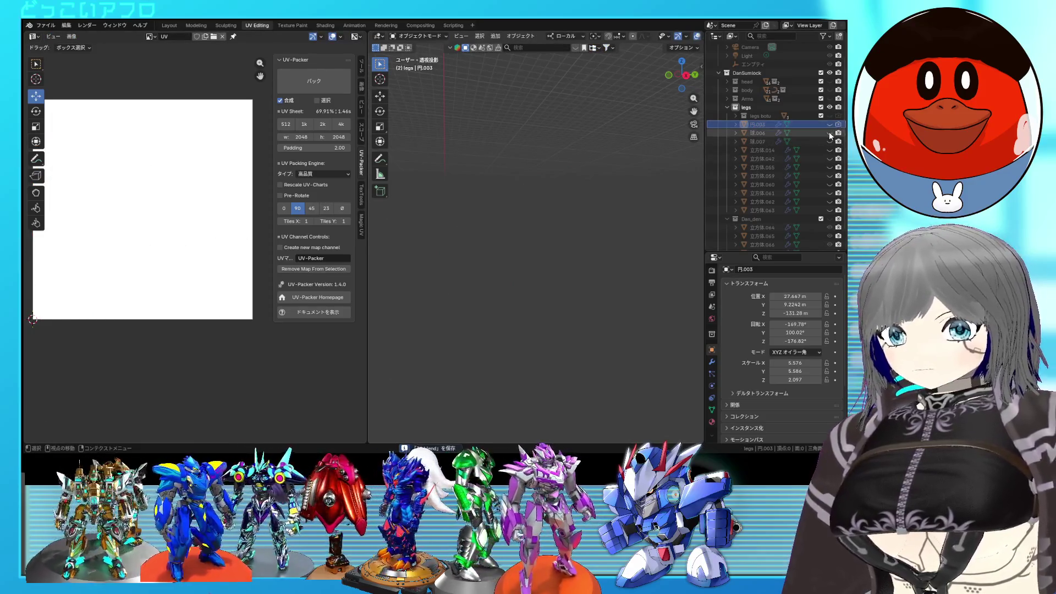
Select the sphere 球.006 and enter edit mode on its mesh
mouse_move(565, 162)
middle_down()
mouse_move(514, 272)
mouse_move(566, 302)
middle_up()
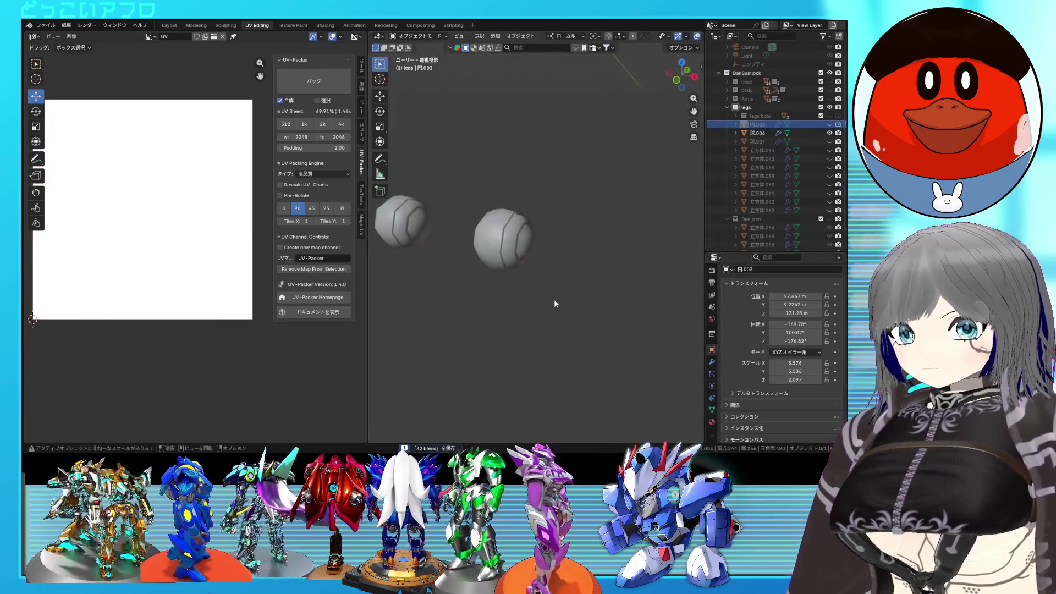
scroll(554, 303, up, 5)
scroll(507, 272, down, 1)
click(510, 246)
key(Tab)
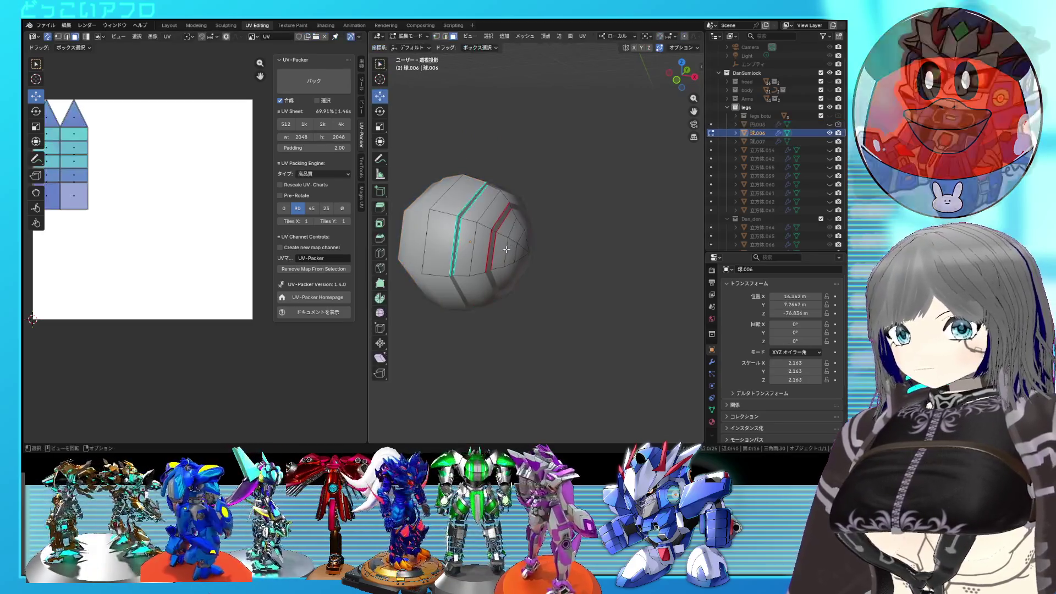
Unwrap all faces of sphere 球.006 into UV islands and save the file
key(KP_Decimal)
middle_drag(511, 242, 480, 196)
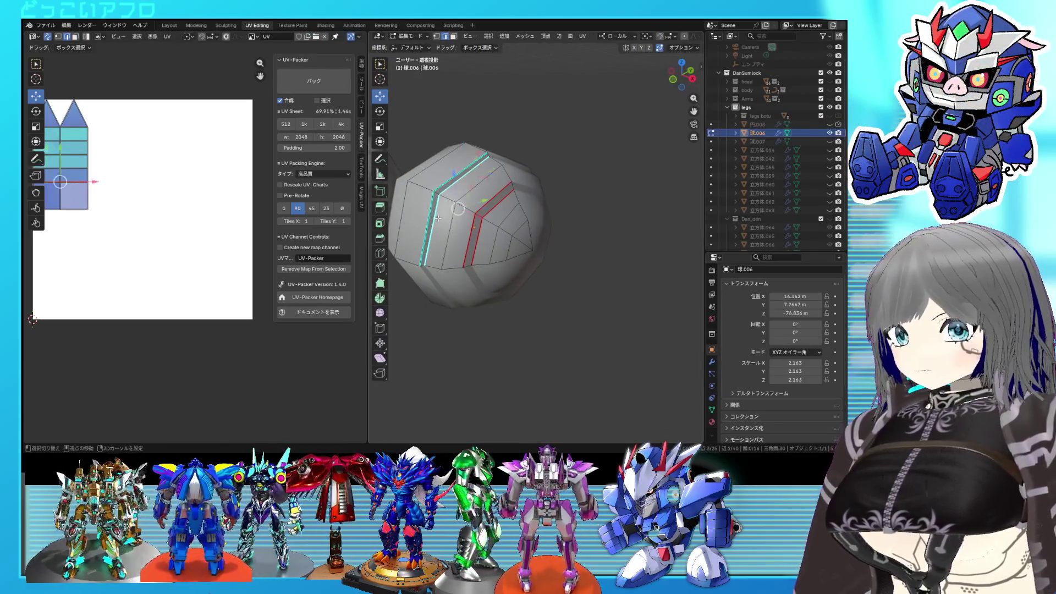
right_click(437, 218)
key(Tab)
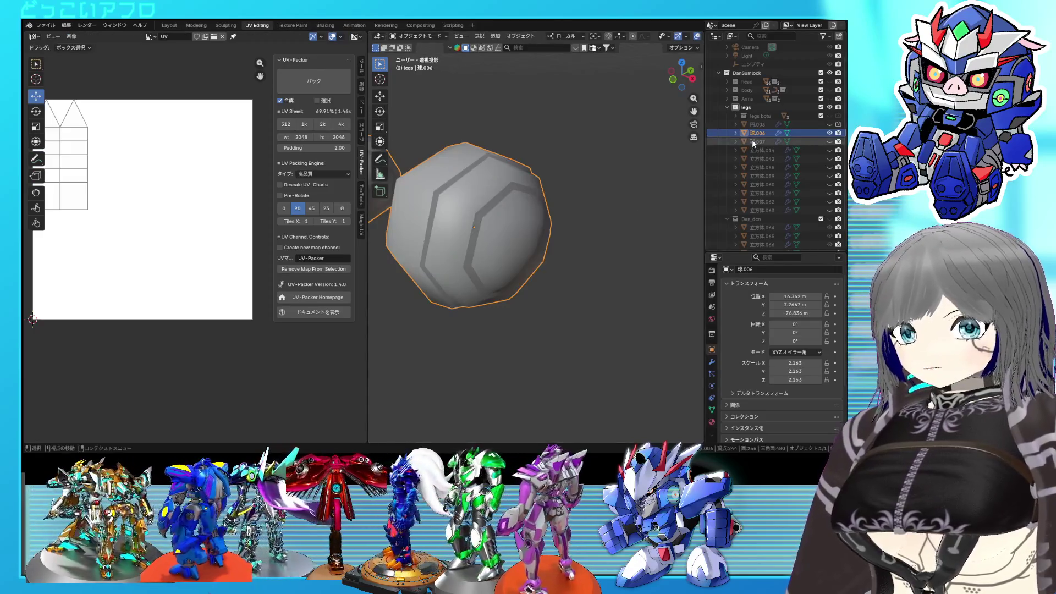
key(Tab)
right_click(462, 198)
key(Tab)
key(Tab)
key(a)
key(u)
click(185, 182)
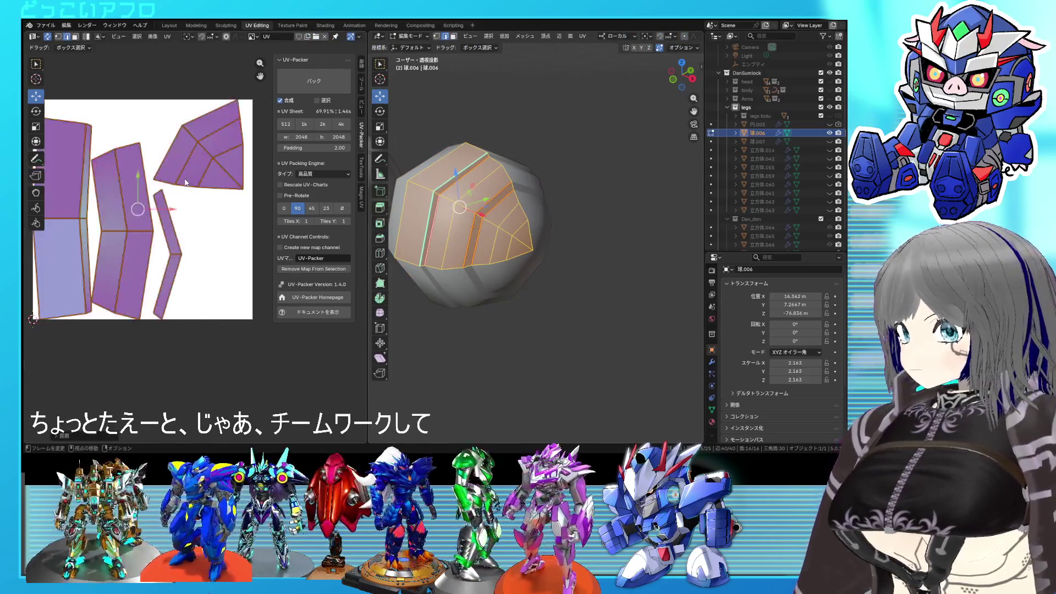
key(Tab)
key(ctrl+s)
Unhide sphere 球.007, unwrap all its faces, then select both spheres together
click(830, 141)
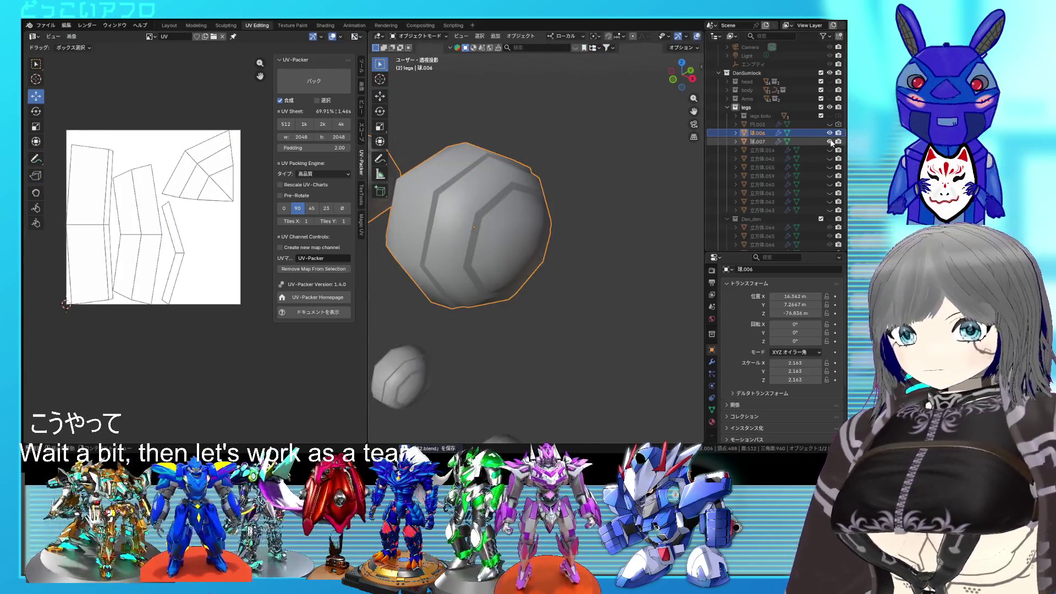
ctrl+click(757, 142)
scroll(563, 295, down, 4)
mouse_move(563, 295)
middle_down()
mouse_move(520, 333)
mouse_move(545, 238)
middle_up()
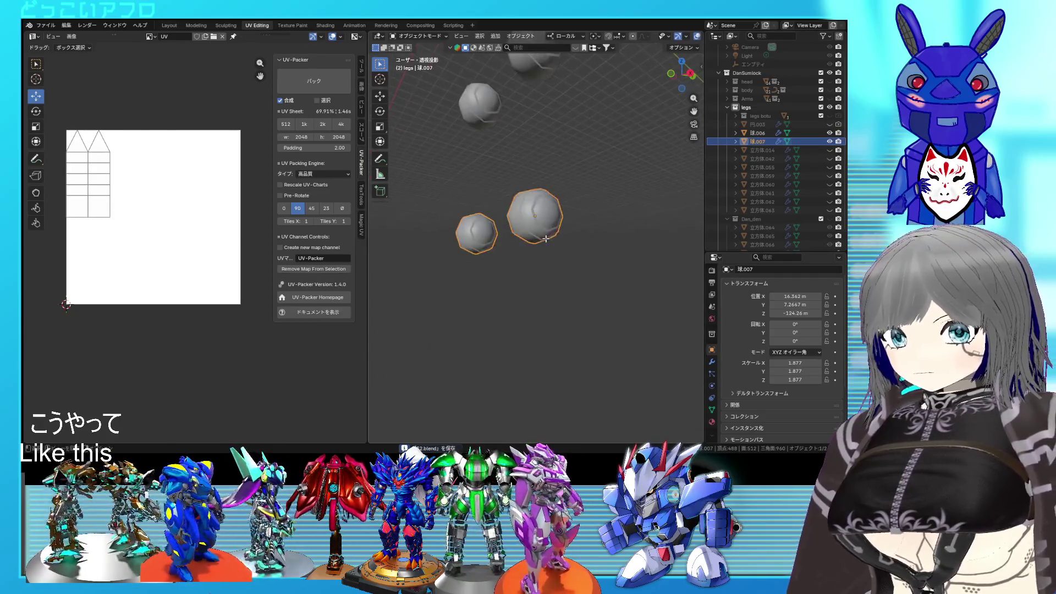
key(Tab)
scroll(545, 239, up, 3)
scroll(497, 234, up, 3)
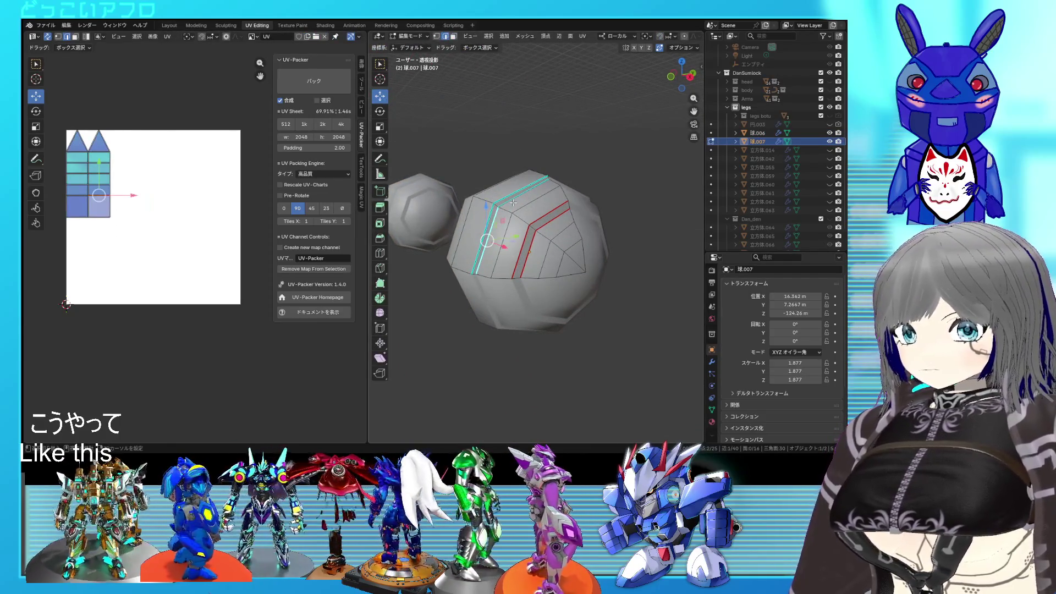
click(488, 35)
click(447, 203)
right_click(226, 193)
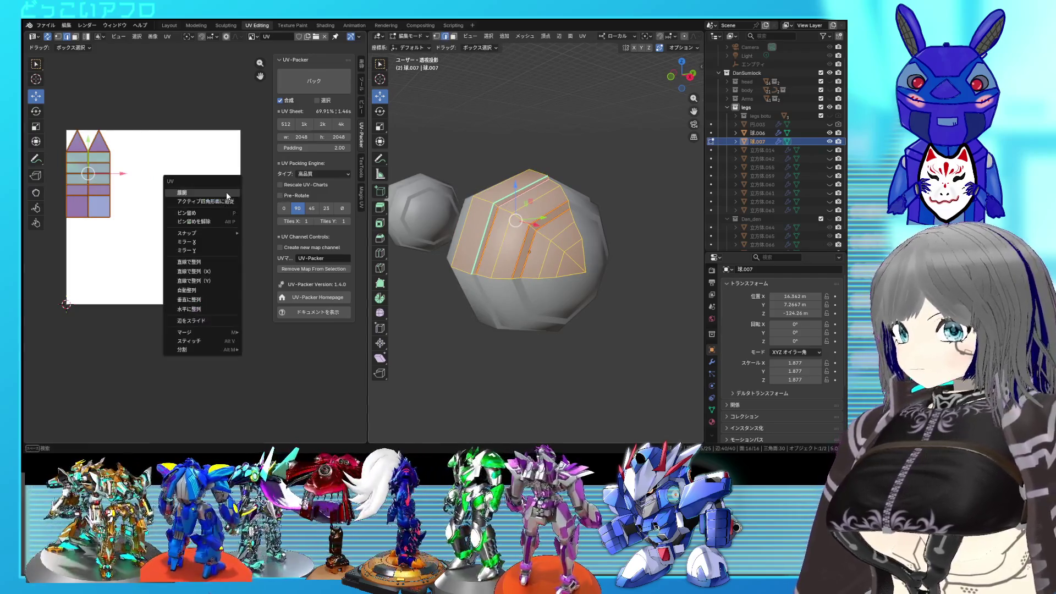
click(228, 194)
key(Tab)
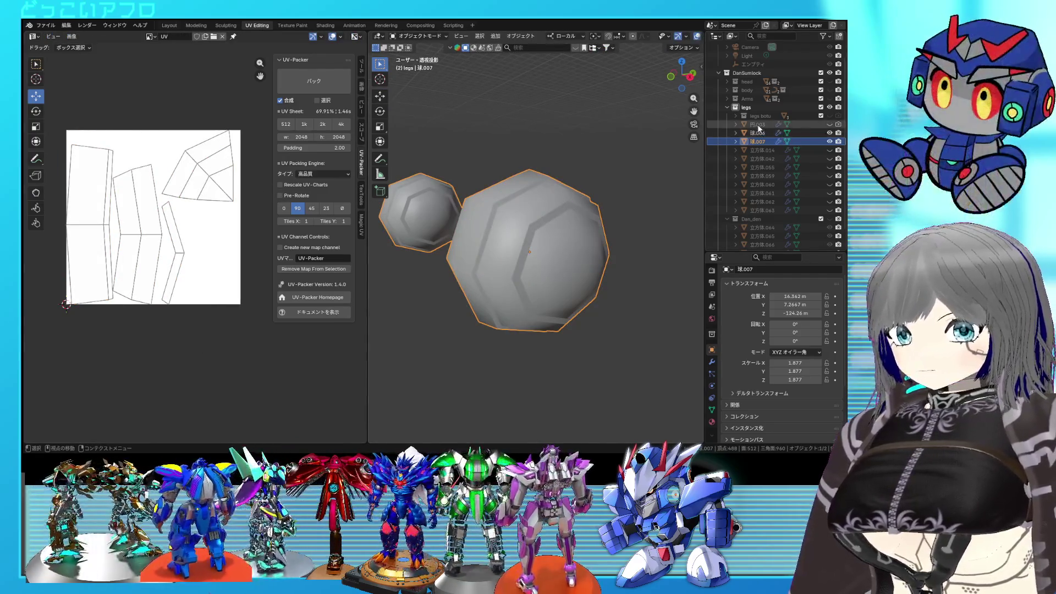
ctrl+click(759, 132)
scroll(590, 213, down, 5)
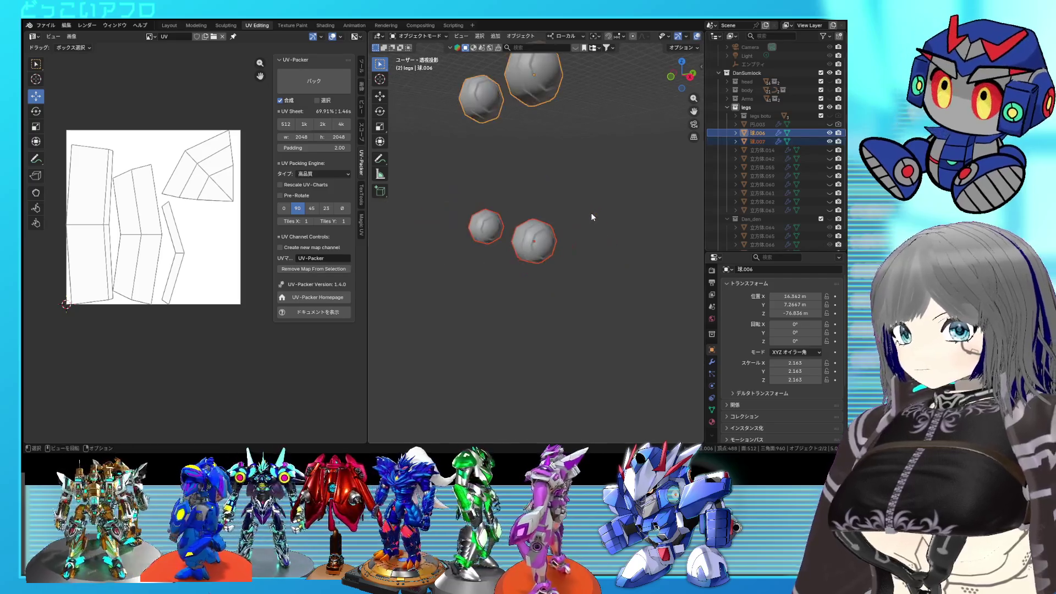
Enter mesh editing on both spheres with the view arranged to show them apart
key(Tab)
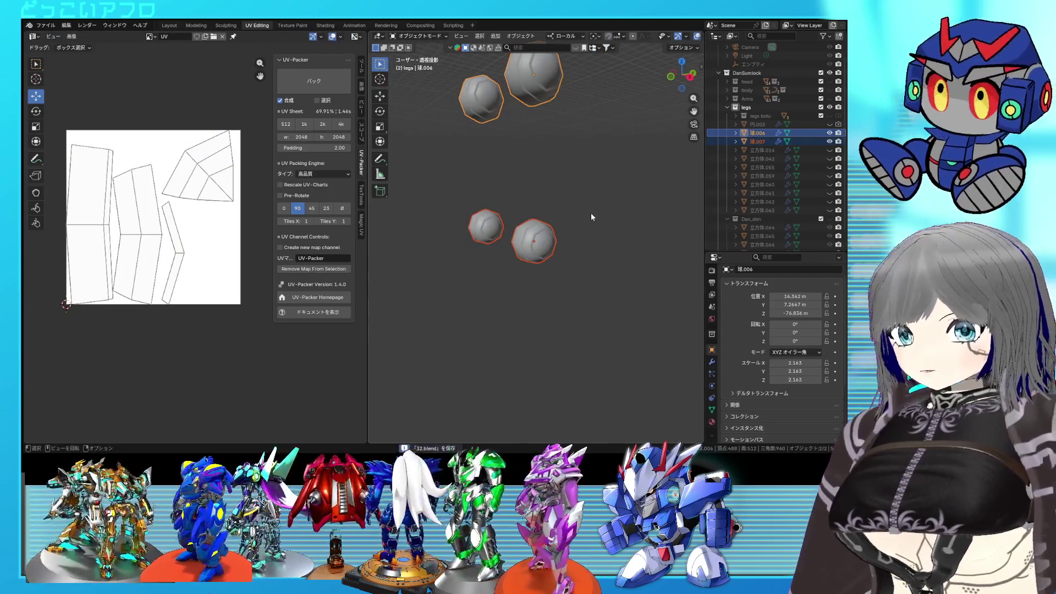
key(ctrl+s)
key(Tab)
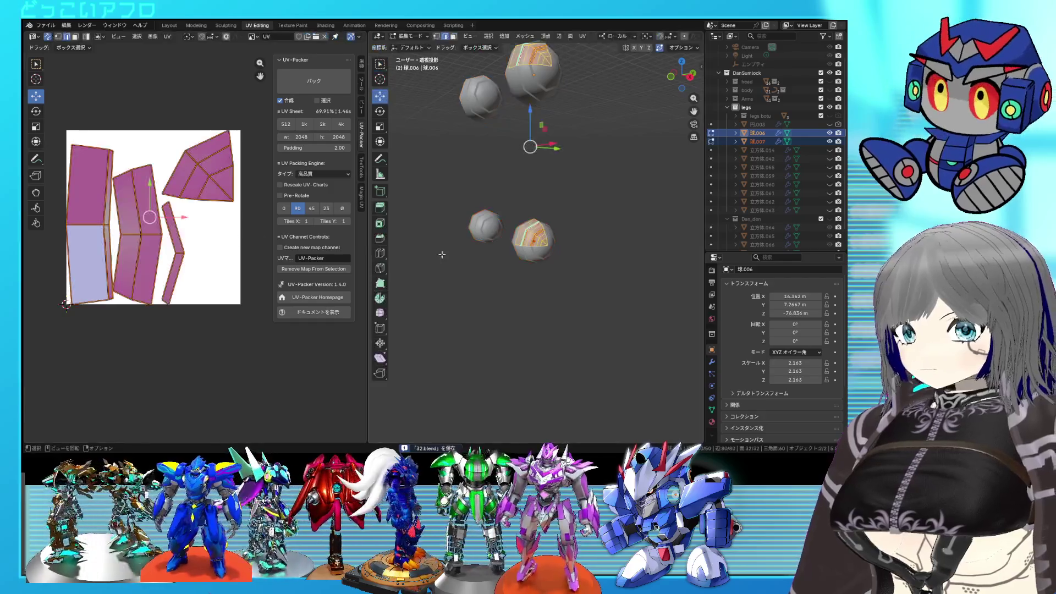
scroll(221, 276, down, 3)
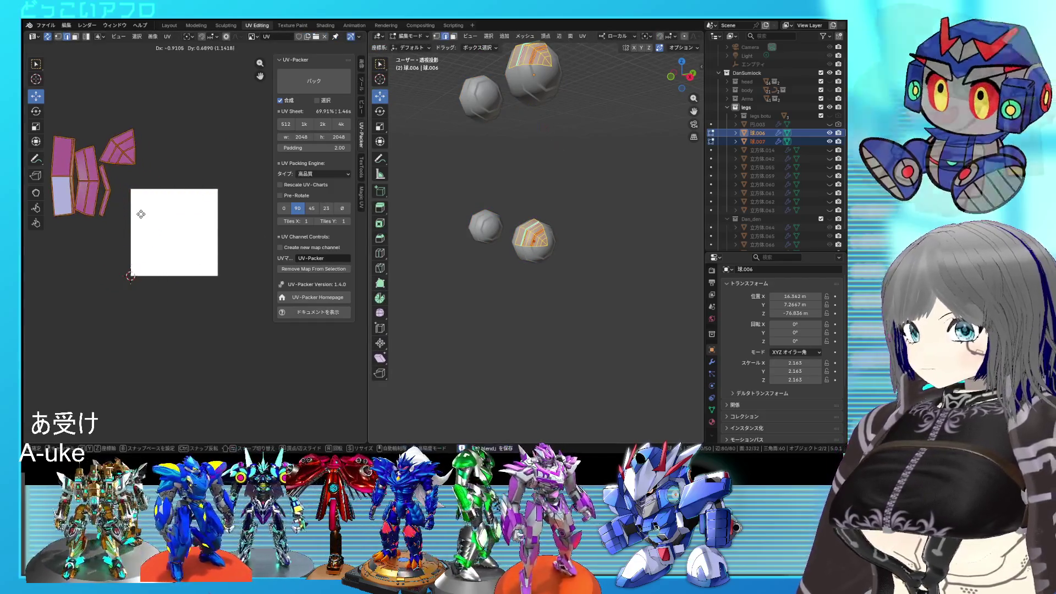
key(Tab)
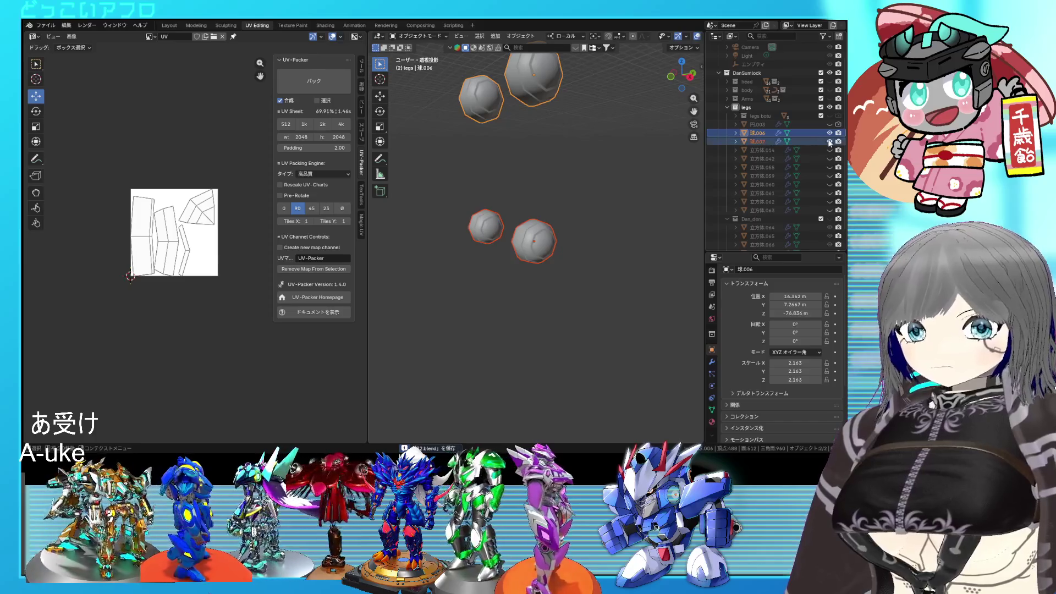
middle_drag(624, 243, 580, 279)
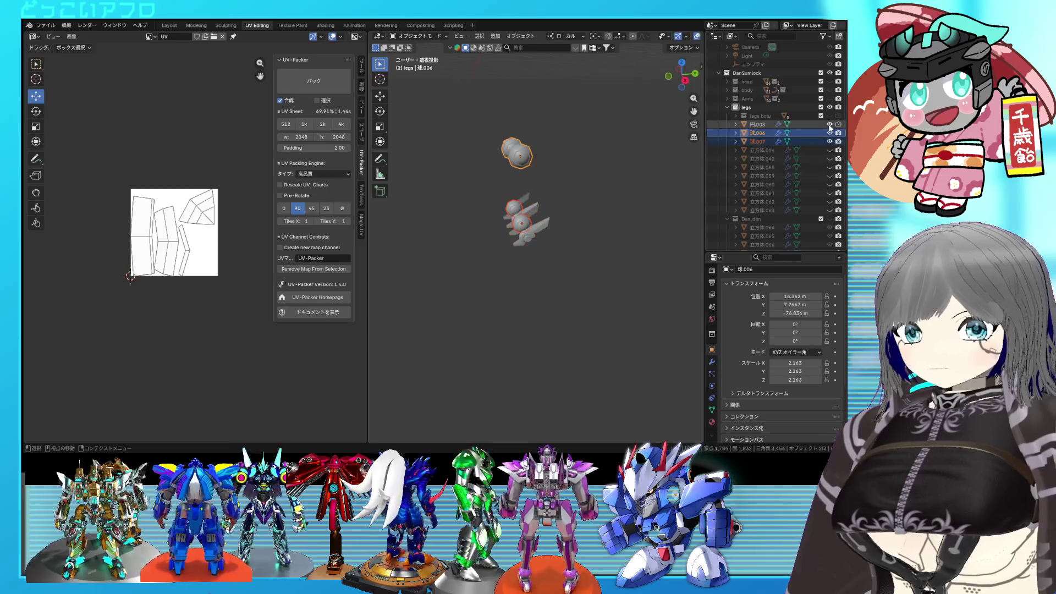
middle_drag(697, 178, 659, 200)
key(Tab)
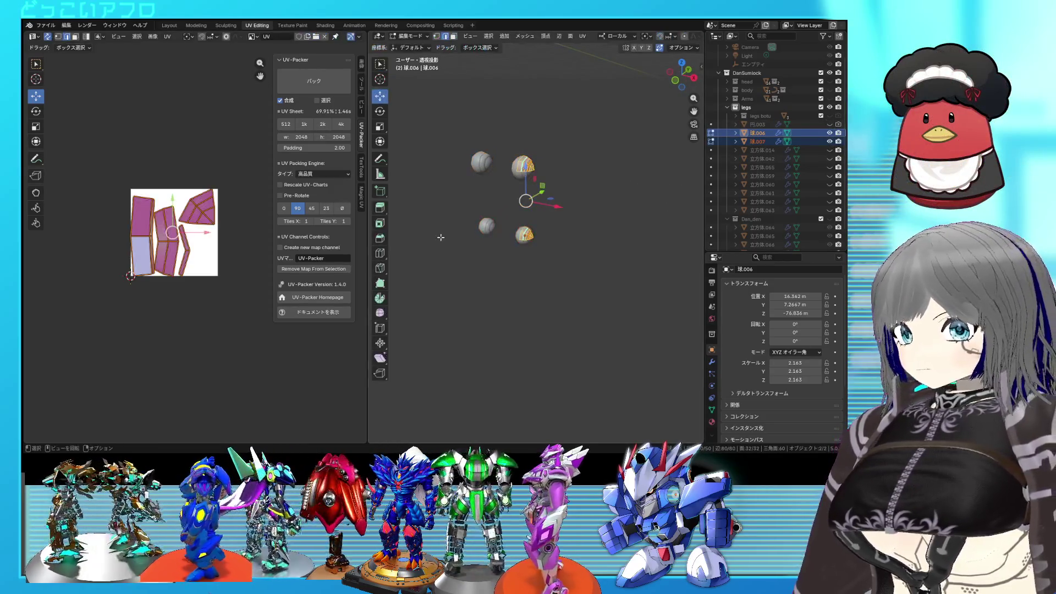
Scale down the spheres' UV islands beside the square, pin them, and save
key(s)
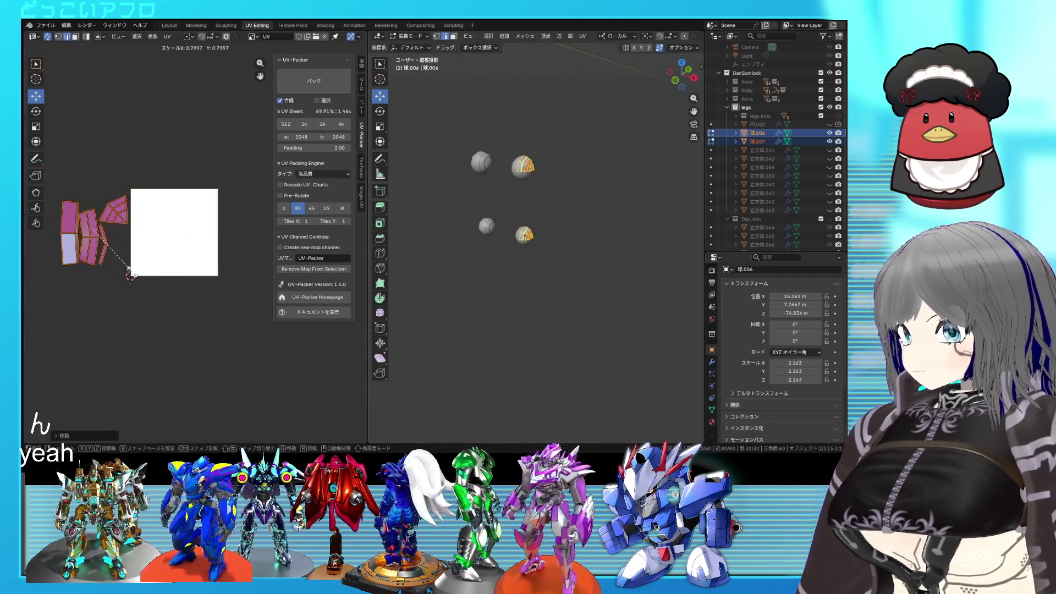
click(123, 200)
right_click(123, 200)
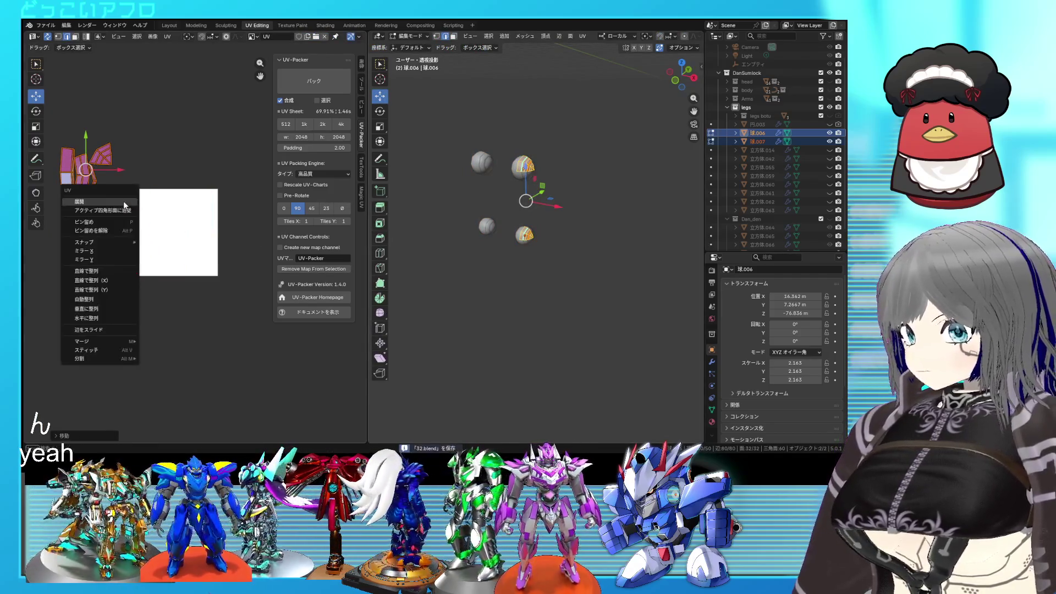
click(108, 219)
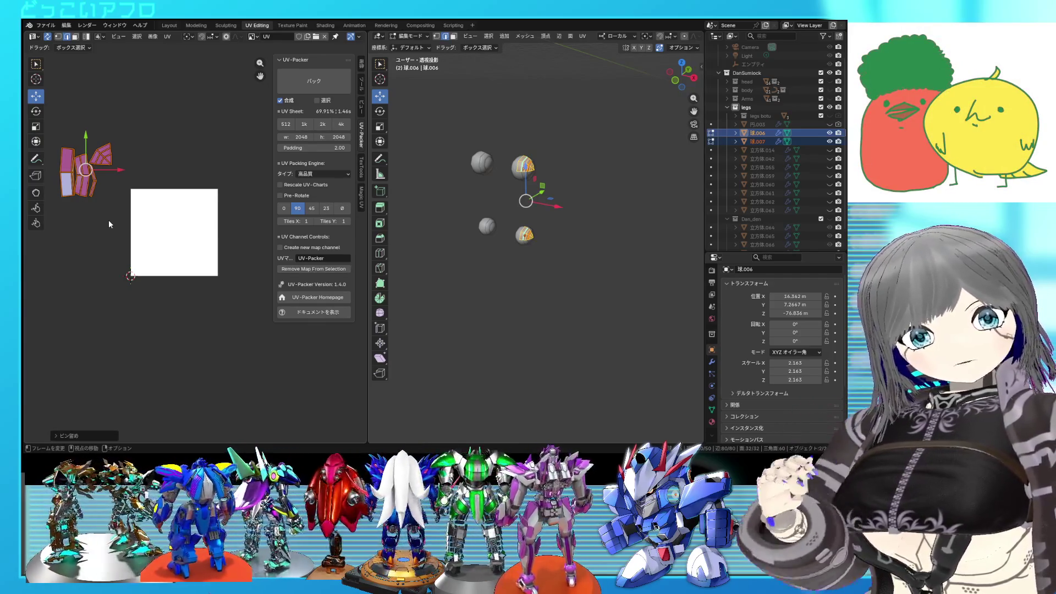
key(ctrl+s)
key(Tab)
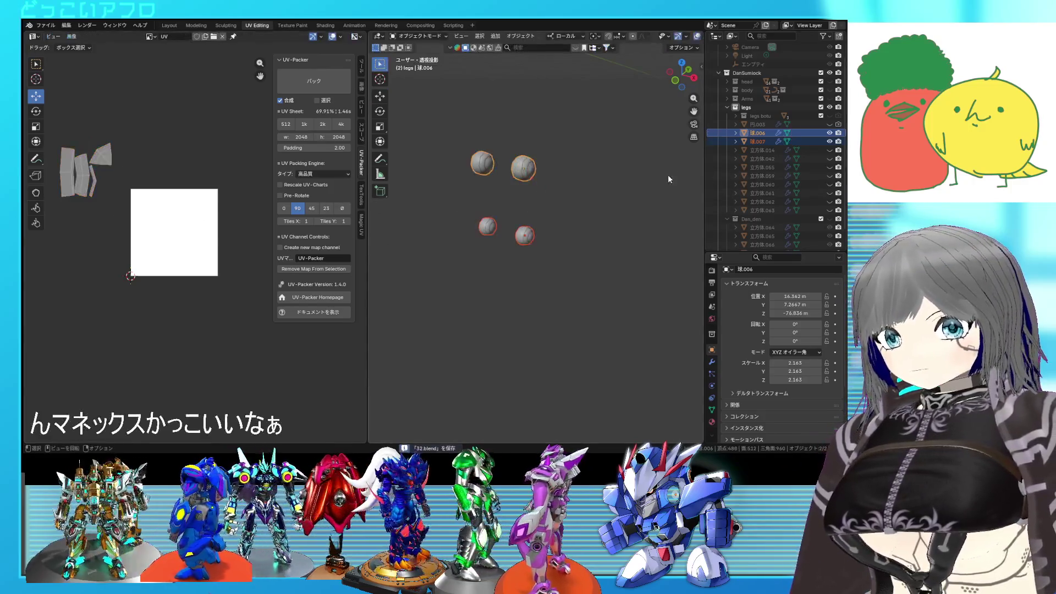
Hide 球.006 and 球.007 and open capsule 立方体.014 in Edit Mode showing its cube unwrap
drag(833, 133, 838, 142)
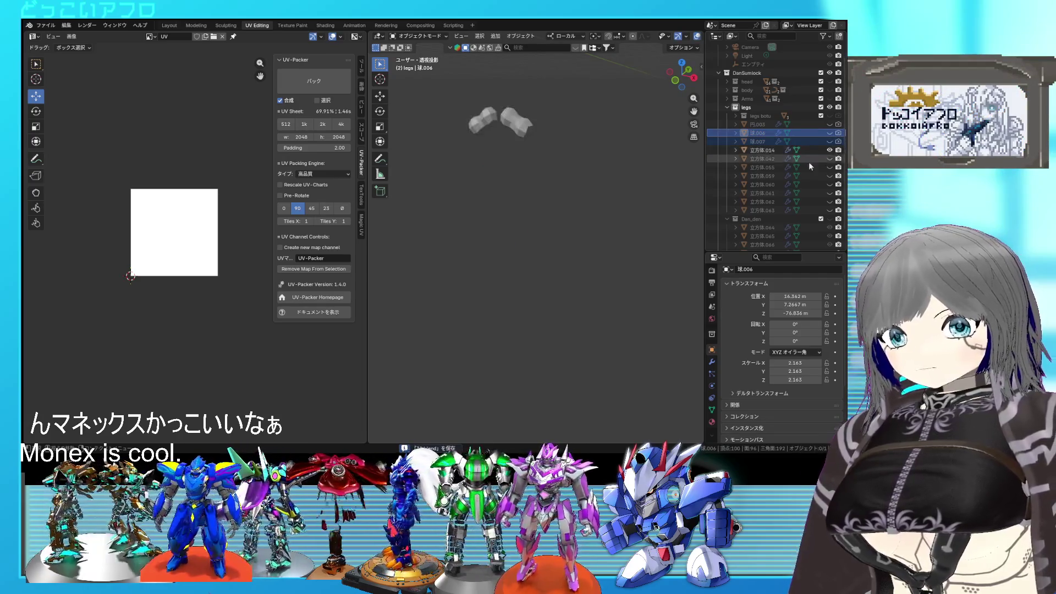
mouse_move(533, 197)
middle_down()
mouse_move(641, 284)
mouse_move(535, 322)
middle_up()
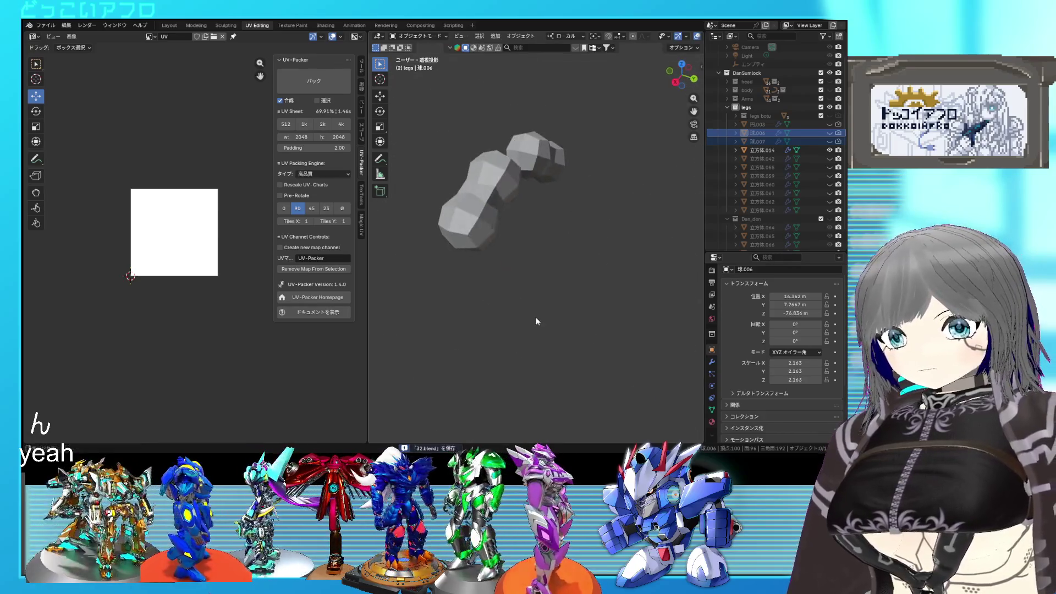
click(511, 247)
key(Tab)
mouse_move(512, 248)
middle_down()
mouse_move(573, 226)
mouse_move(596, 240)
middle_up()
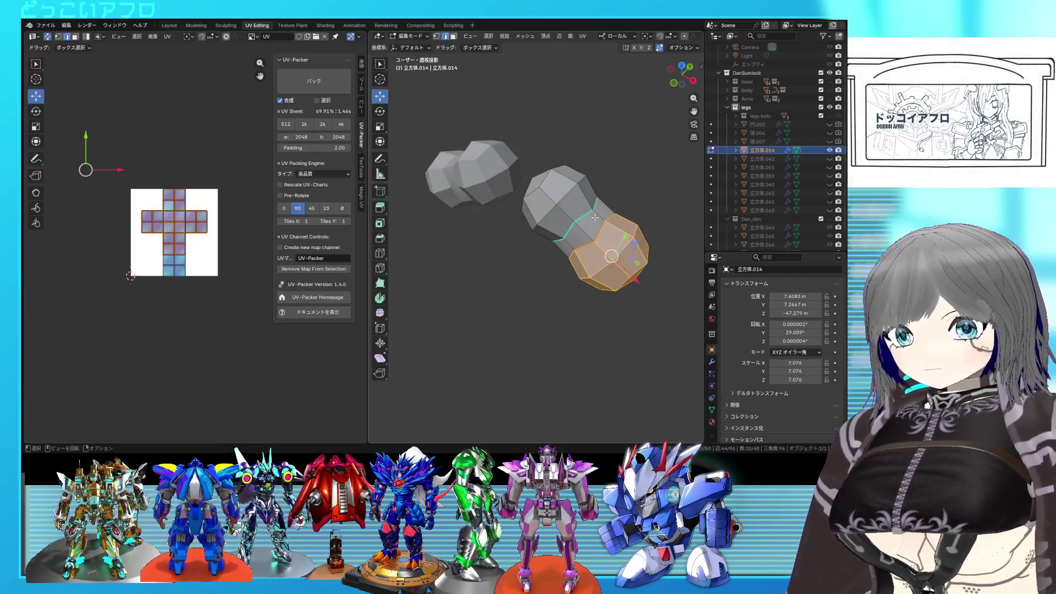
Select an edge loop ringing the capsule and inspect it from several angles
alt+click(576, 240)
mouse_move(570, 242)
middle_down()
mouse_move(604, 193)
mouse_move(456, 236)
middle_up()
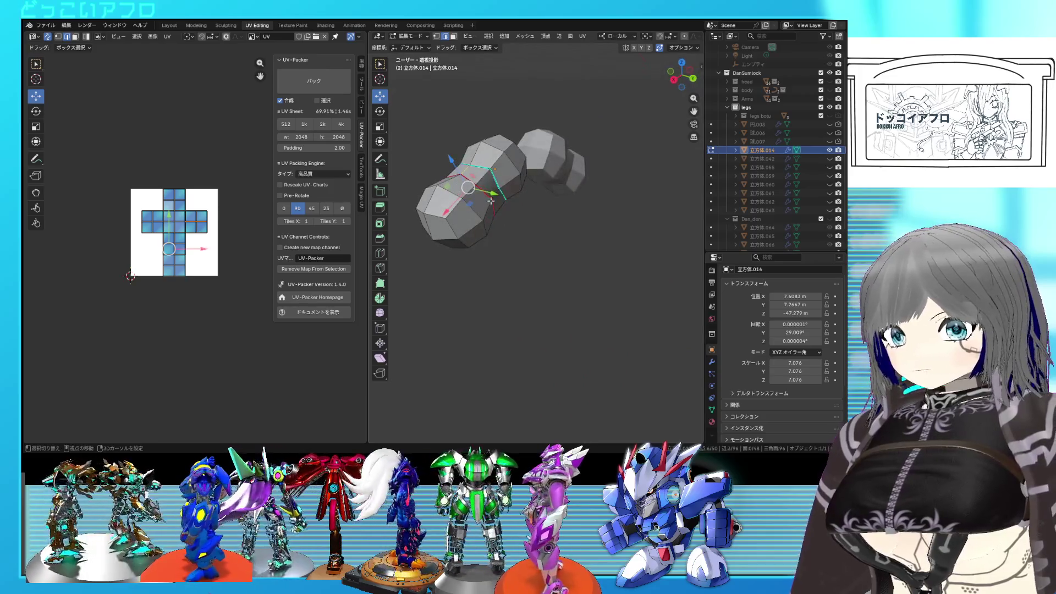
right_click(495, 196)
click(483, 215)
key(Tab)
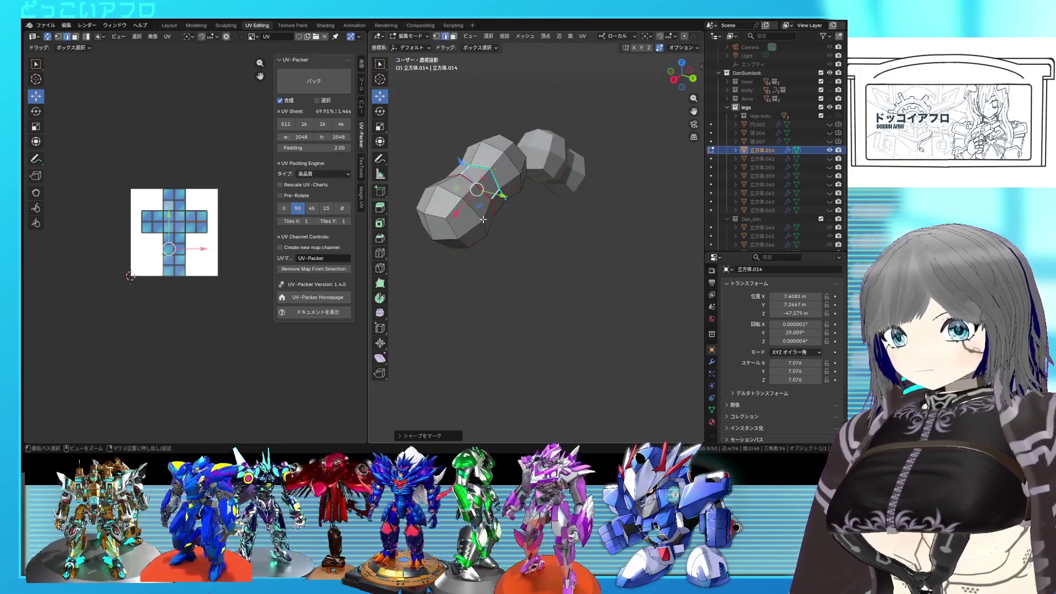
middle_drag(484, 223, 569, 239)
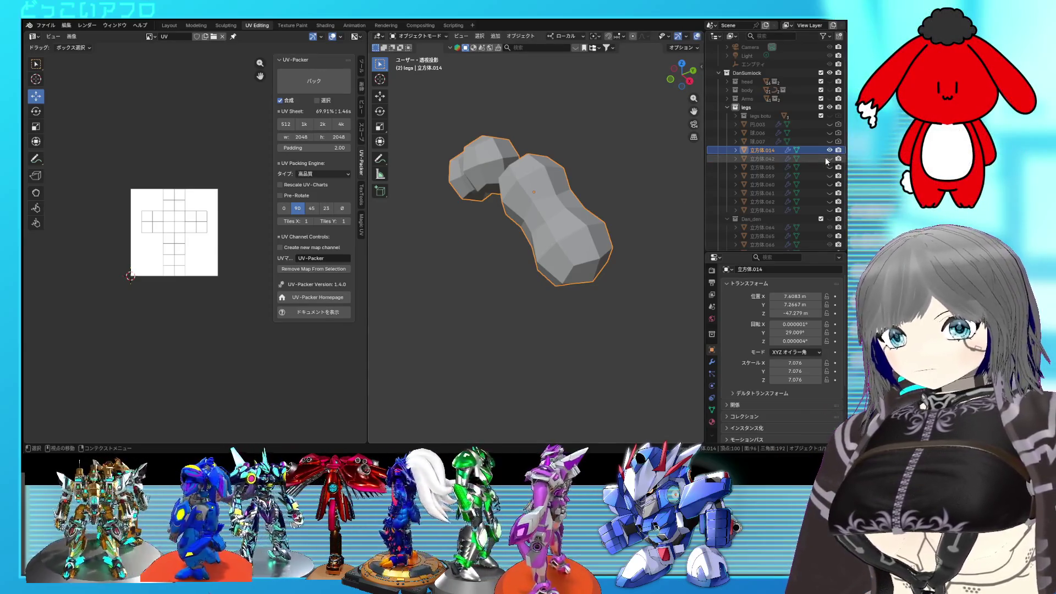
key(Tab)
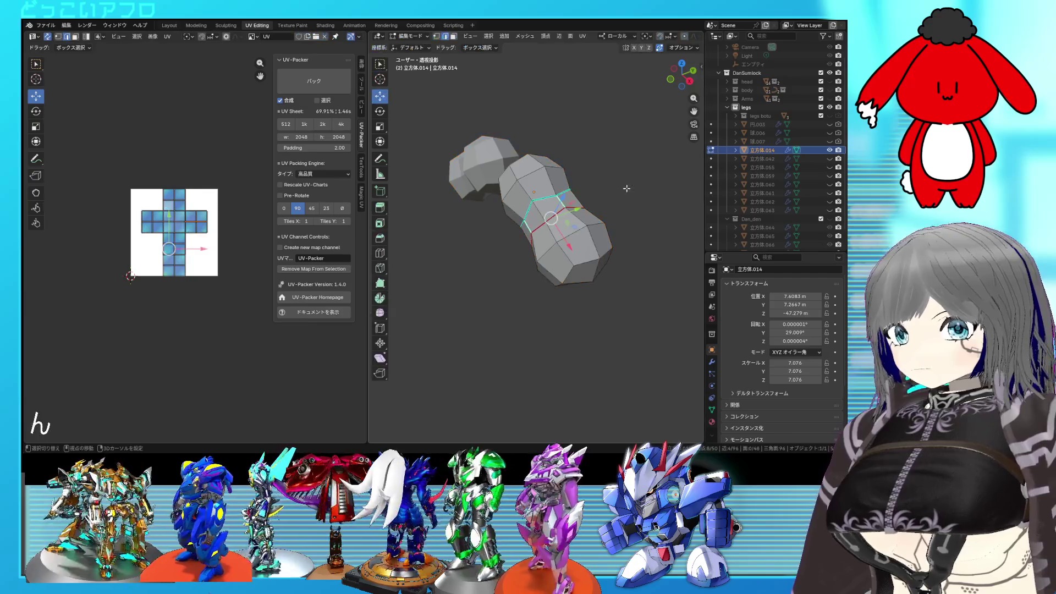
mouse_move(571, 195)
middle_down()
mouse_move(579, 204)
mouse_move(509, 217)
mouse_move(607, 189)
mouse_move(558, 240)
mouse_move(603, 193)
middle_up()
right_click(514, 217)
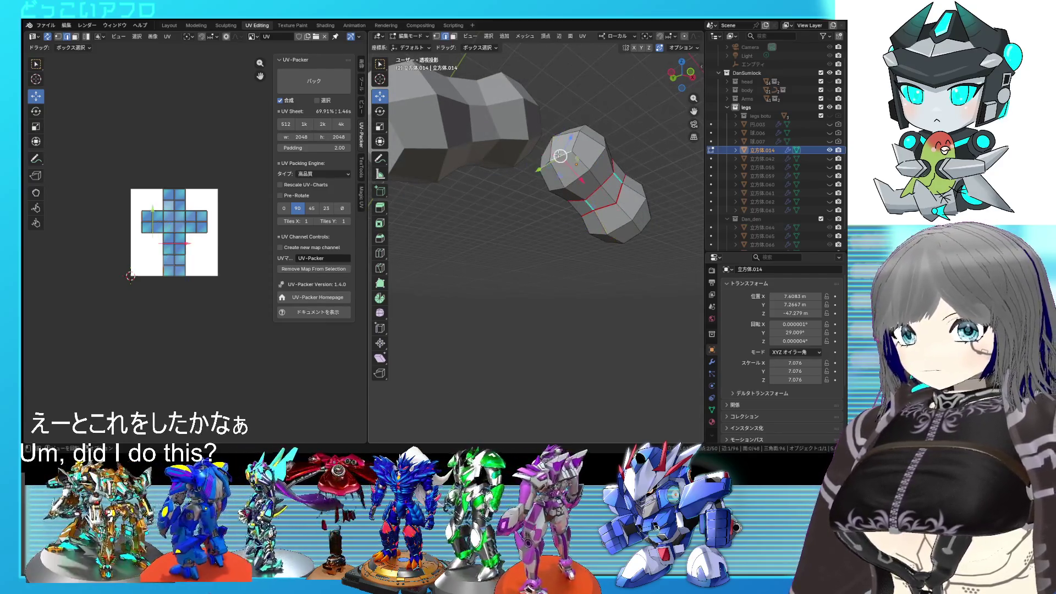
Add further edge loops along the capsule, mark them all as seams, and select the whole mesh
click(561, 177)
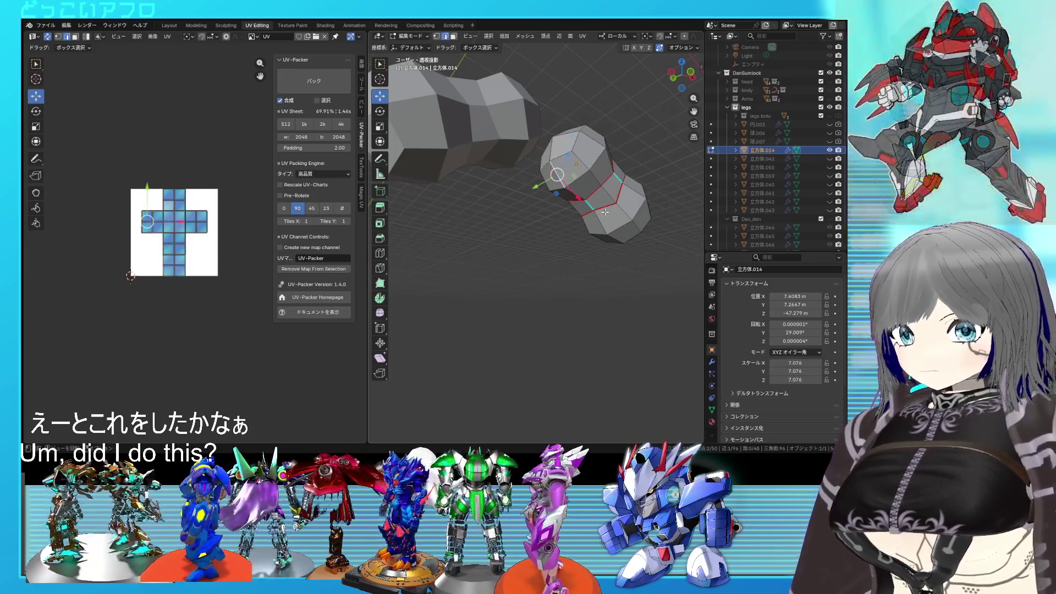
mouse_move(572, 168)
middle_down()
mouse_move(608, 217)
mouse_move(608, 257)
middle_up()
right_click(608, 216)
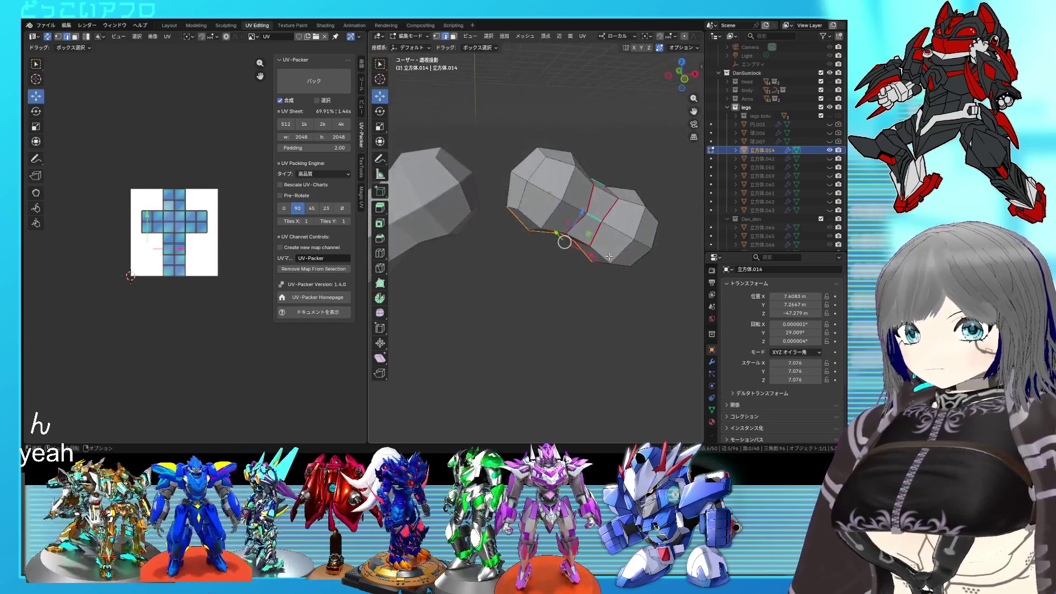
mouse_move(557, 193)
middle_down()
mouse_move(607, 238)
mouse_move(515, 202)
middle_up()
alt+shift+click(549, 203)
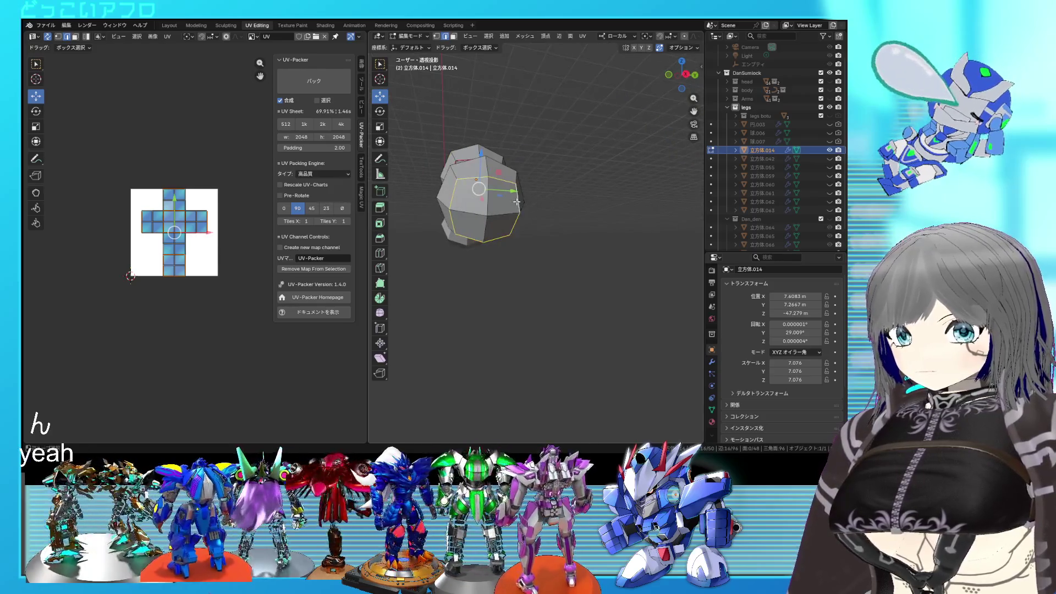
middle_drag(561, 180, 608, 238)
right_click(608, 237)
click(608, 235)
key(a)
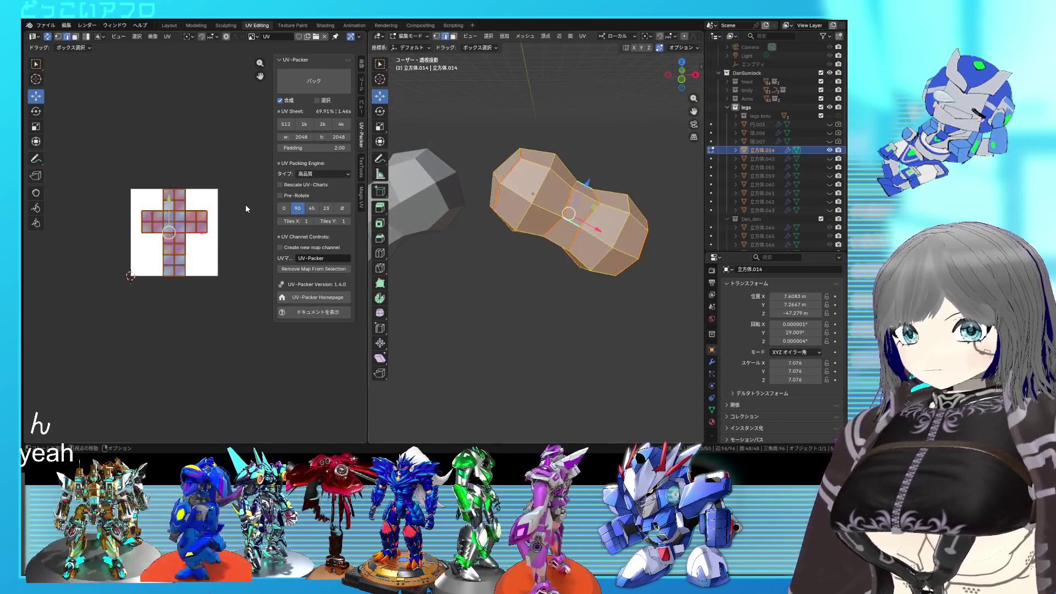
Unwrap the seamed capsule into UV islands, save, and inspect the result
right_click(228, 202)
click(231, 203)
right_click(230, 202)
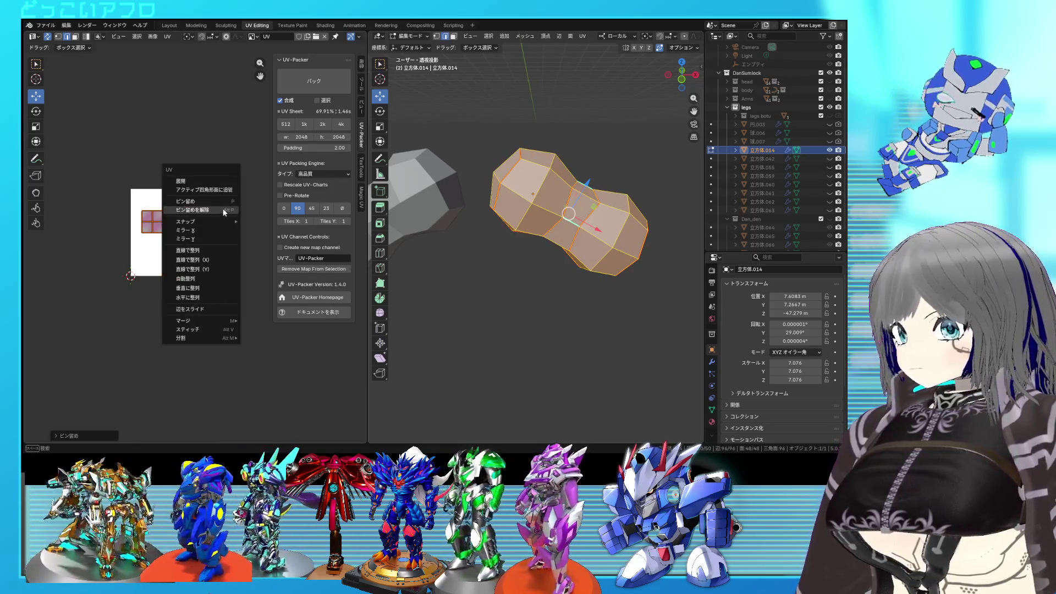
click(212, 184)
key(ctrl+s)
scroll(207, 261, up, 3)
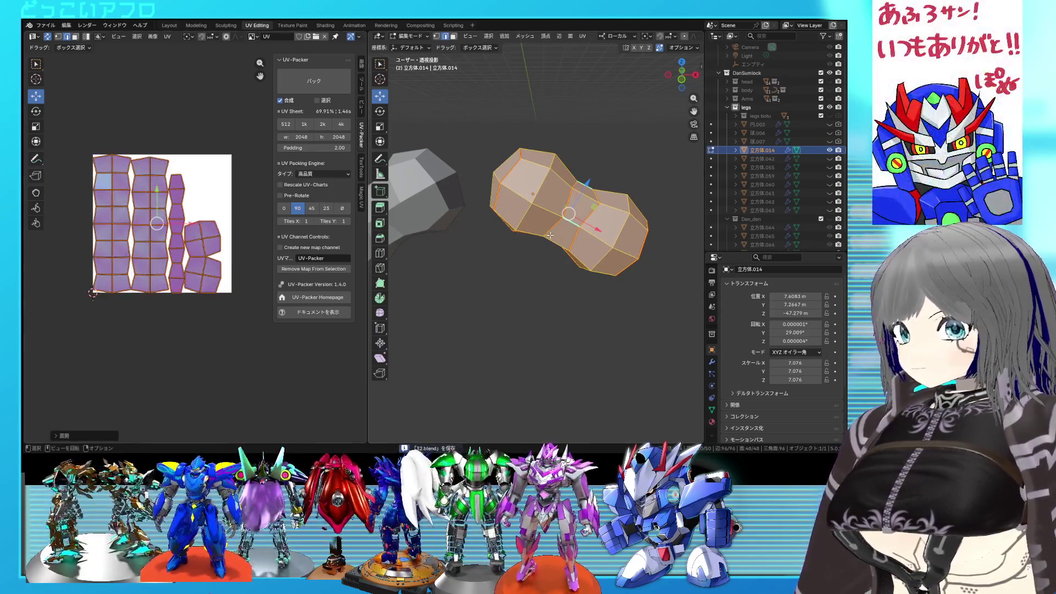
key(alt+a)
middle_drag(556, 237, 526, 232)
mouse_move(504, 196)
middle_down()
mouse_move(466, 202)
mouse_move(500, 234)
middle_up()
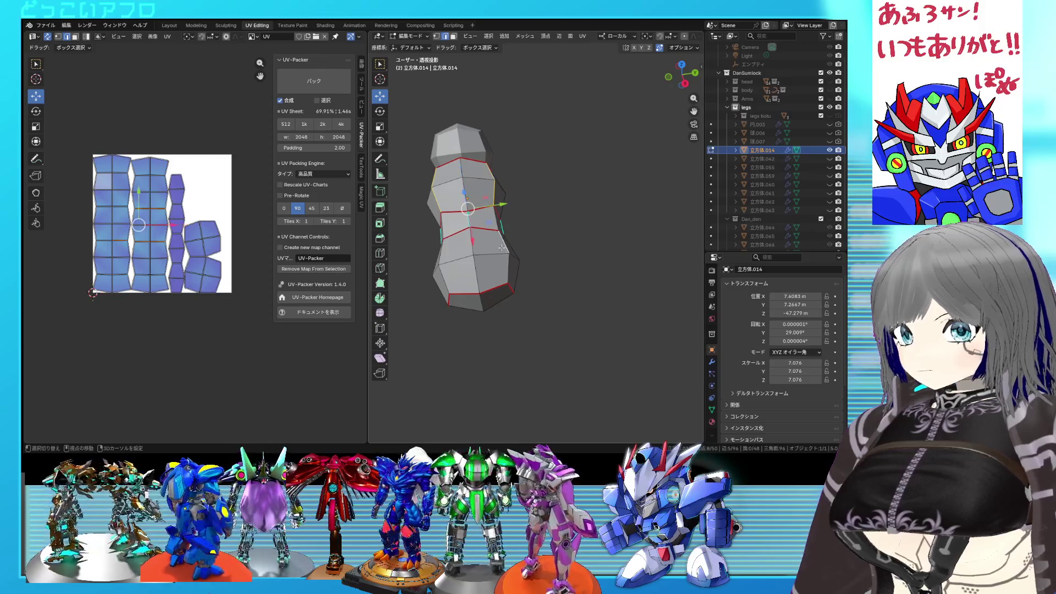
mouse_move(444, 253)
middle_down()
mouse_move(592, 184)
mouse_move(531, 260)
mouse_move(549, 214)
mouse_move(594, 192)
middle_up()
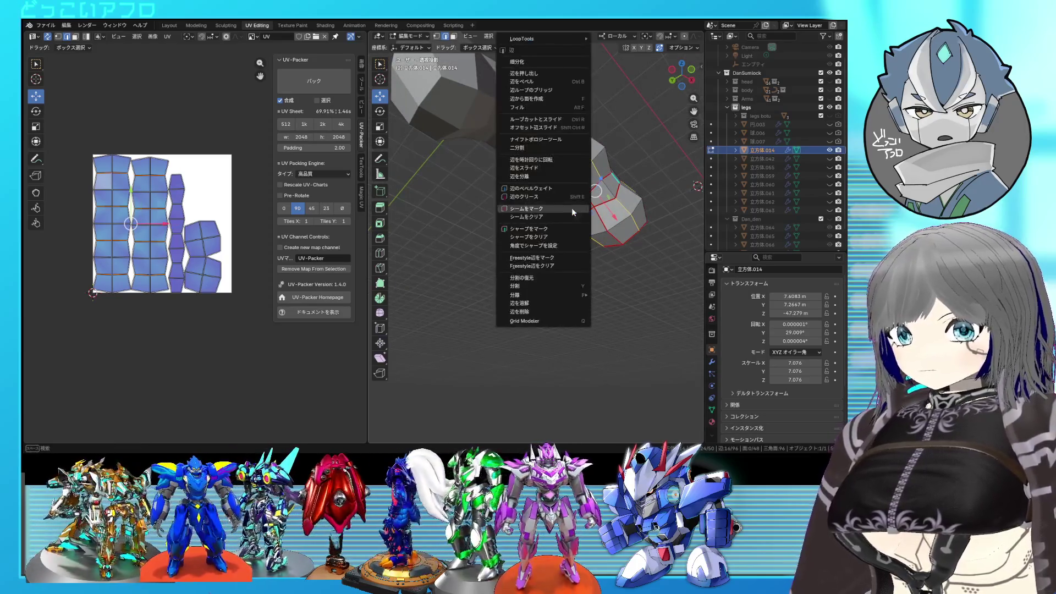
Re-unwrap the whole capsule to fill the UV square, save, and hide 立方体.014
key(a)
key(u)
click(206, 189)
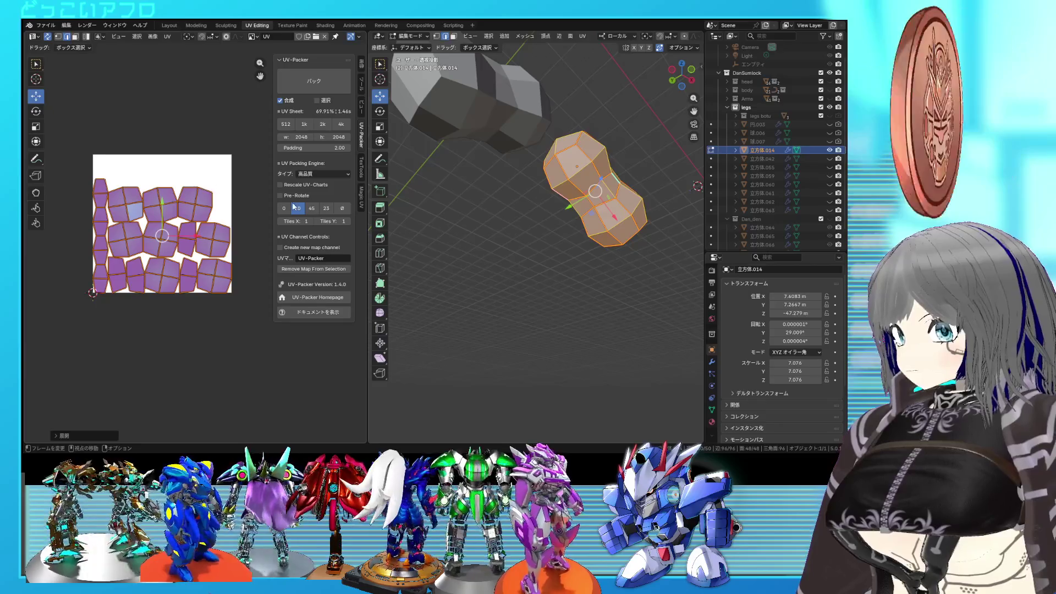
middle_drag(495, 231, 513, 252)
key(ctrl+s)
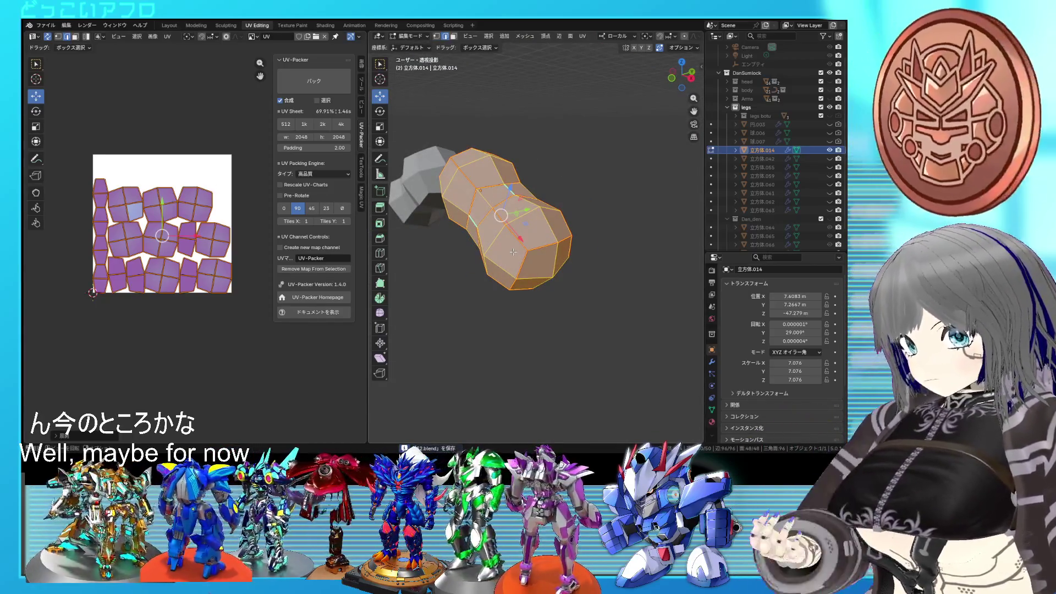
scroll(545, 227, down, 2)
key(Tab)
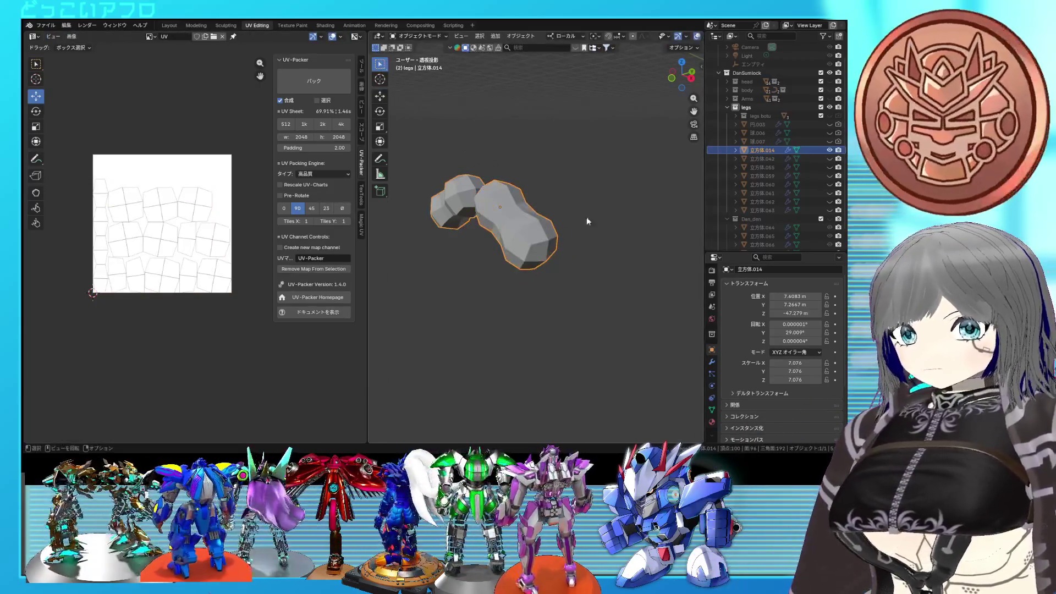
click(830, 151)
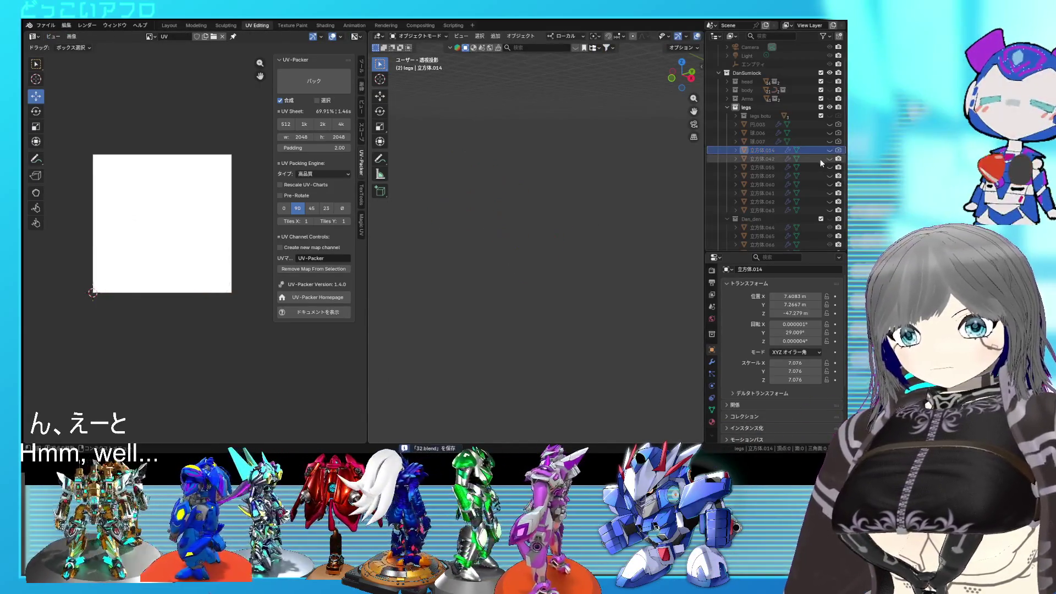